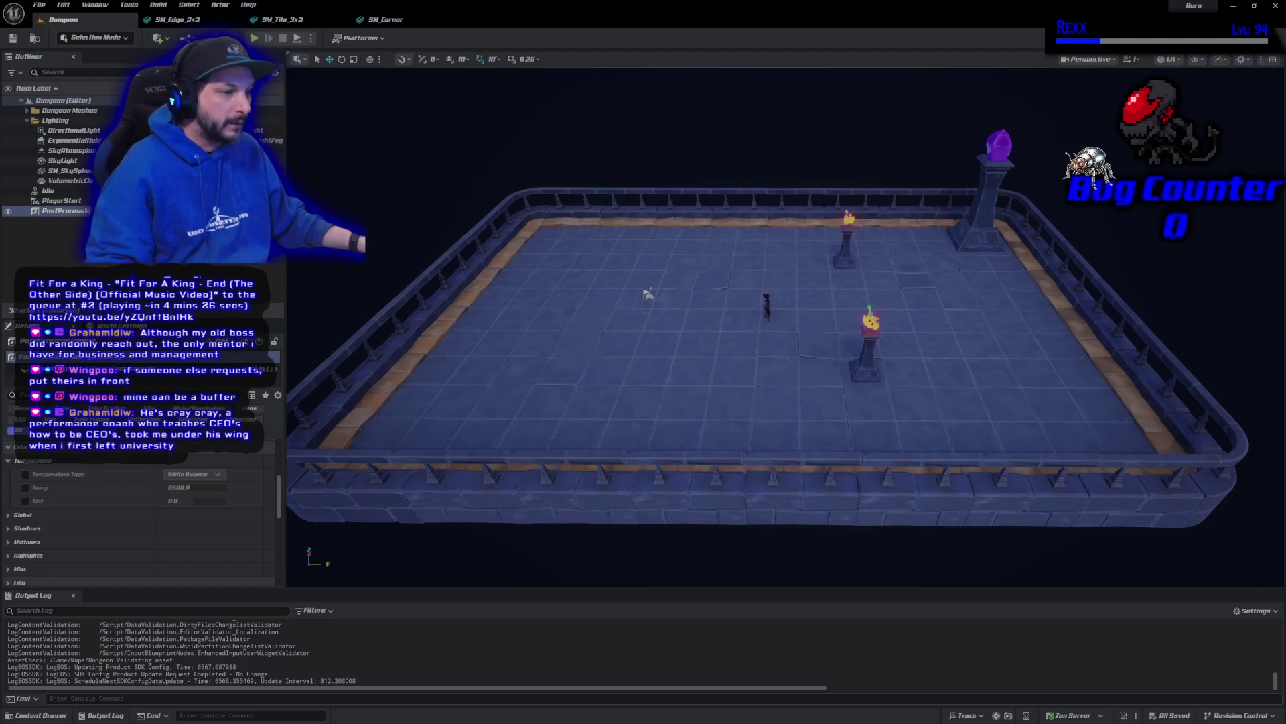
Override the post process Temperature Type to Color Temperature and enable the Temp override
{"action": "left_click", "coordinate": [26, 474]}
{"action": "left_click", "coordinate": [25, 473]}
{"action": "left_click", "coordinate": [196, 474]}
{"action": "left_click", "coordinate": [187, 495]}
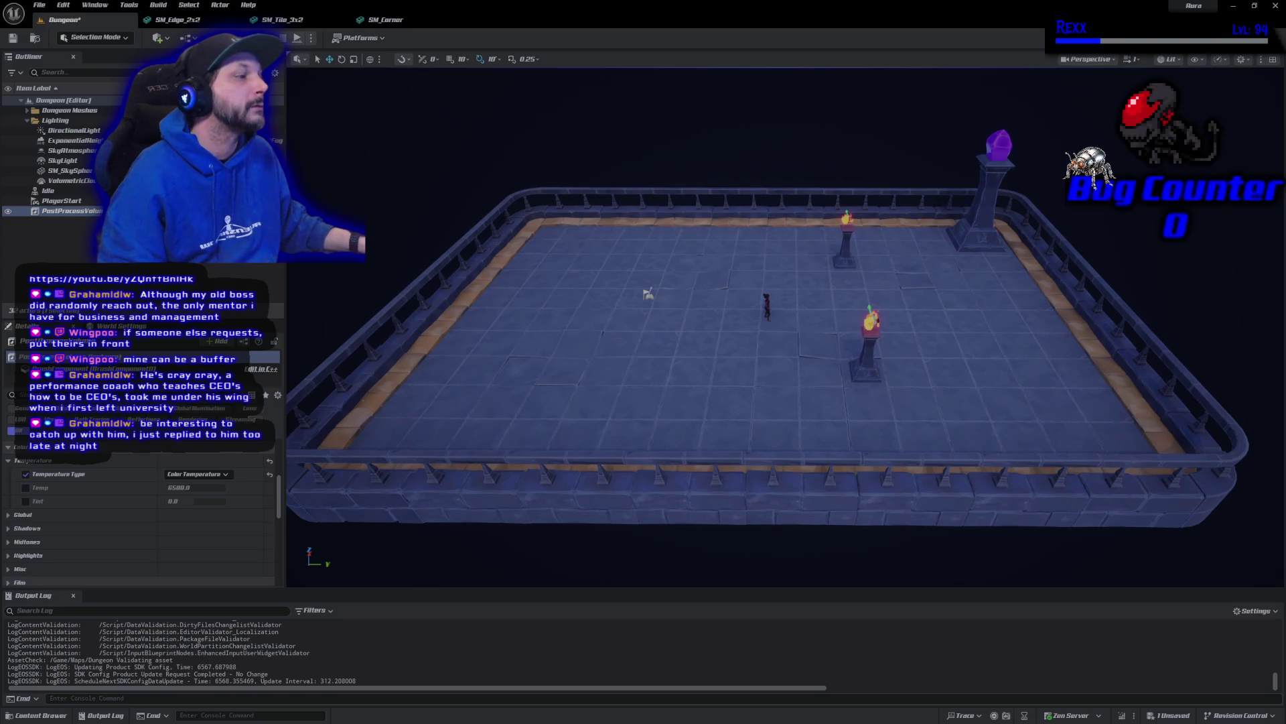
{"action": "left_click", "coordinate": [25, 487]}
Enter 7500 as the Temp value and fly the camera over the dungeon floor
{"action": "left_click", "coordinate": [175, 488]}
{"action": "type", "text": "7500"}
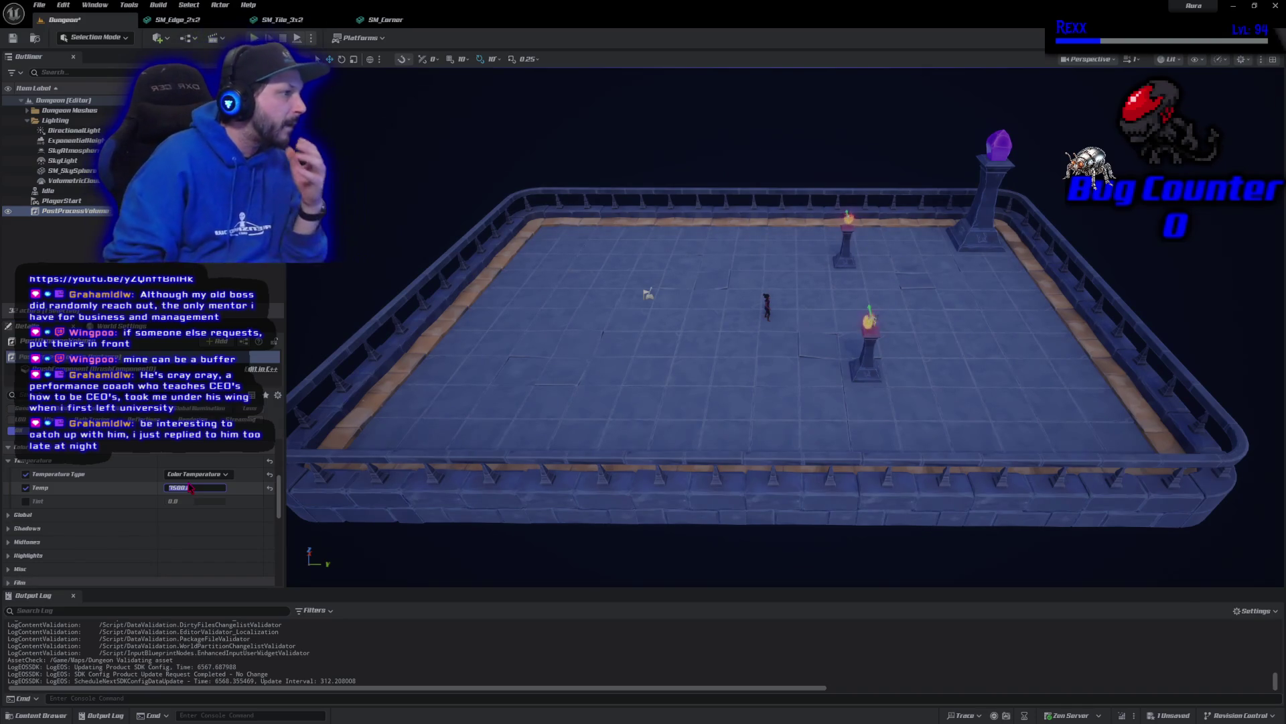
{"action": "key", "text": "Return"}
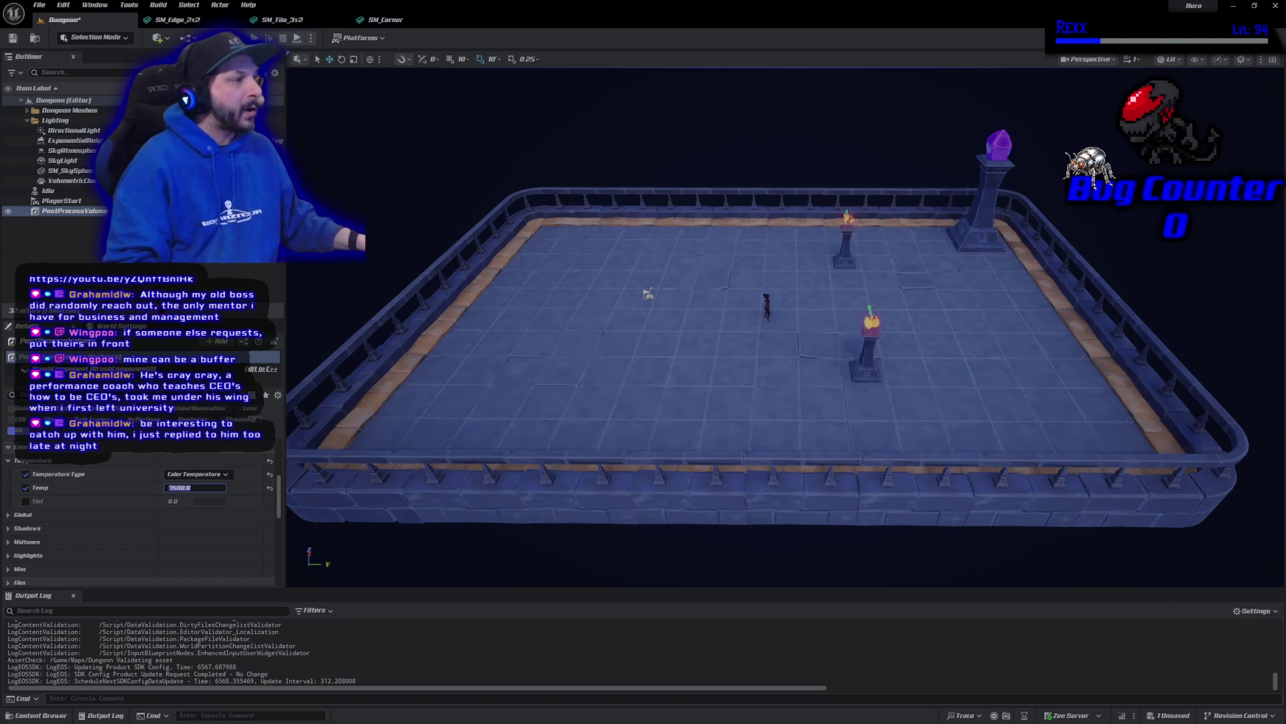
{"action": "mouse_move", "coordinate": [757, 352]}
{"action": "left_mouse_down"}
{"action": "mouse_move", "coordinate": [756, 285]}
{"action": "mouse_move", "coordinate": [891, 284]}
{"action": "mouse_move", "coordinate": [753, 337]}
{"action": "left_mouse_up"}
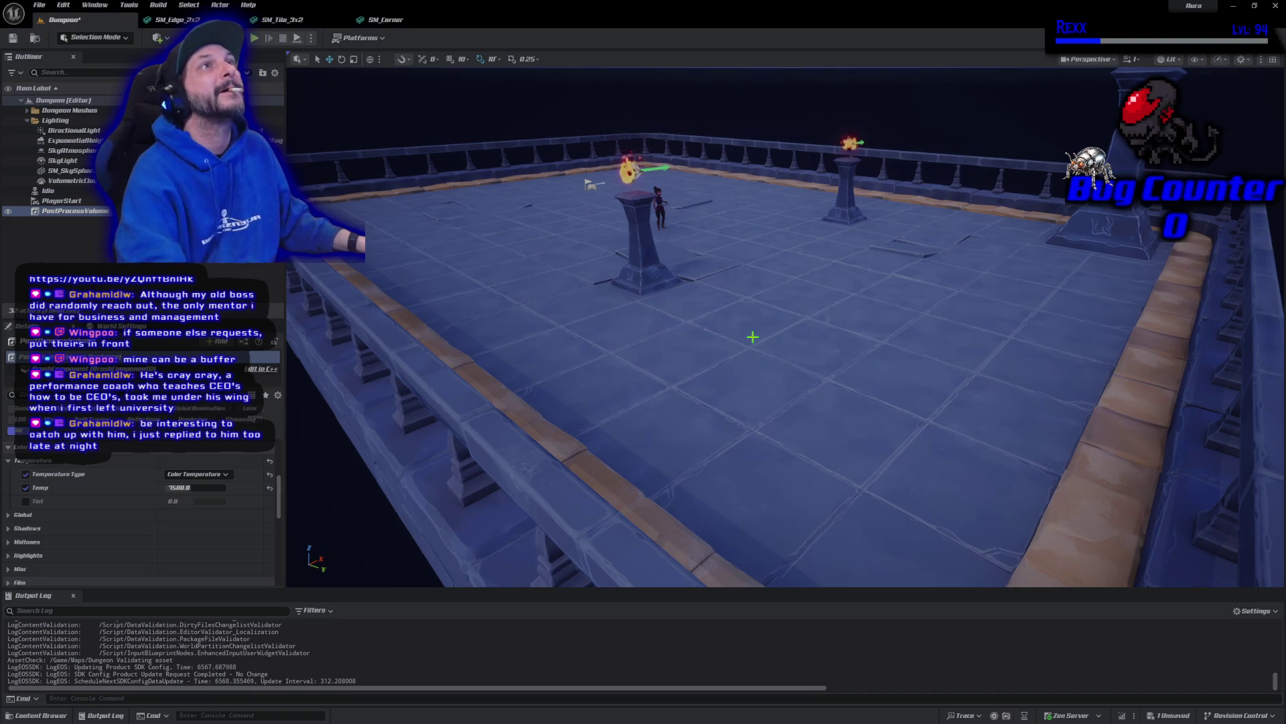
{"action": "mouse_move", "coordinate": [752, 337]}
{"action": "left_mouse_down"}
{"action": "mouse_move", "coordinate": [753, 325]}
{"action": "mouse_move", "coordinate": [741, 330]}
{"action": "left_mouse_up"}
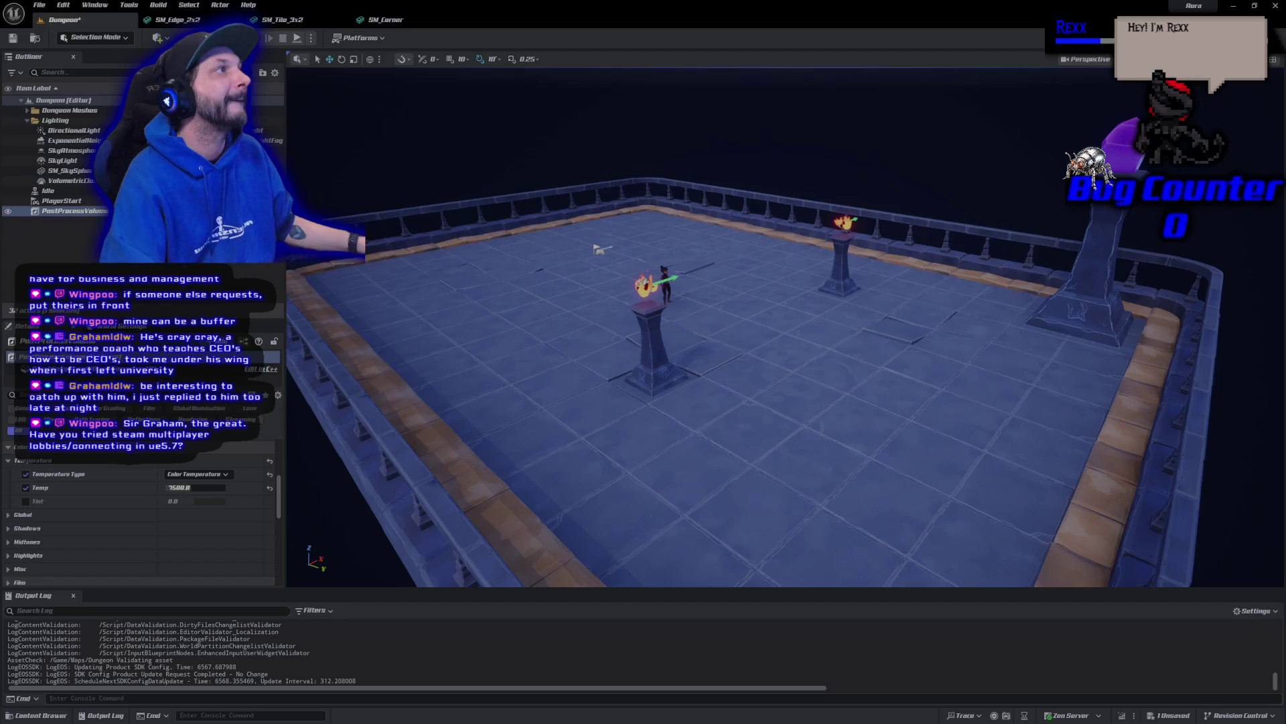
Enable the Tint override and set Tint to 0.1
{"action": "left_click", "coordinate": [26, 501]}
{"action": "left_click", "coordinate": [195, 501]}
{"action": "type", "text": "0.1"}
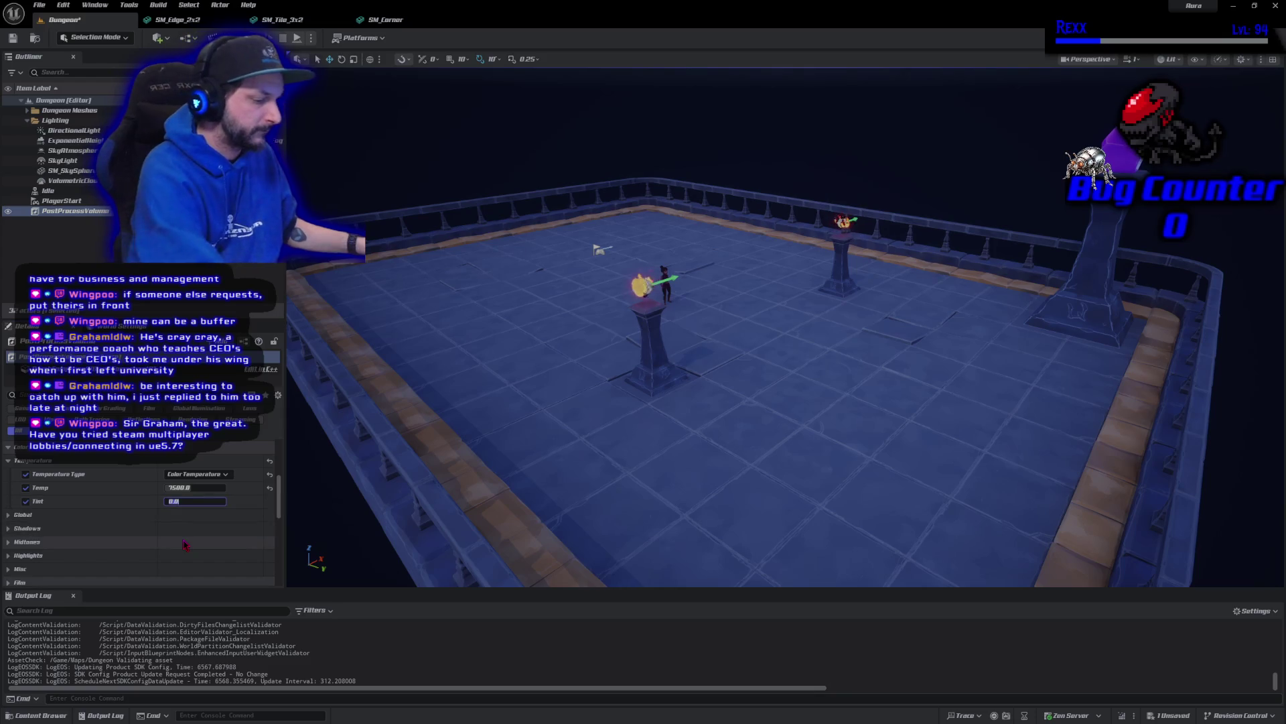
{"action": "key", "text": "Return"}
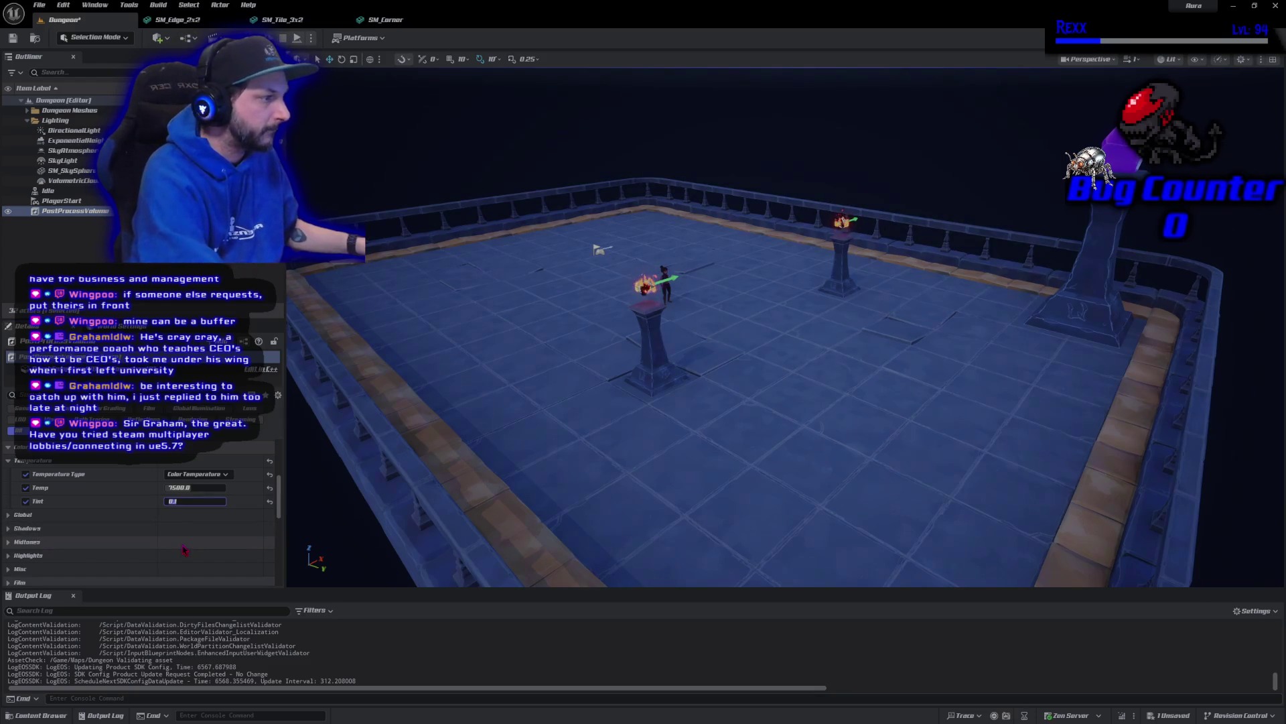
Preview Temp at 15000, reset it to default, then set it back to 7500
{"action": "left_click_drag", "start_coordinate": [195, 488], "coordinate": [228, 487]}
{"action": "left_click", "coordinate": [181, 489]}
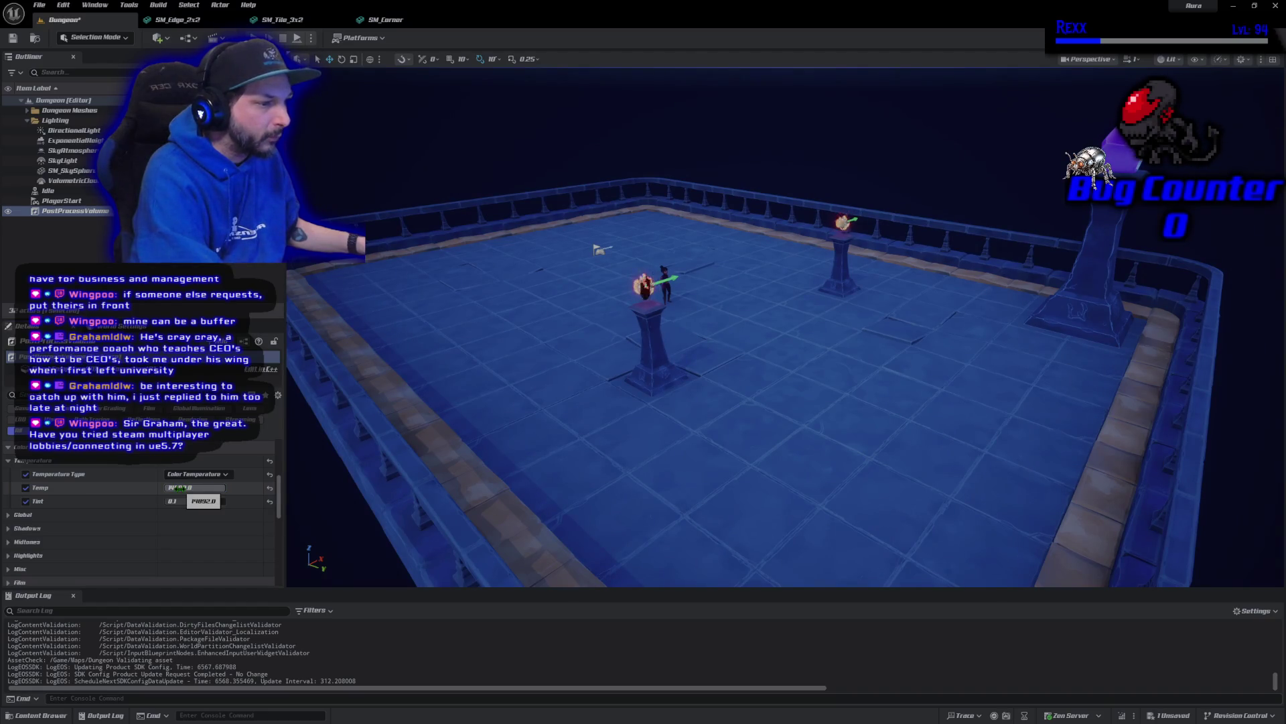
{"action": "left_click", "coordinate": [270, 487]}
{"action": "left_click", "coordinate": [199, 487]}
{"action": "type", "text": "7500"}
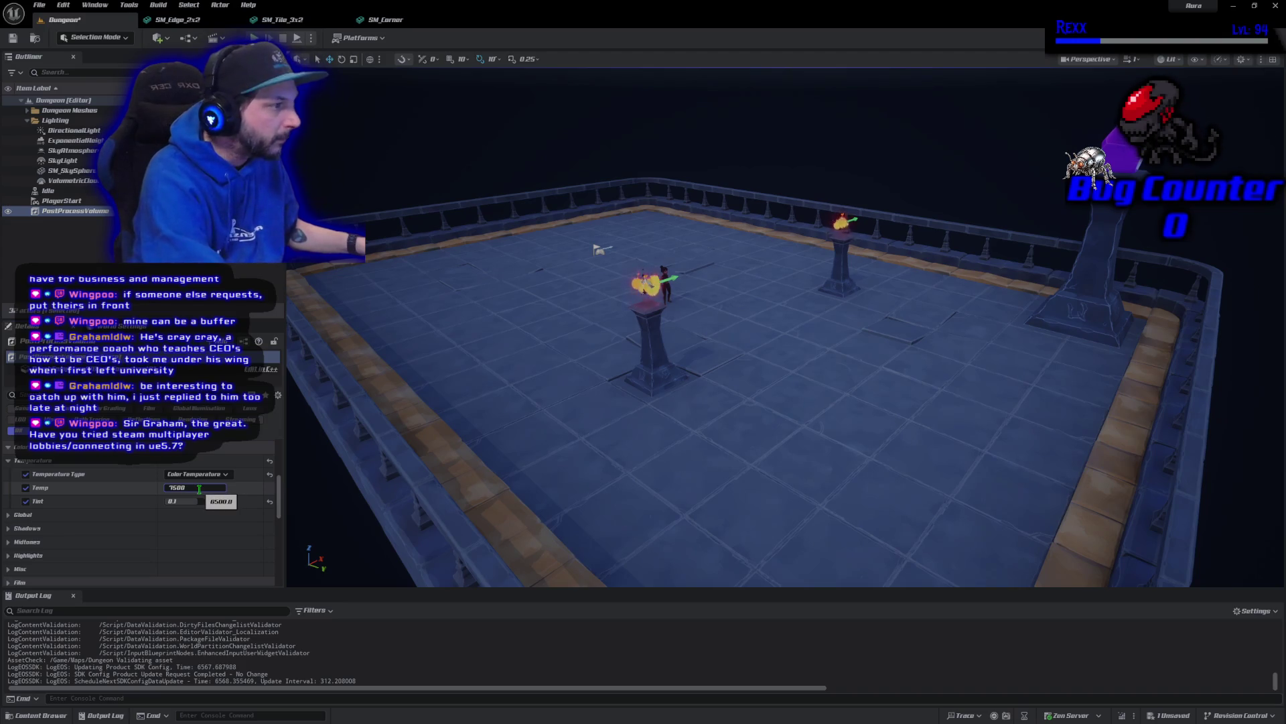
{"action": "key", "text": "Return"}
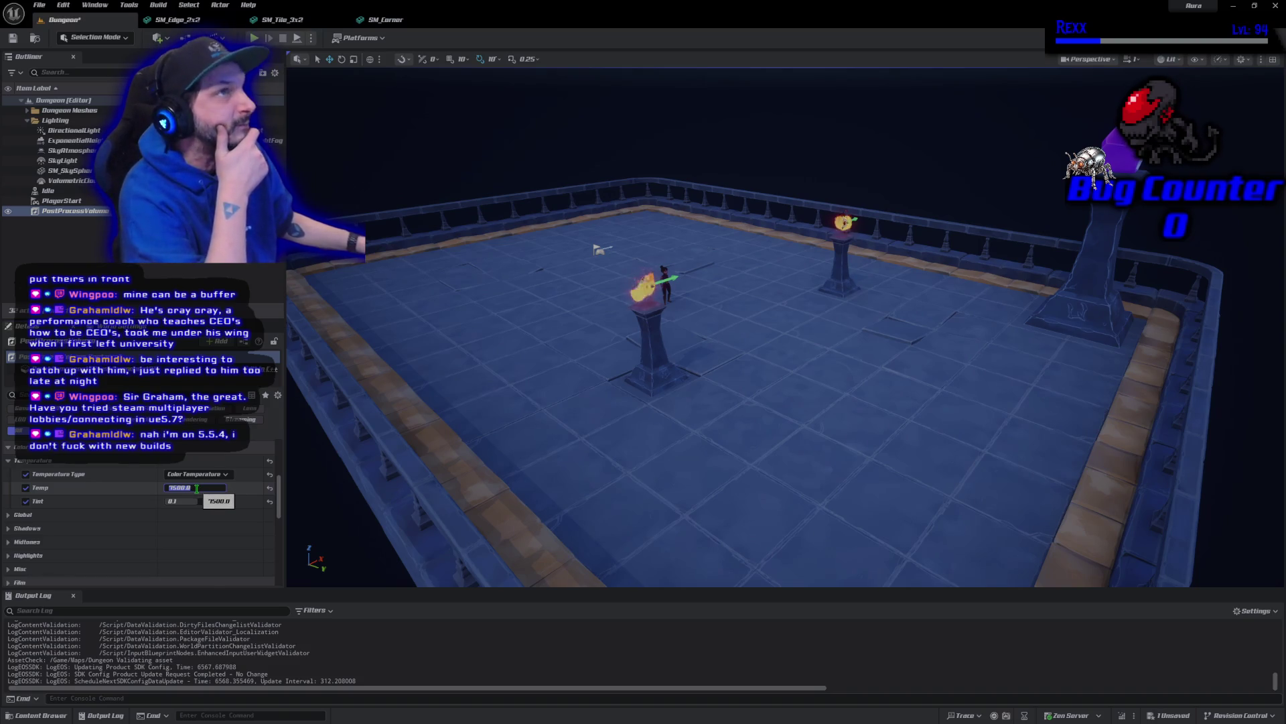
{"action": "mouse_move", "coordinate": [696, 2]}
{"action": "left_mouse_down"}
{"action": "mouse_move", "coordinate": [998, 19]}
{"action": "mouse_move", "coordinate": [1059, 109]}
{"action": "mouse_move", "coordinate": [1086, 111]}
{"action": "mouse_move", "coordinate": [1086, 250]}
{"action": "left_mouse_up"}
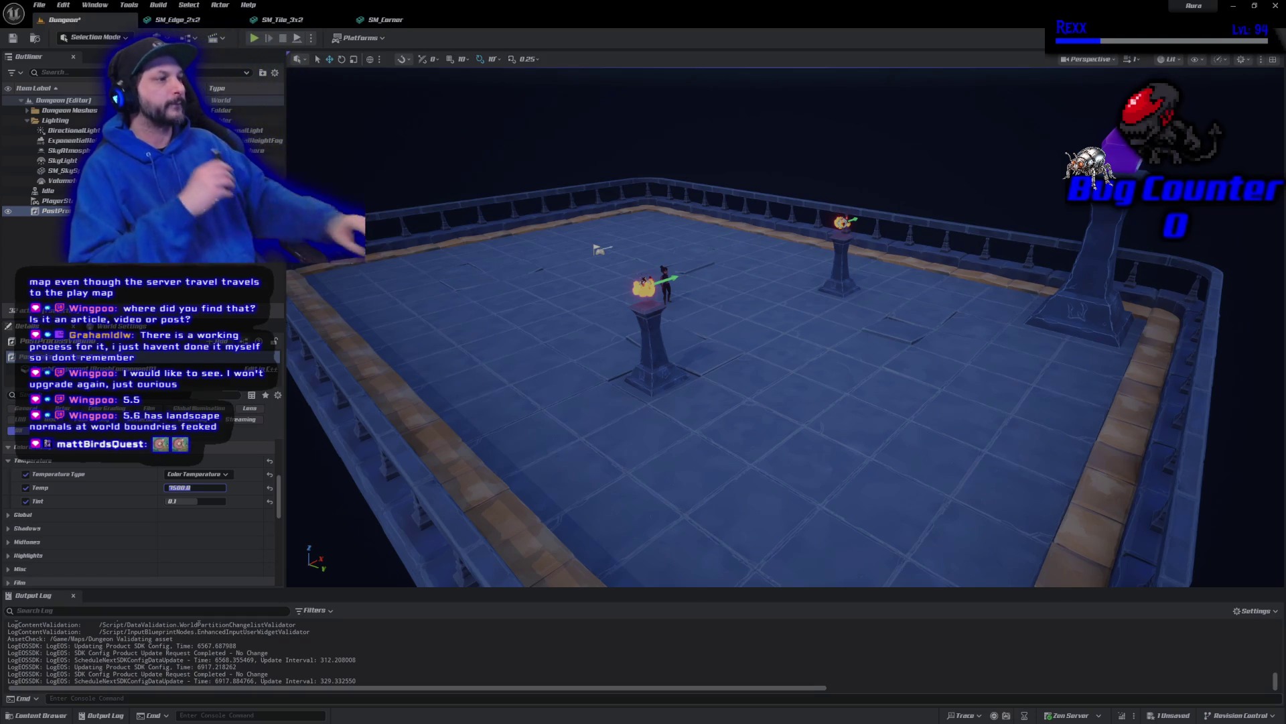
Turn toward the crystal pillar, collapse Temperature and expand the Global grading section
{"action": "mouse_move", "coordinate": [737, 335]}
{"action": "left_mouse_down"}
{"action": "mouse_move", "coordinate": [837, 321]}
{"action": "mouse_move", "coordinate": [656, 315]}
{"action": "left_mouse_up"}
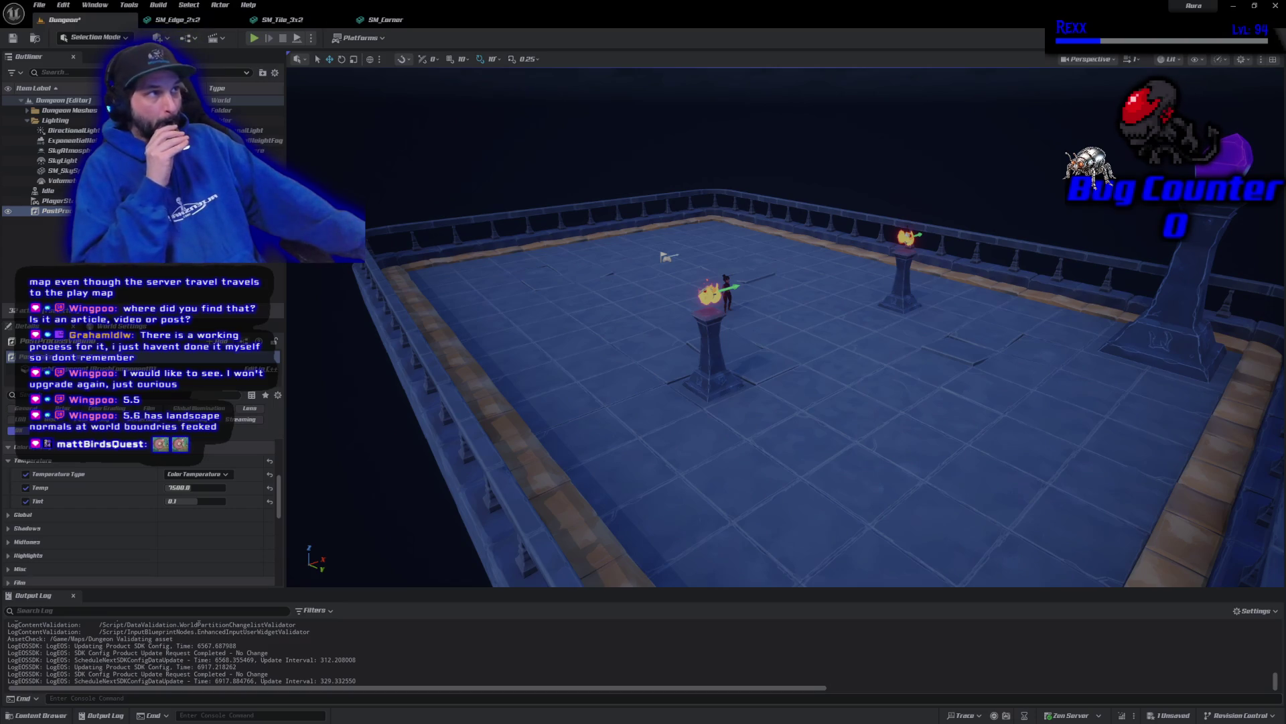
{"action": "left_click", "coordinate": [10, 462]}
{"action": "left_click", "coordinate": [9, 474]}
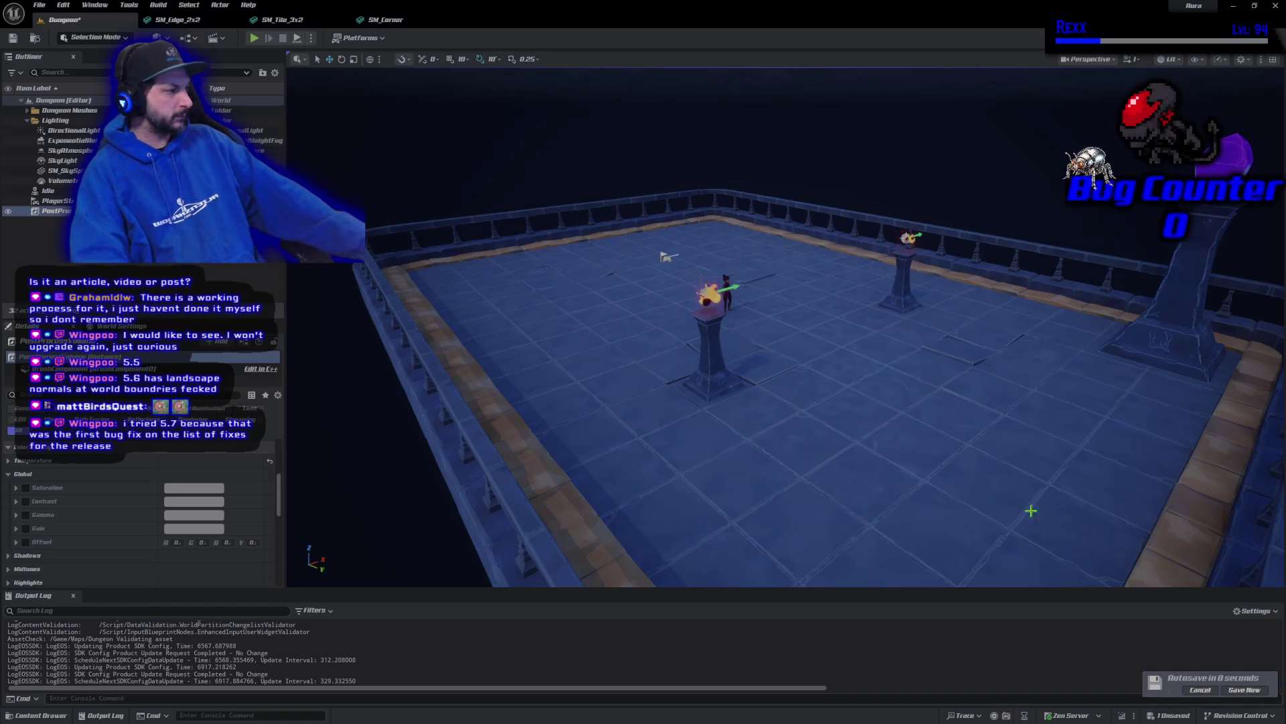
Save via the autosave toast's Save Now, then File > Save All
{"action": "left_click", "coordinate": [1244, 690]}
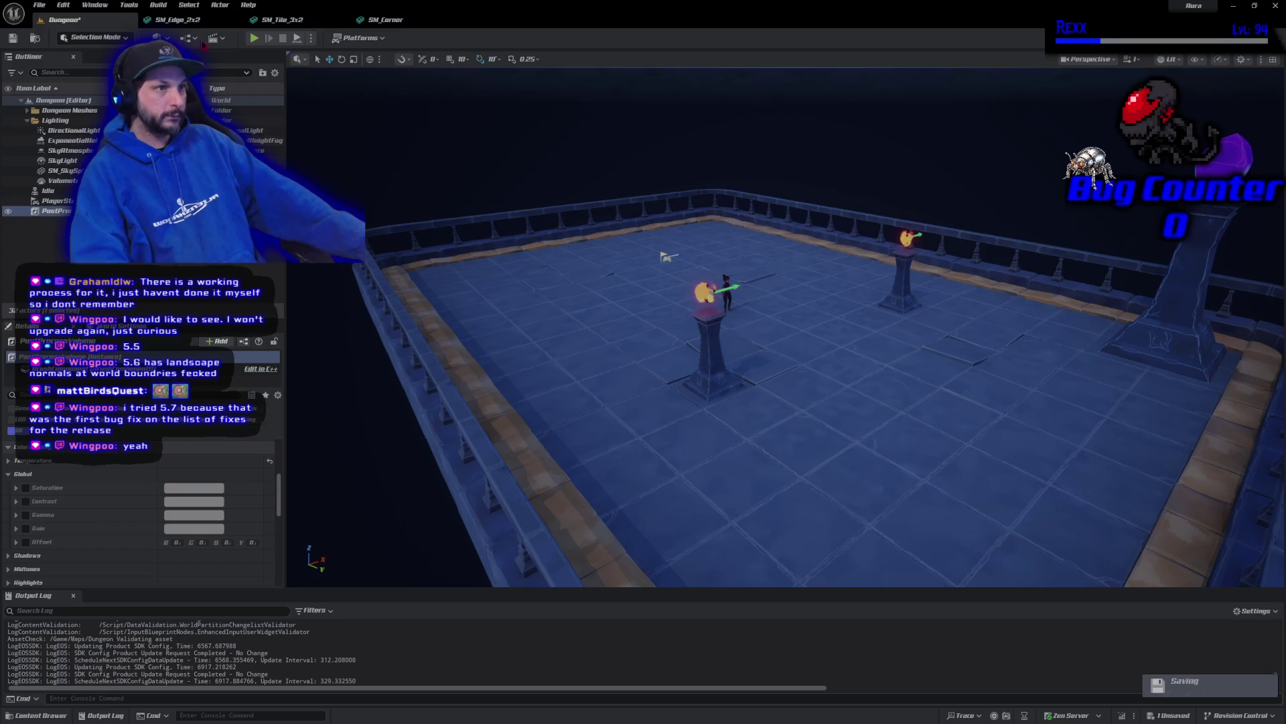
{"action": "left_click", "coordinate": [39, 5]}
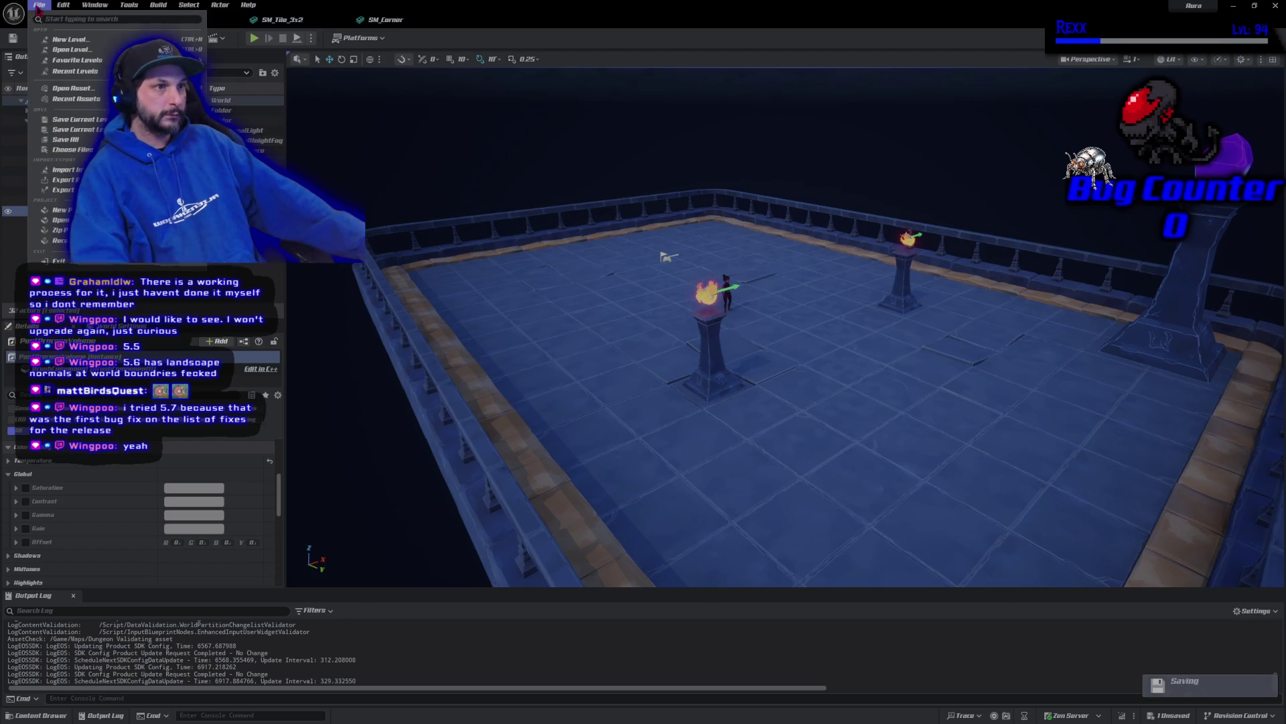
{"action": "left_click", "coordinate": [65, 140]}
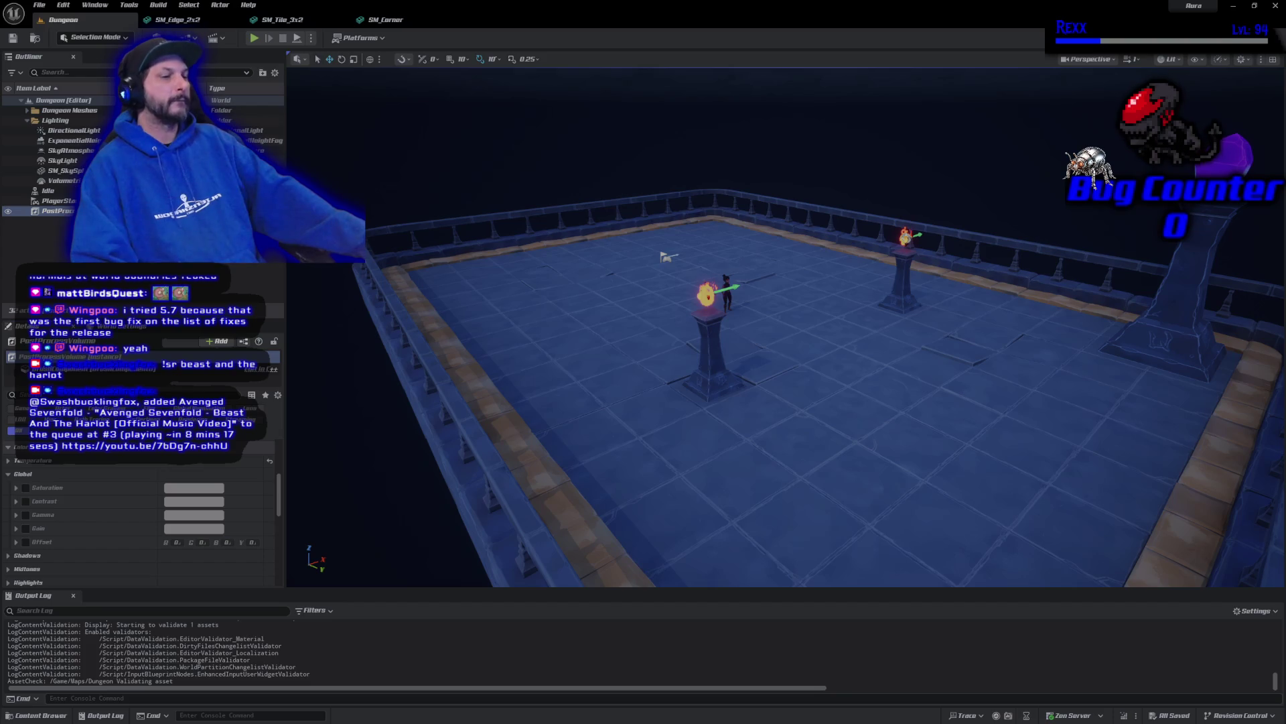
Enable the global Saturation override and expand its colour wheel settings
{"action": "left_click", "coordinate": [27, 488]}
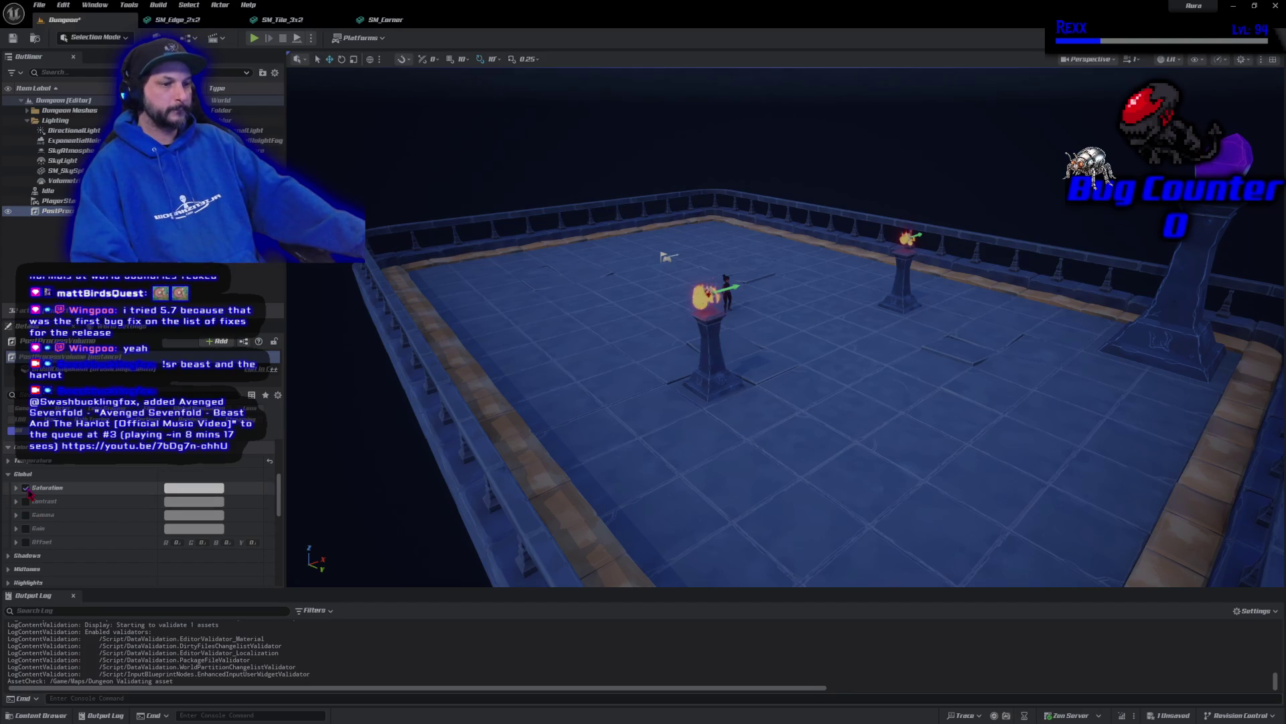
{"action": "left_click", "coordinate": [17, 489]}
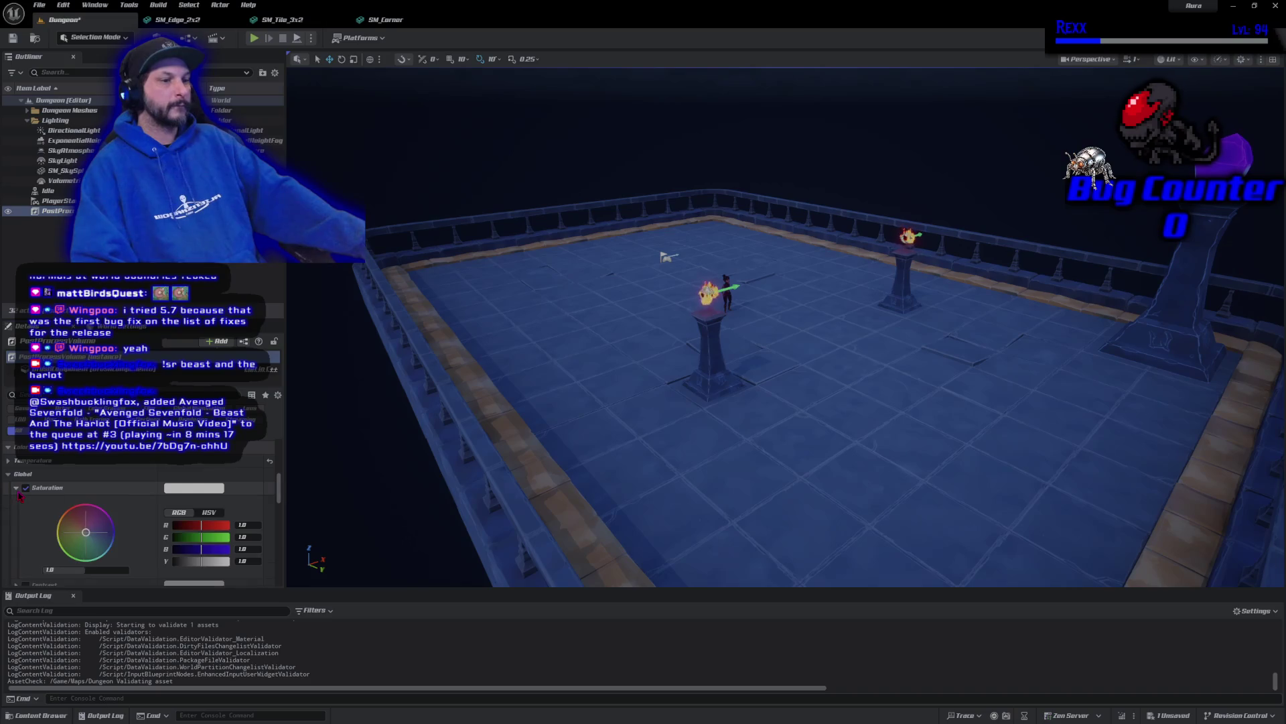
{"action": "scroll", "coordinate": [80, 509], "scroll_direction": "down", "scroll_amount": 2}
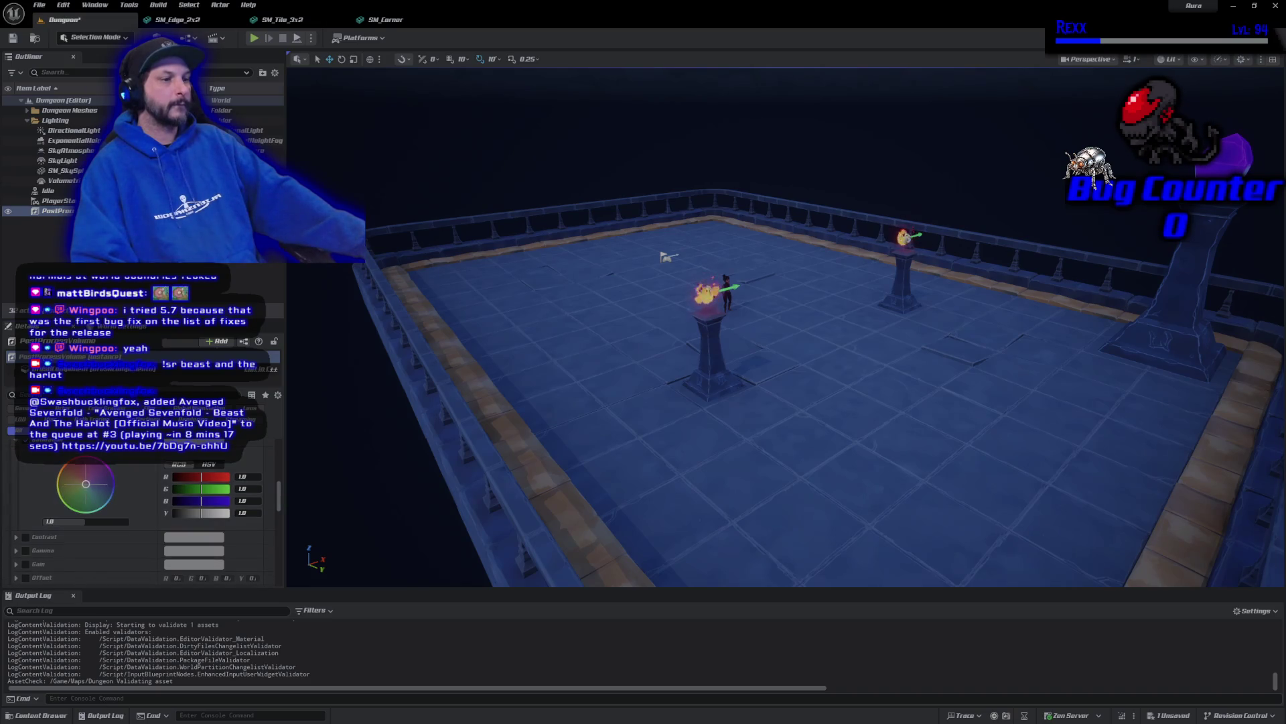
{"action": "left_click_drag", "start_coordinate": [134, 318], "coordinate": [134, 256]}
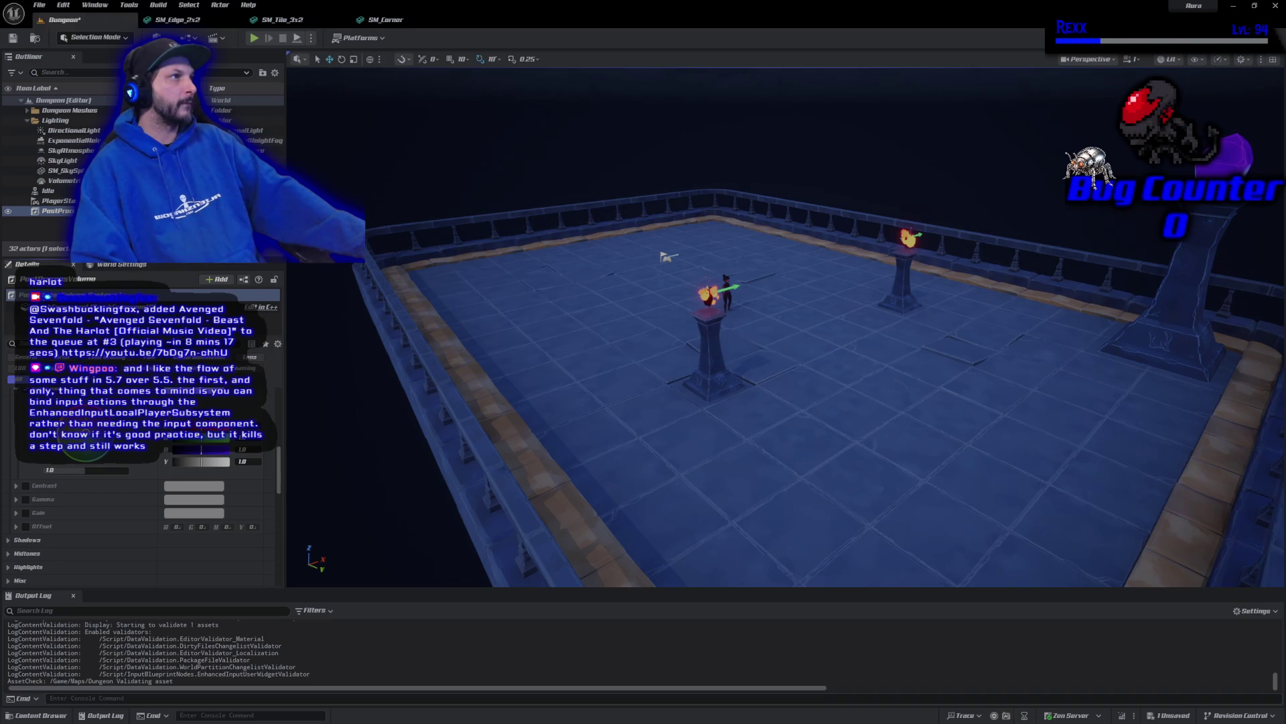
Set the colour-grading value to 1.05, fine-tune it to about 1.03, and enable Contrast
{"action": "left_click", "coordinate": [82, 470]}
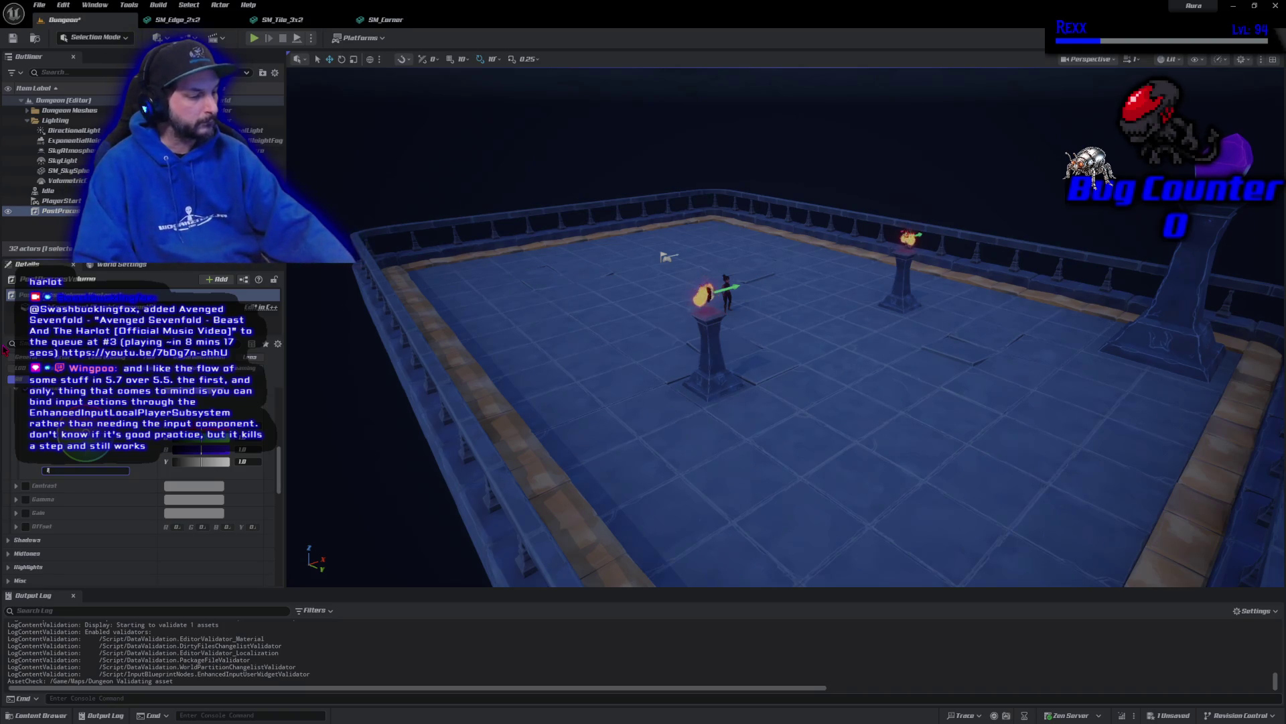
{"action": "type", "text": "1.05"}
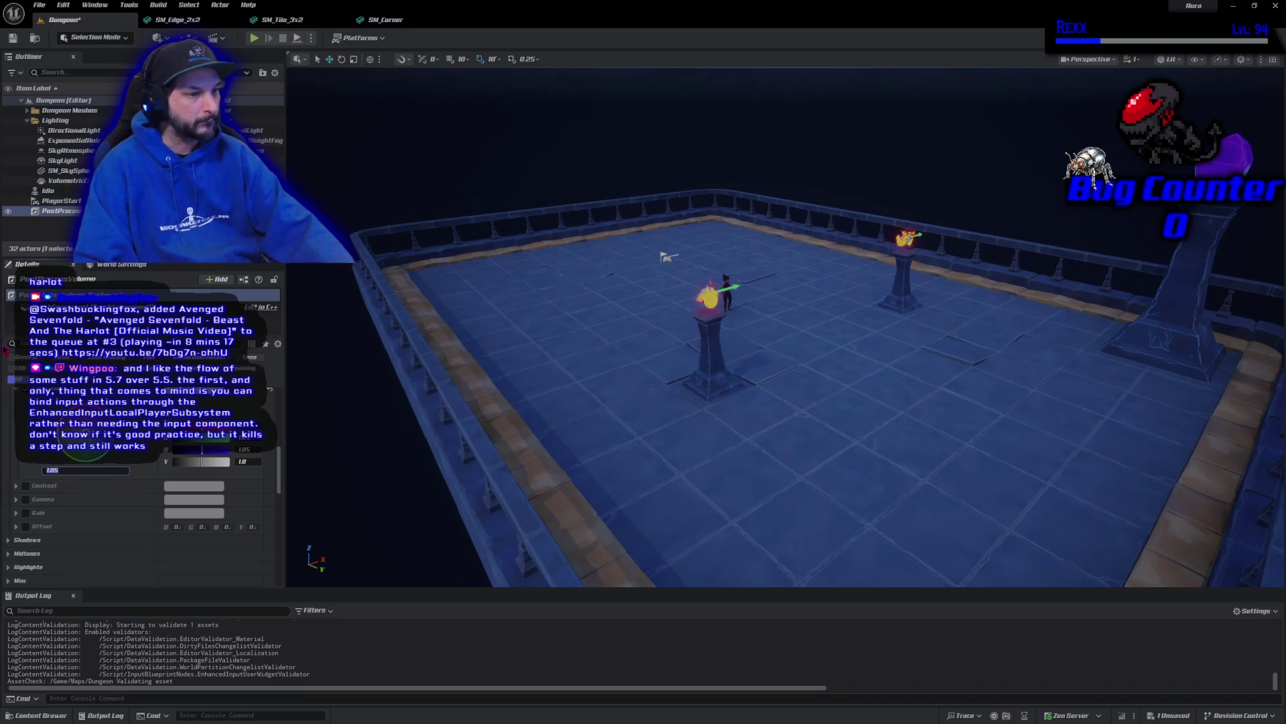
{"action": "left_click", "coordinate": [13, 35]}
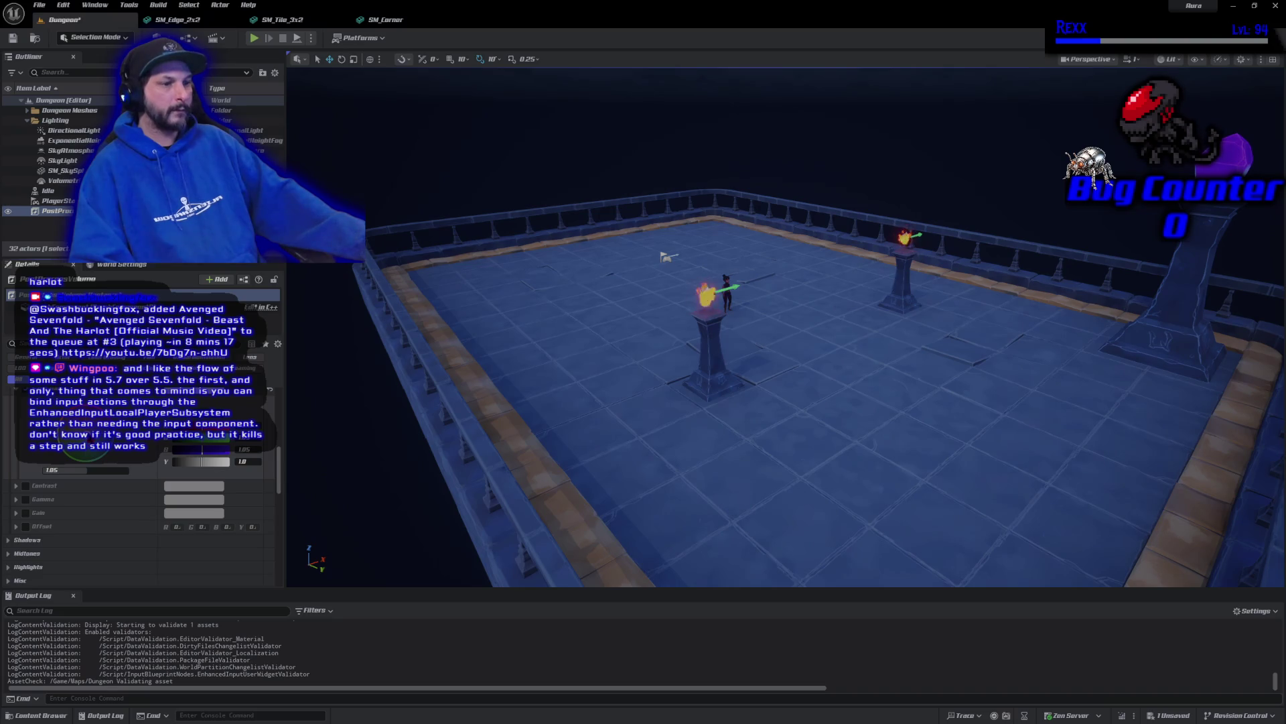
{"action": "left_click_drag", "start_coordinate": [87, 443], "coordinate": [91, 444]}
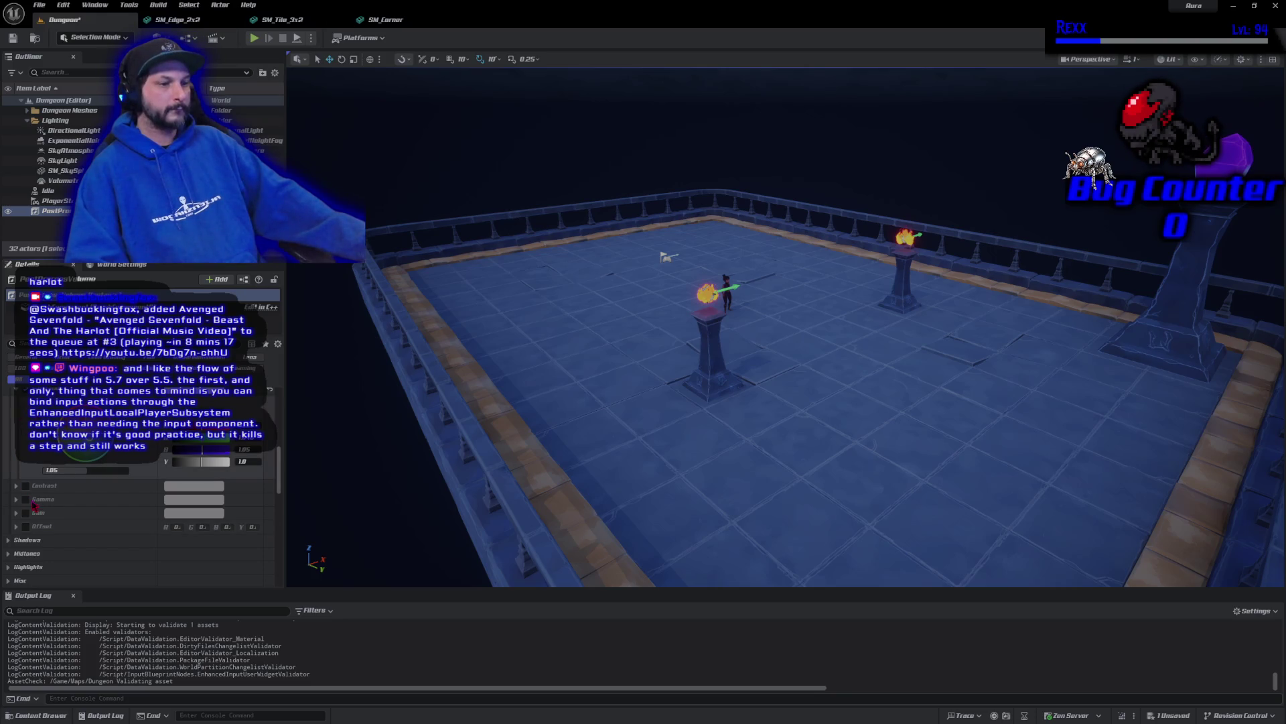
{"action": "left_click", "coordinate": [25, 485]}
Expand the Contrast settings and set the contrast strength to 1.05
{"action": "left_click", "coordinate": [16, 485]}
{"action": "scroll", "coordinate": [19, 492], "scroll_direction": "down", "scroll_amount": 3}
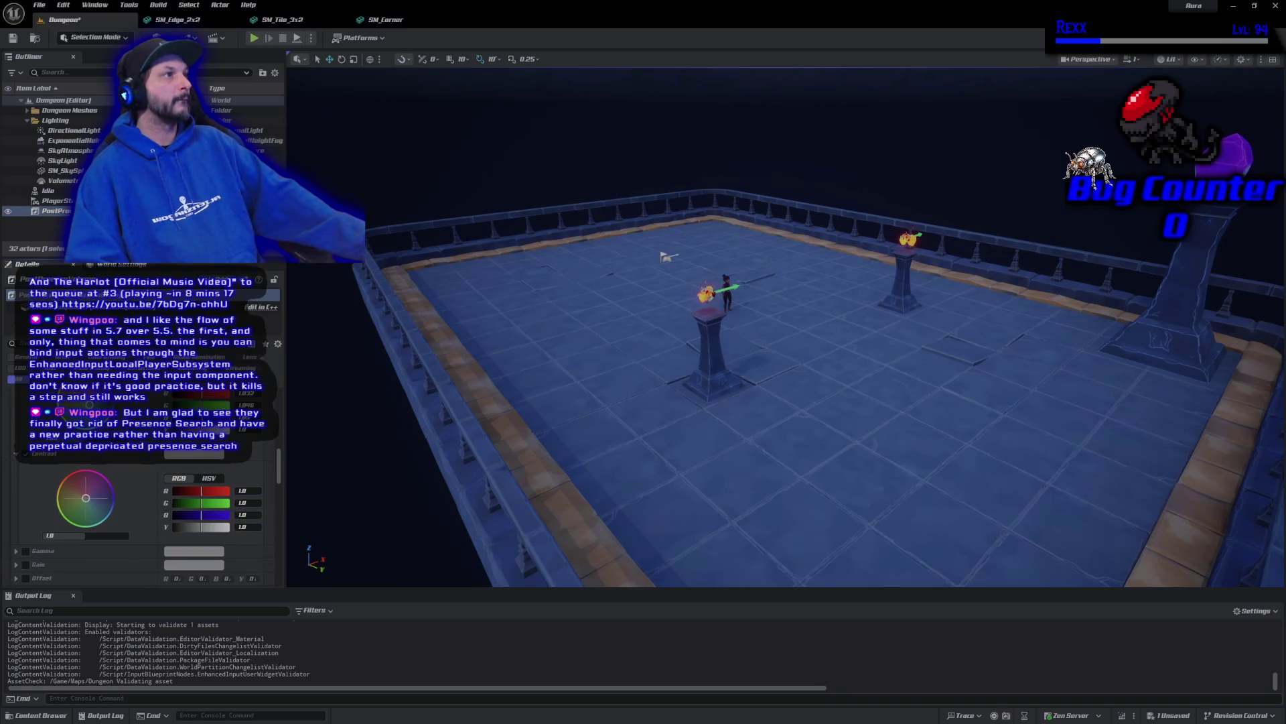
{"action": "left_click", "coordinate": [74, 536]}
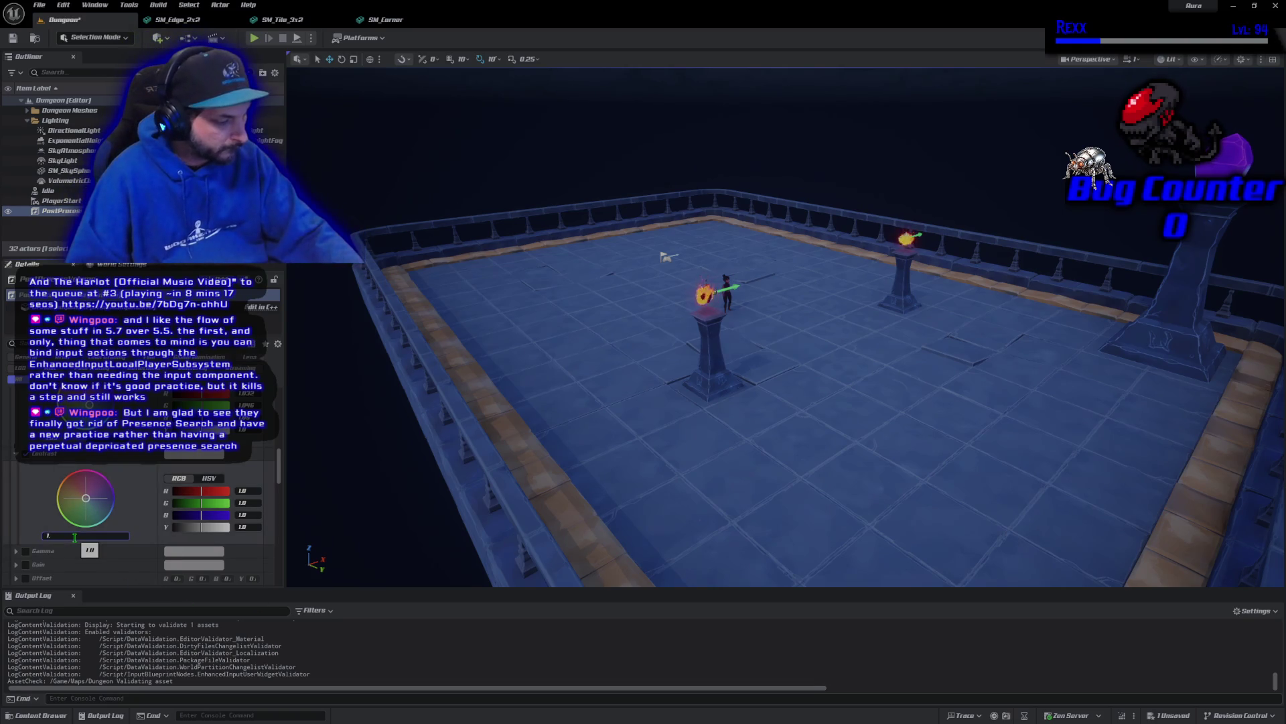
{"action": "type", "text": "1.05"}
{"action": "key", "text": "Return"}
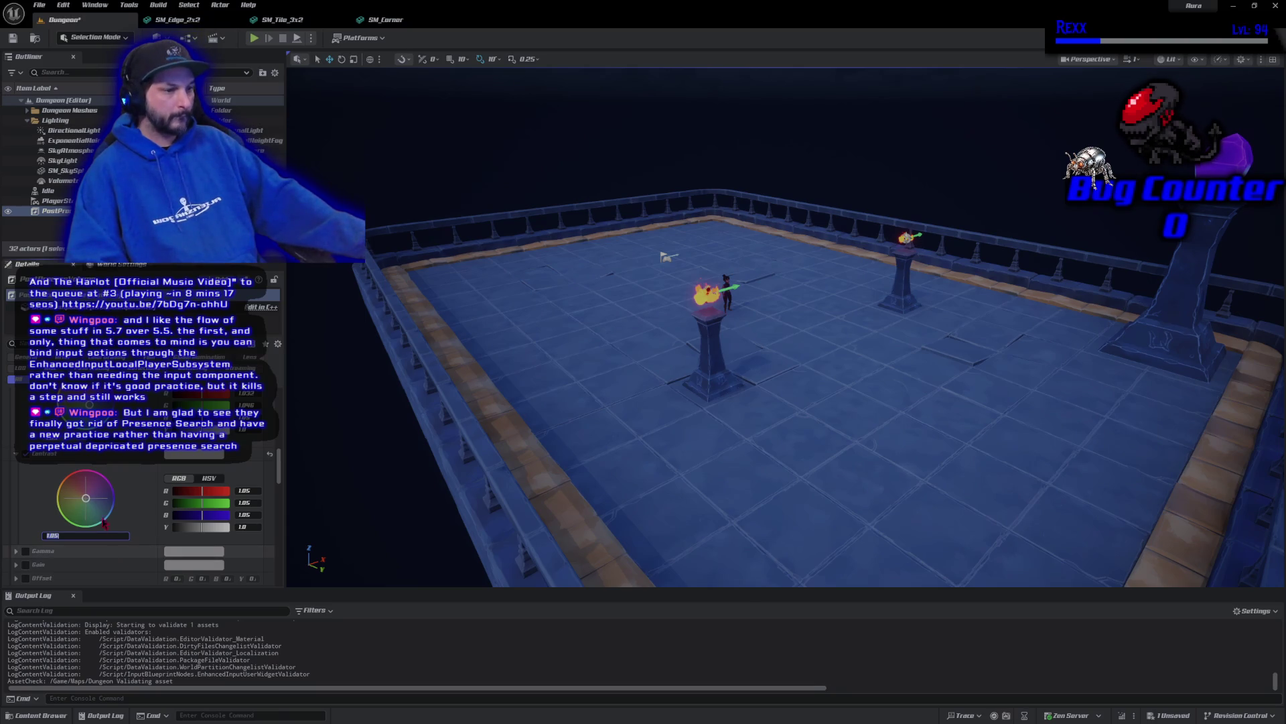
Tint contrast slightly warm and saturation slightly cyan, then save the Dungeon level
{"action": "left_click_drag", "start_coordinate": [87, 500], "coordinate": [83, 500]}
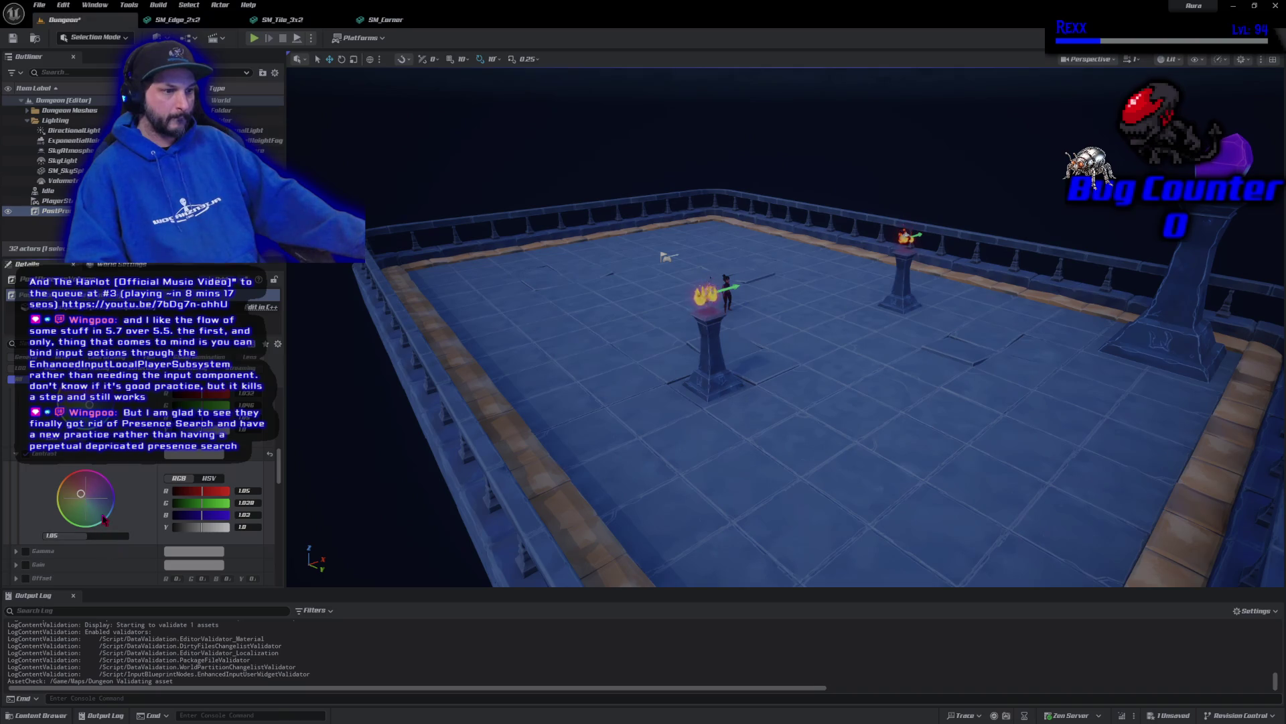
{"action": "left_click_drag", "start_coordinate": [95, 509], "coordinate": [92, 505]}
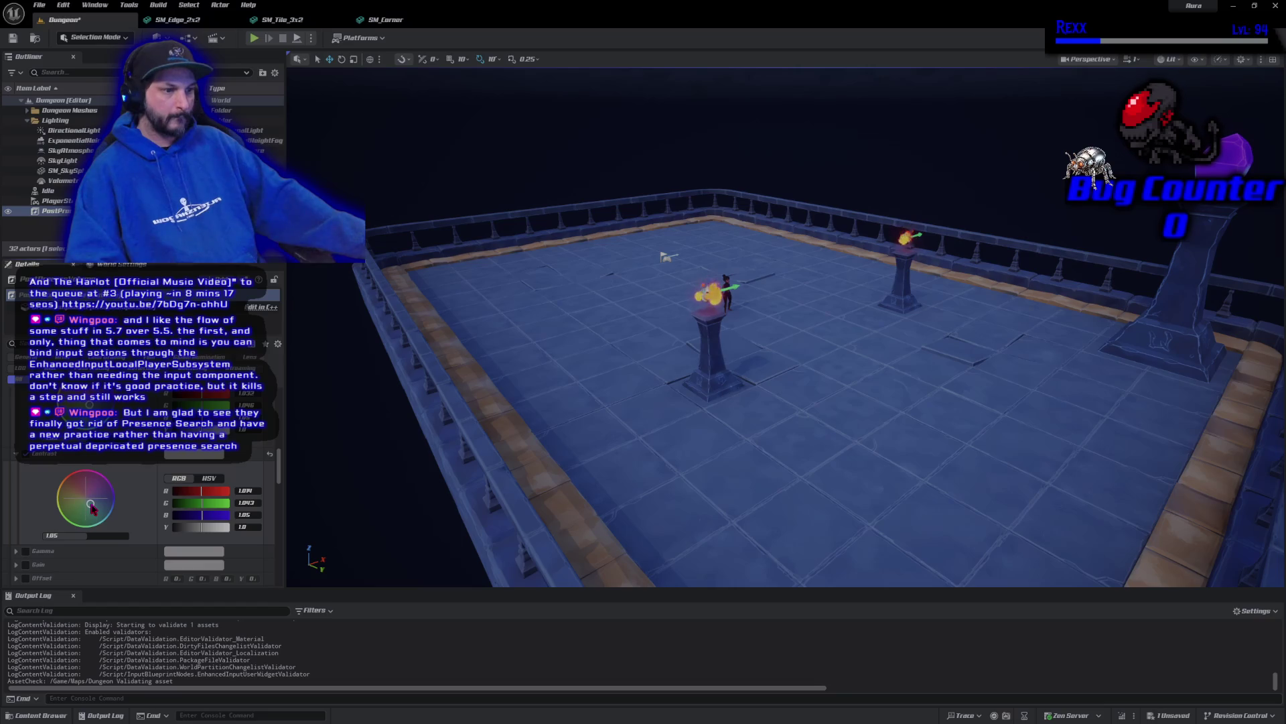
{"action": "left_click", "coordinate": [12, 38]}
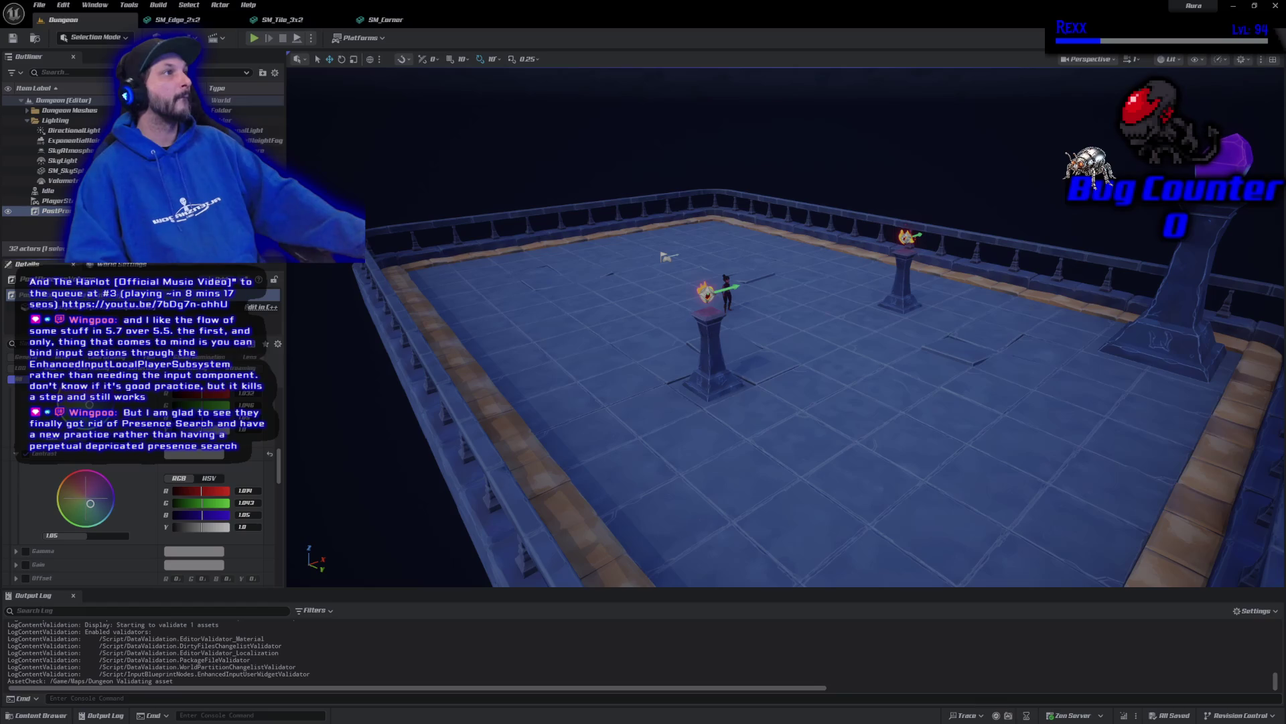
Enable the Gamma override and set its overall value to 0.96
{"action": "left_click", "coordinate": [26, 551]}
{"action": "scroll", "coordinate": [31, 523], "scroll_direction": "down", "scroll_amount": 2}
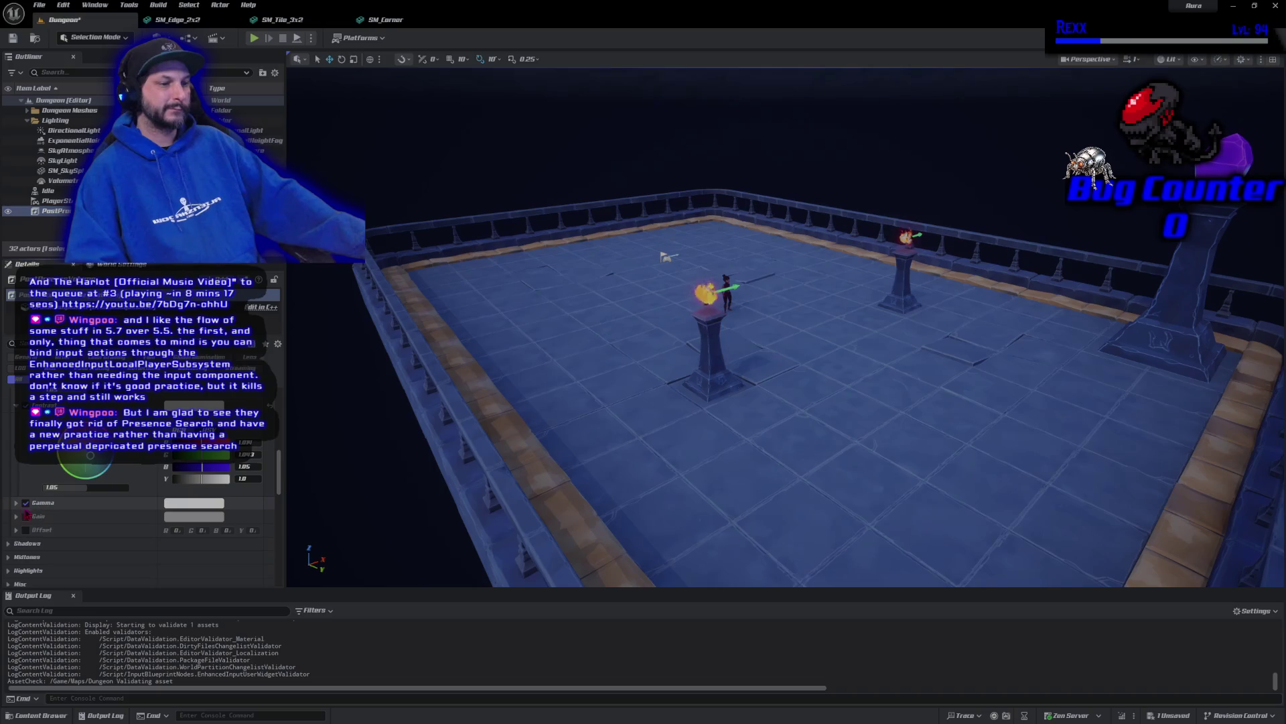
{"action": "left_click", "coordinate": [16, 502]}
{"action": "scroll", "coordinate": [18, 509], "scroll_direction": "down", "scroll_amount": 1}
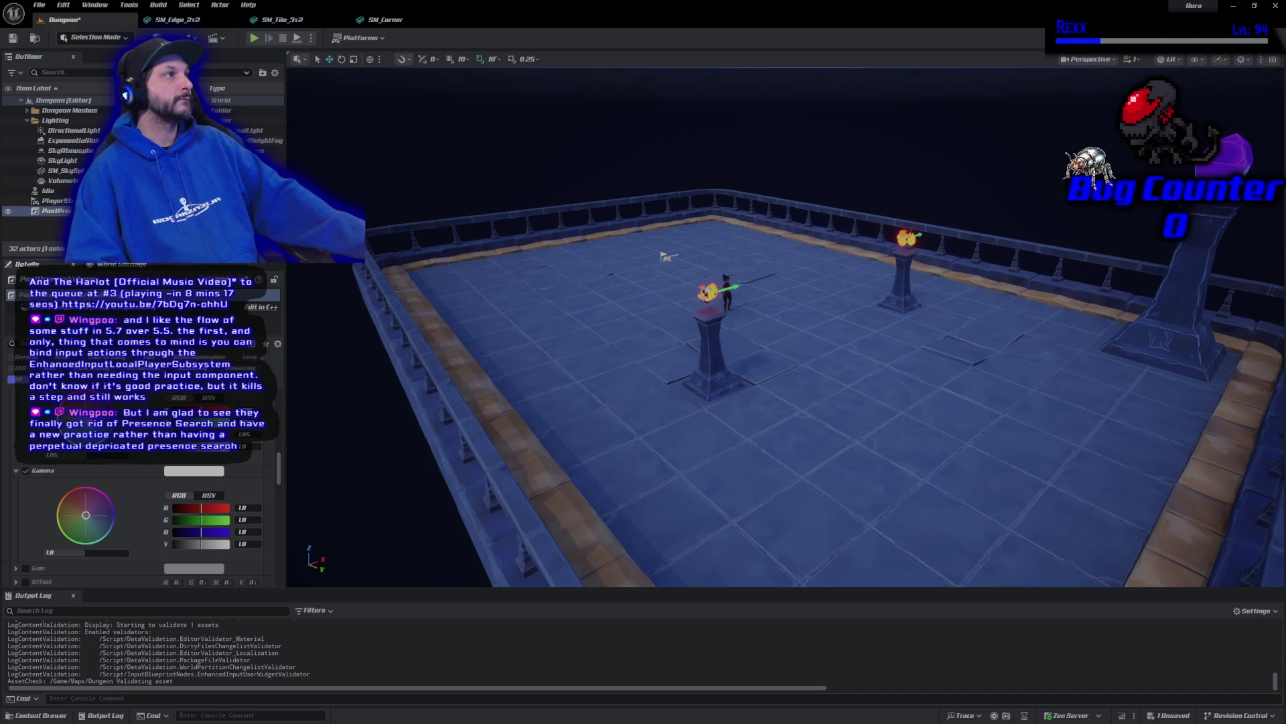
{"action": "left_click", "coordinate": [93, 553]}
{"action": "type", "text": "0.96"}
{"action": "key", "text": "Return"}
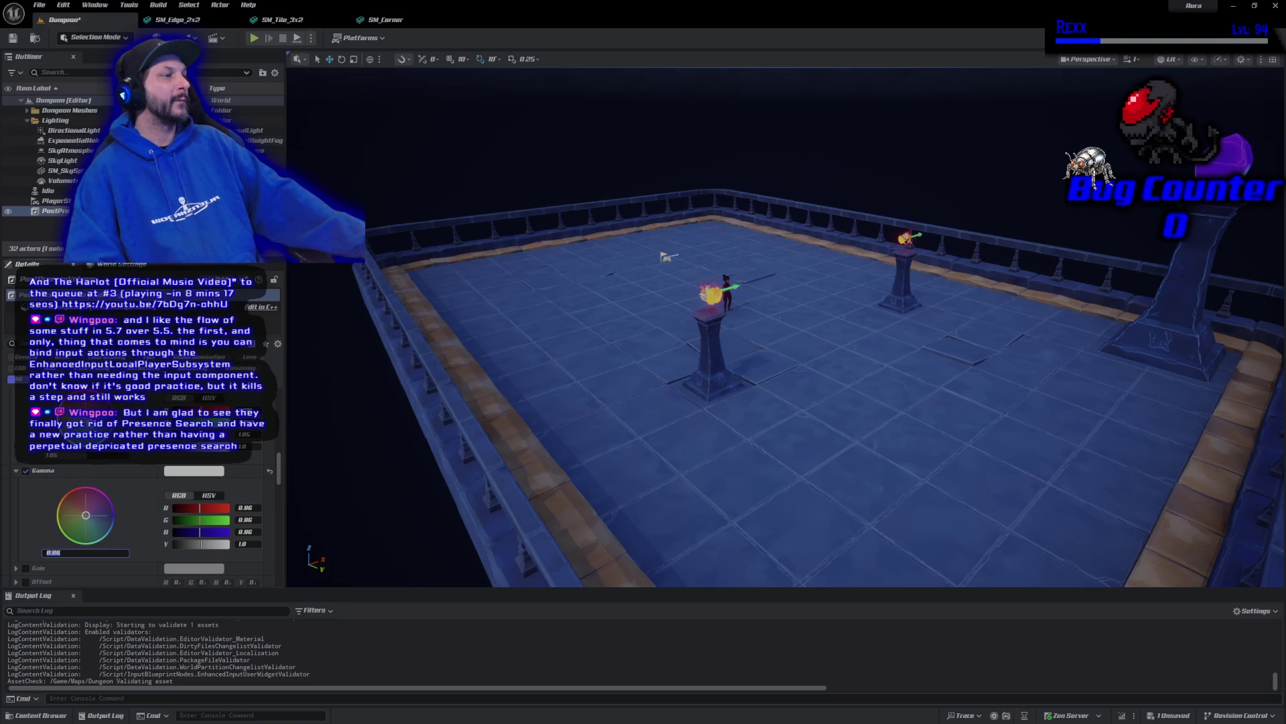
Nudge the Gamma wheel marker to give a faint green tint
{"action": "left_click_drag", "start_coordinate": [87, 516], "coordinate": [84, 525]}
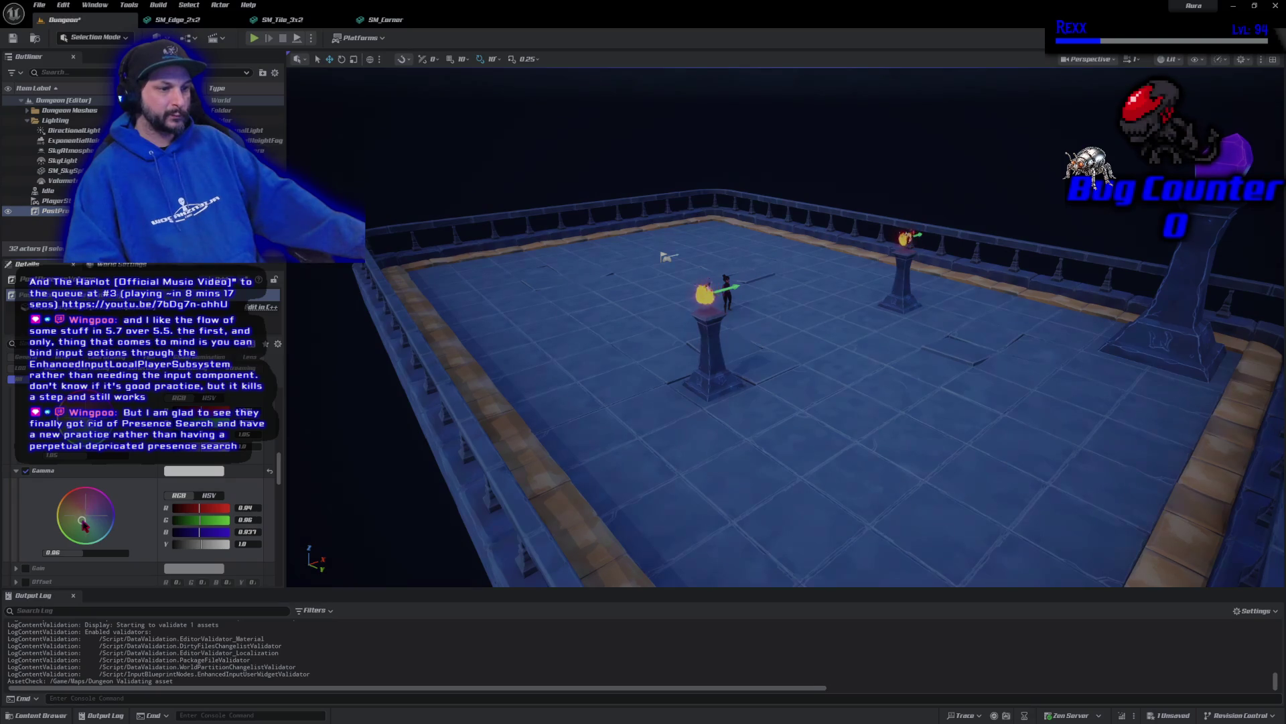
{"action": "left_click_drag", "start_coordinate": [83, 524], "coordinate": [82, 523]}
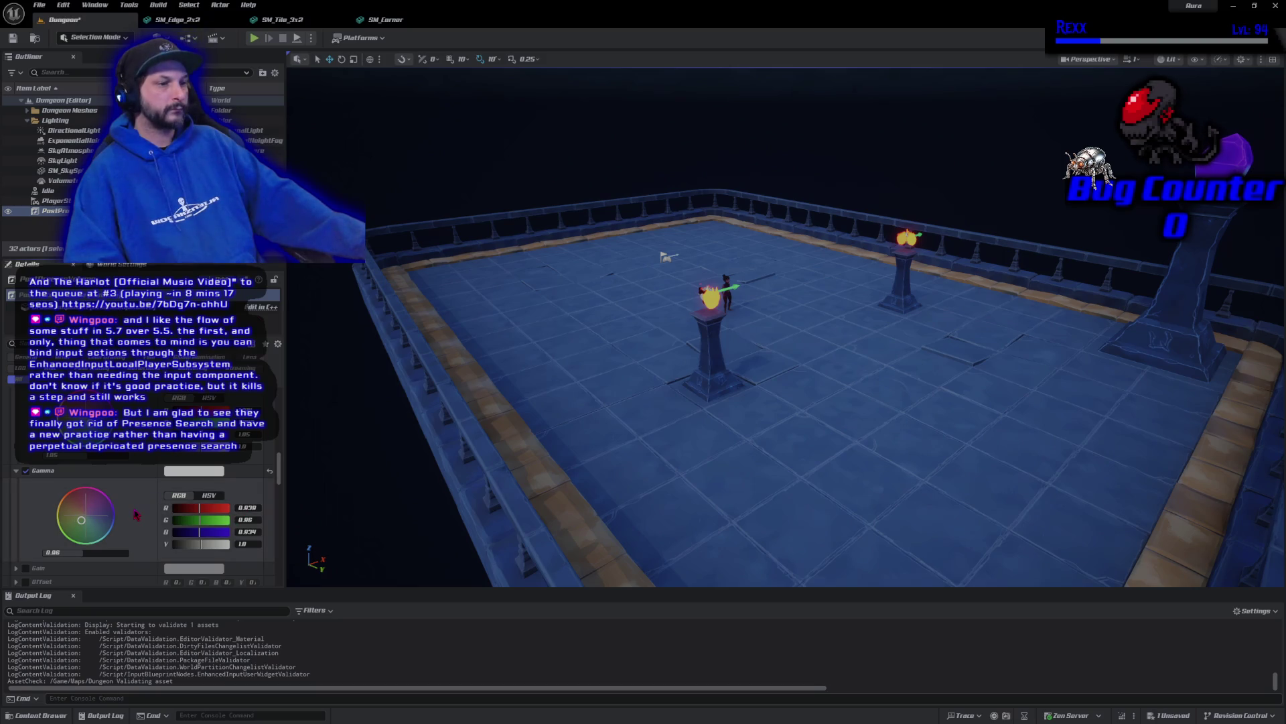
{"action": "scroll", "coordinate": [136, 515], "scroll_direction": "up", "scroll_amount": 1}
{"action": "scroll", "coordinate": [136, 514], "scroll_direction": "up", "scroll_amount": 2}
{"action": "scroll", "coordinate": [136, 515], "scroll_direction": "up", "scroll_amount": 2}
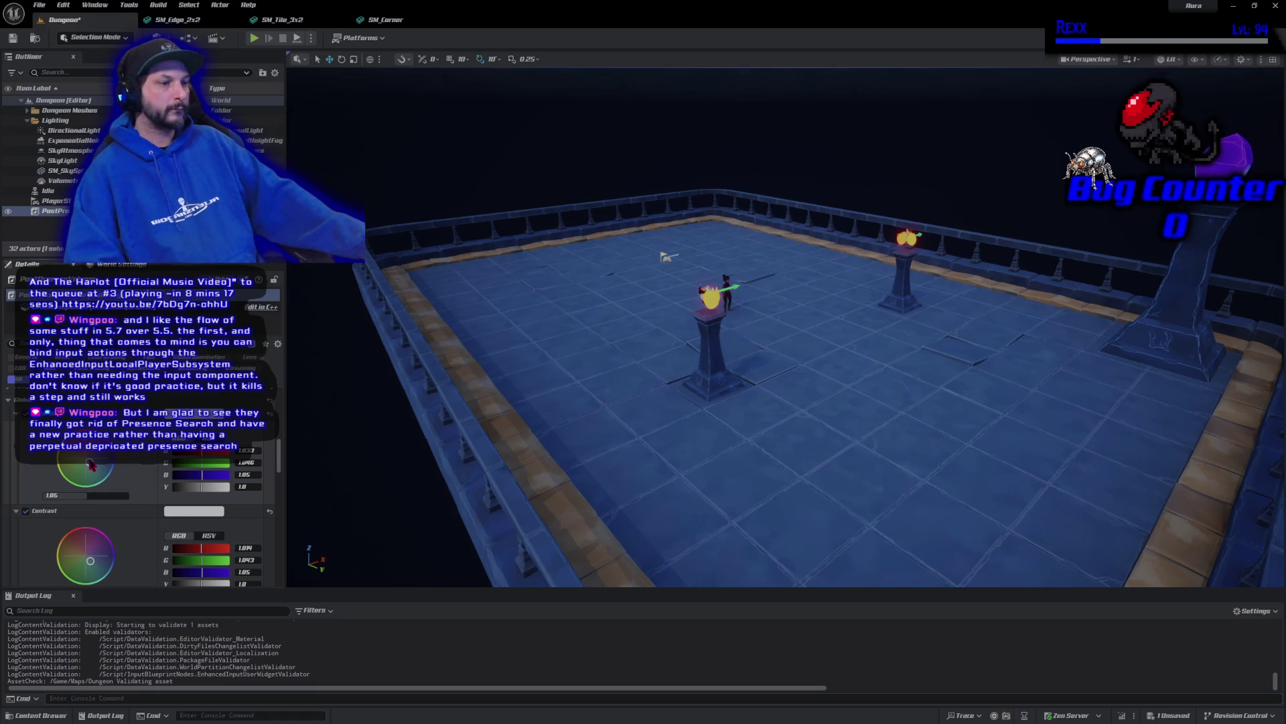
Adjust the Saturation wheel, setting green to 1.042 and blue to 1.048
{"action": "left_click_drag", "start_coordinate": [92, 464], "coordinate": [87, 458]}
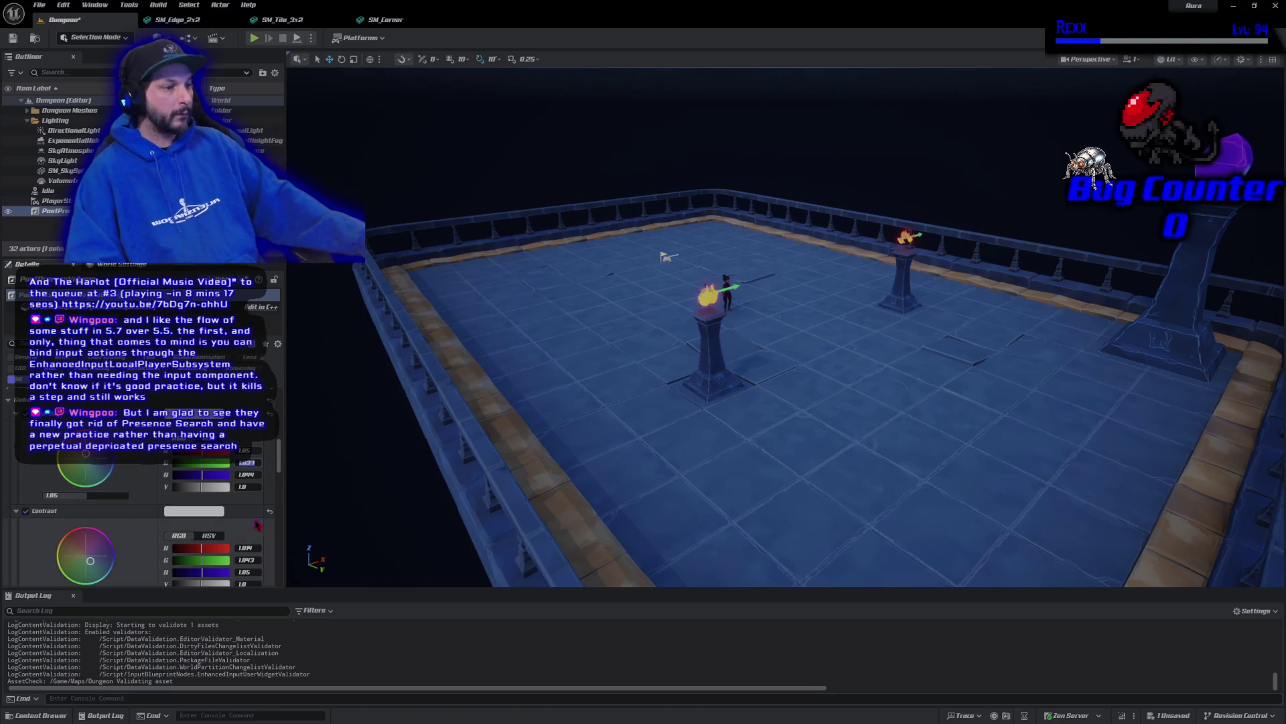
{"action": "key", "text": "Return"}
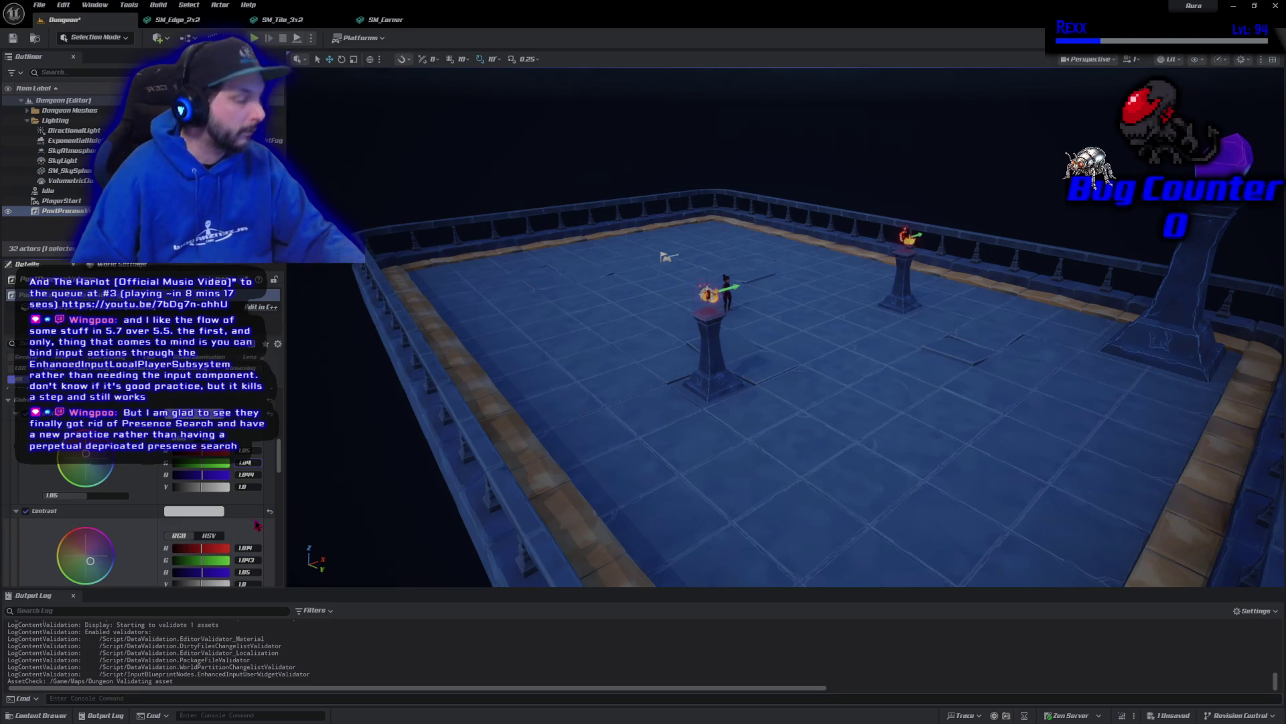
{"action": "key", "text": "Return"}
{"action": "left_click", "coordinate": [248, 474]}
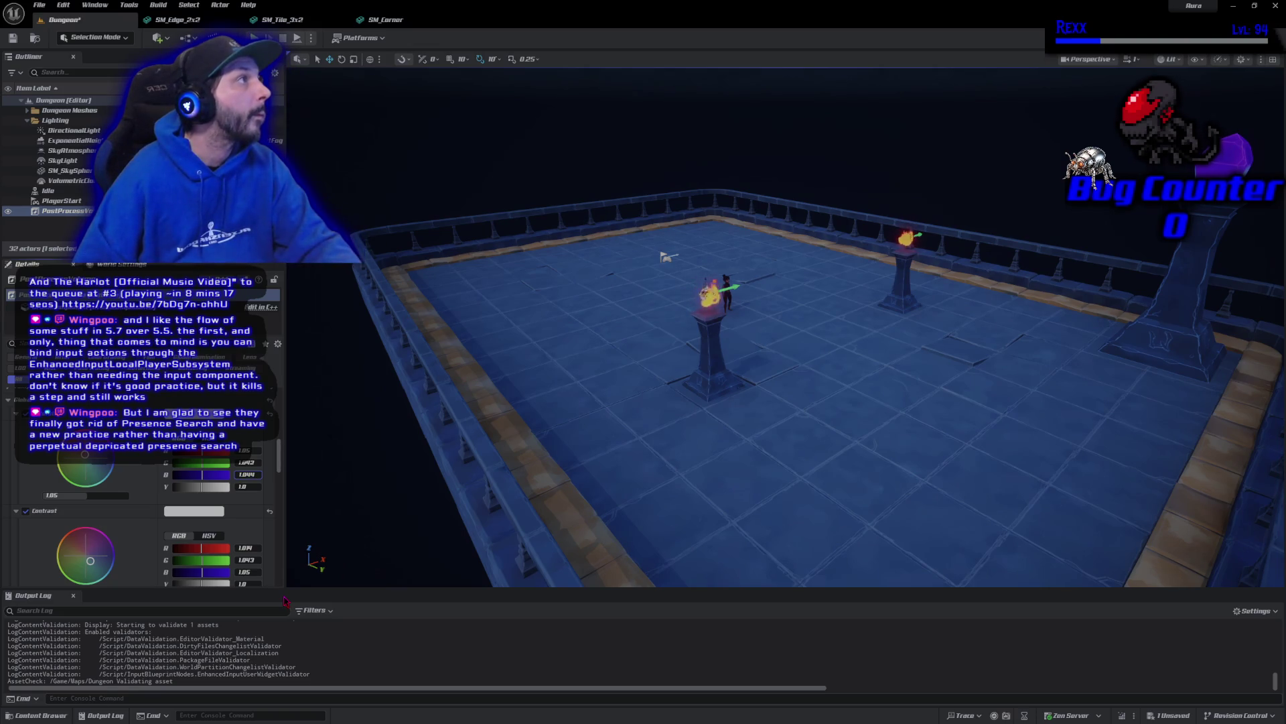
{"action": "type", "text": "8516"}
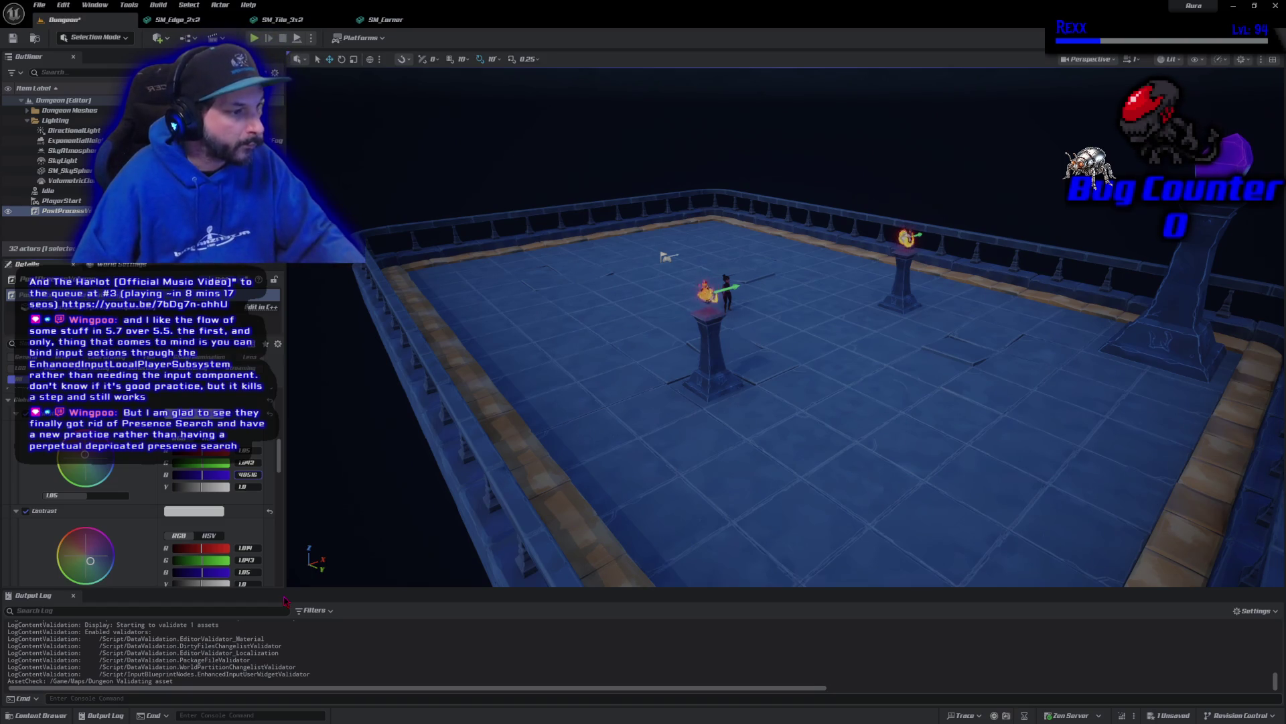
{"action": "key", "text": "Return"}
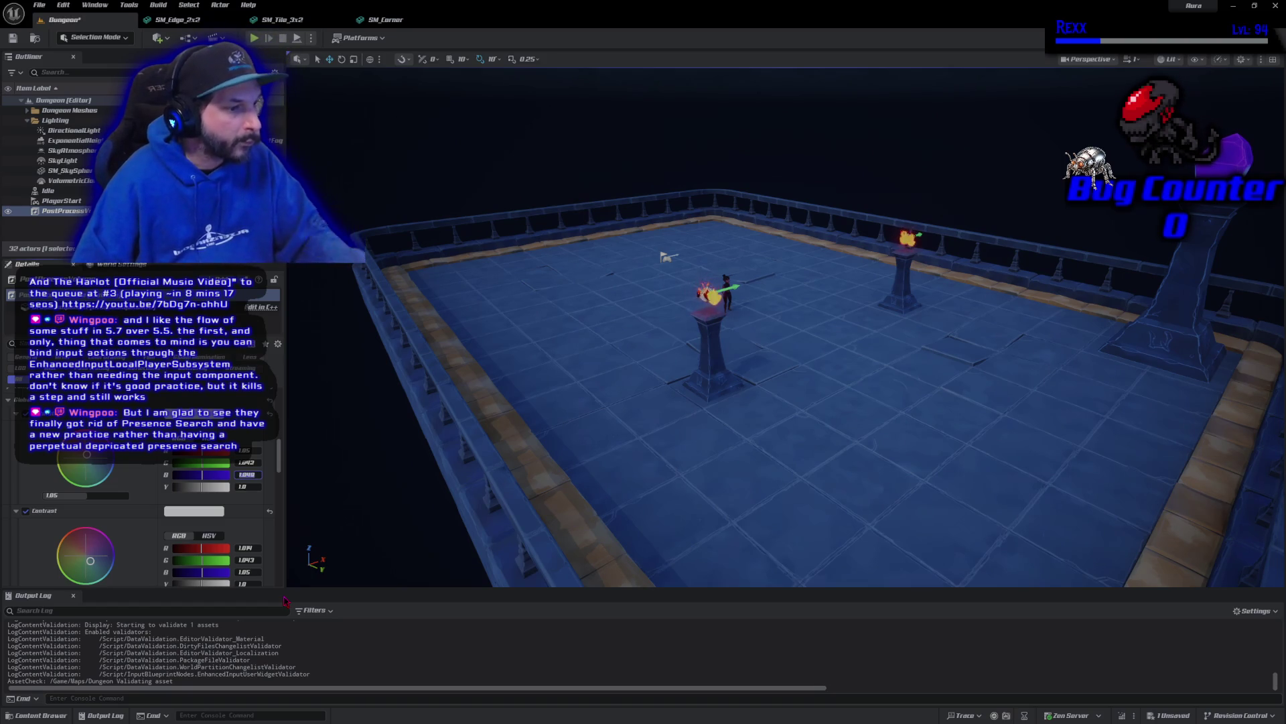
Save the Dungeon level and collapse the Contrast settings
{"action": "scroll", "coordinate": [255, 538], "scroll_direction": "down", "scroll_amount": 2}
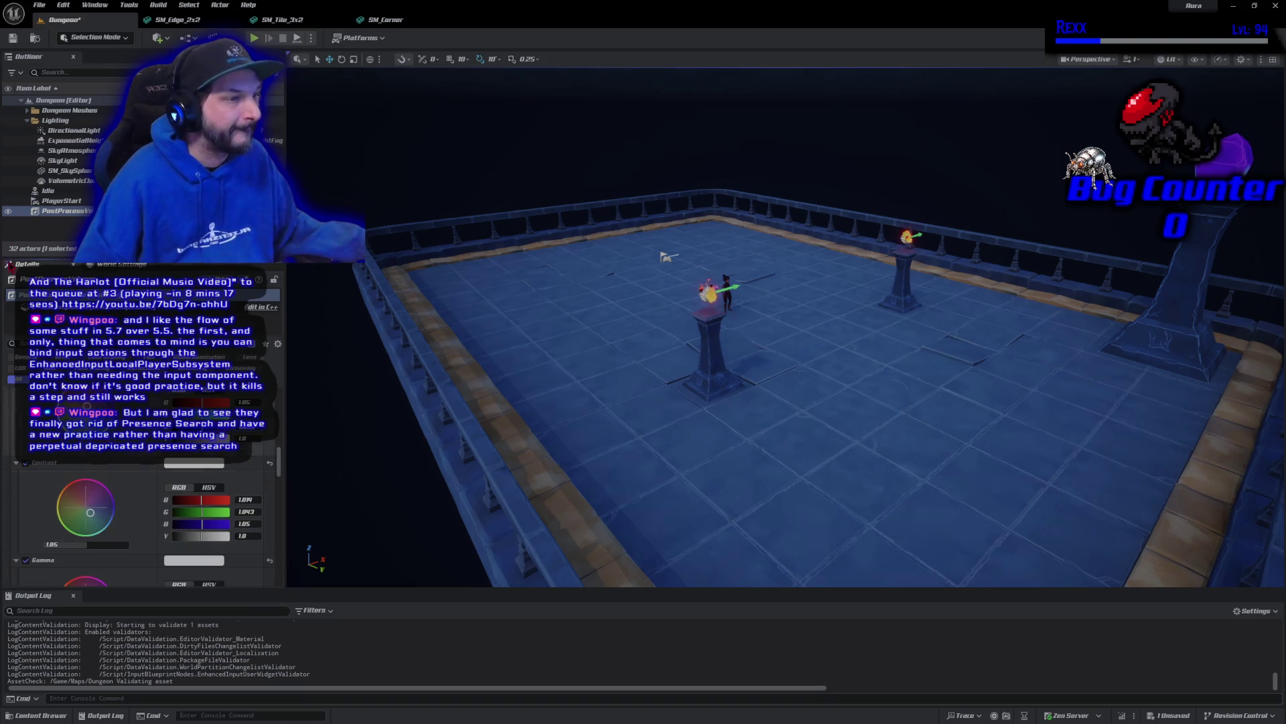
{"action": "left_click", "coordinate": [14, 40]}
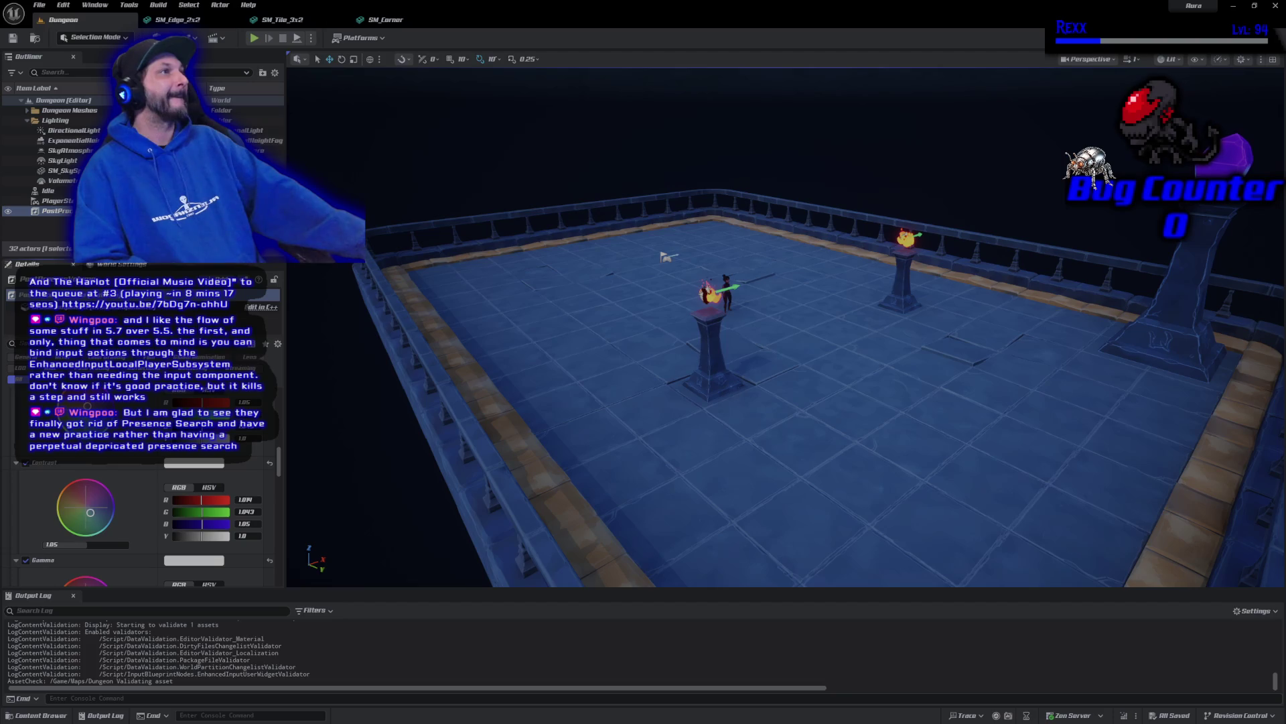
{"action": "left_click", "coordinate": [17, 464]}
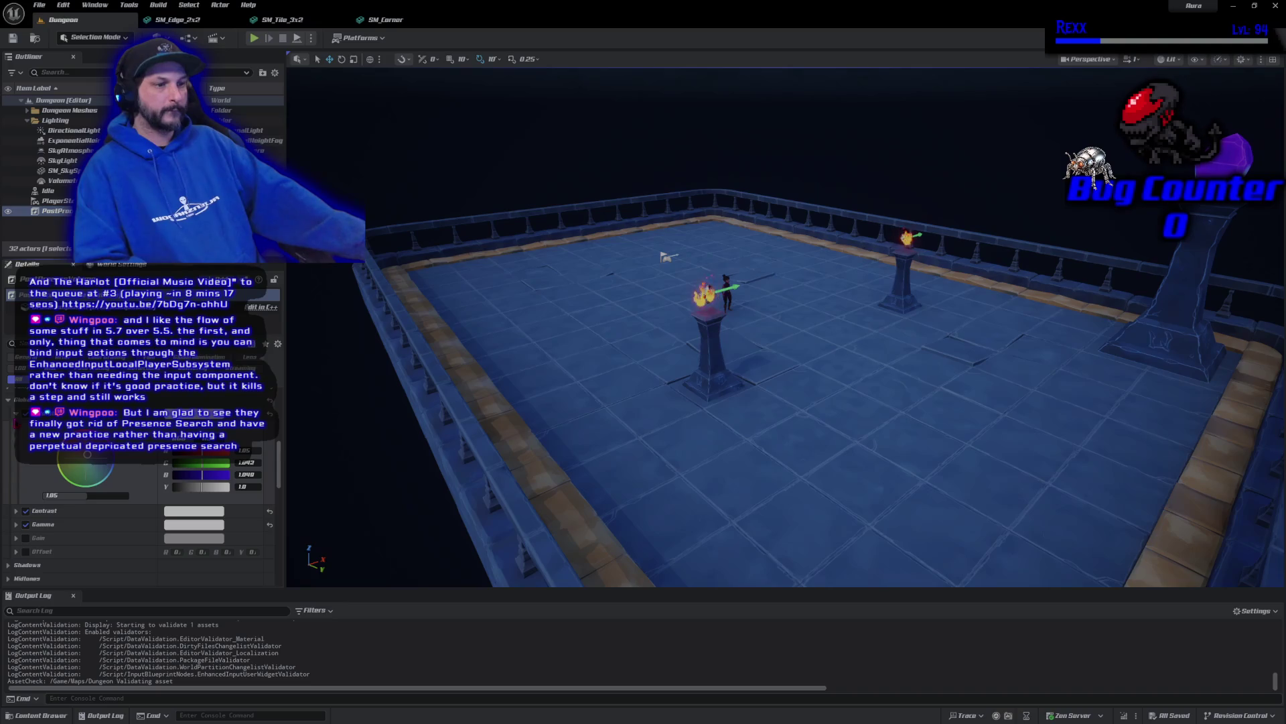
Collapse global Saturation, expand Shadows, and enable the shadows Saturation override
{"action": "left_click", "coordinate": [16, 414]}
{"action": "left_click", "coordinate": [8, 480]}
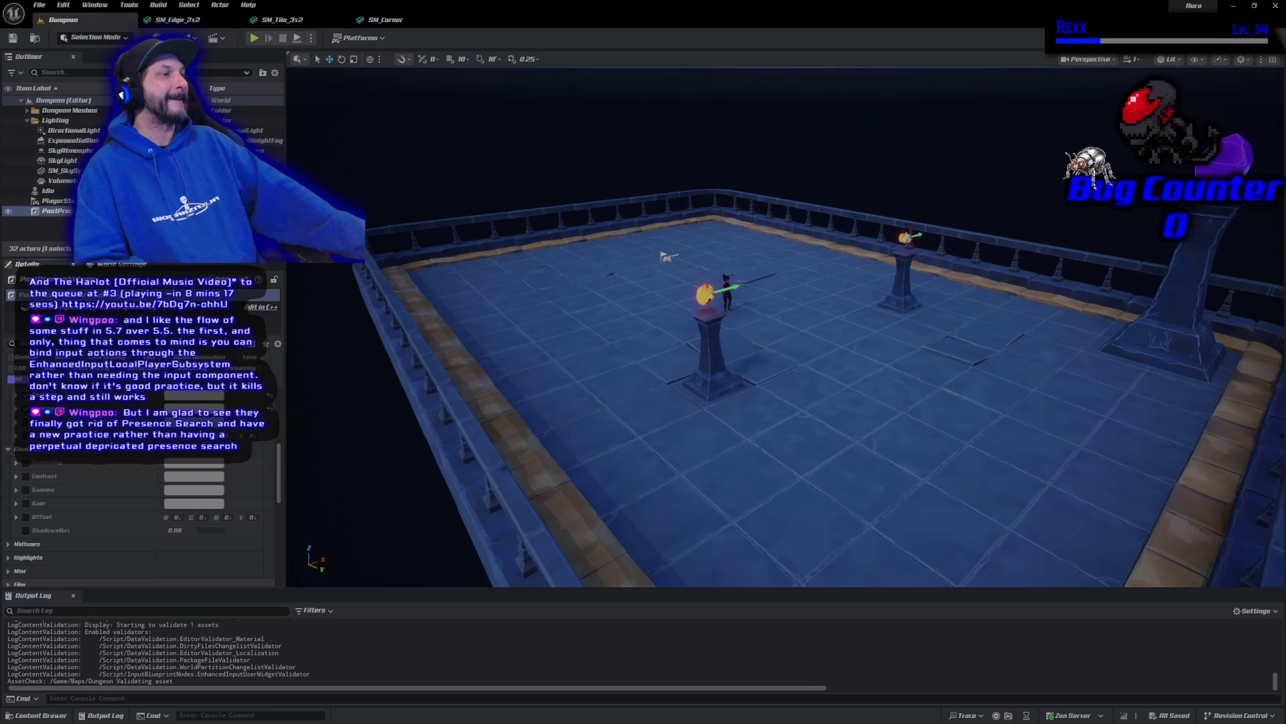
{"action": "left_click", "coordinate": [16, 462]}
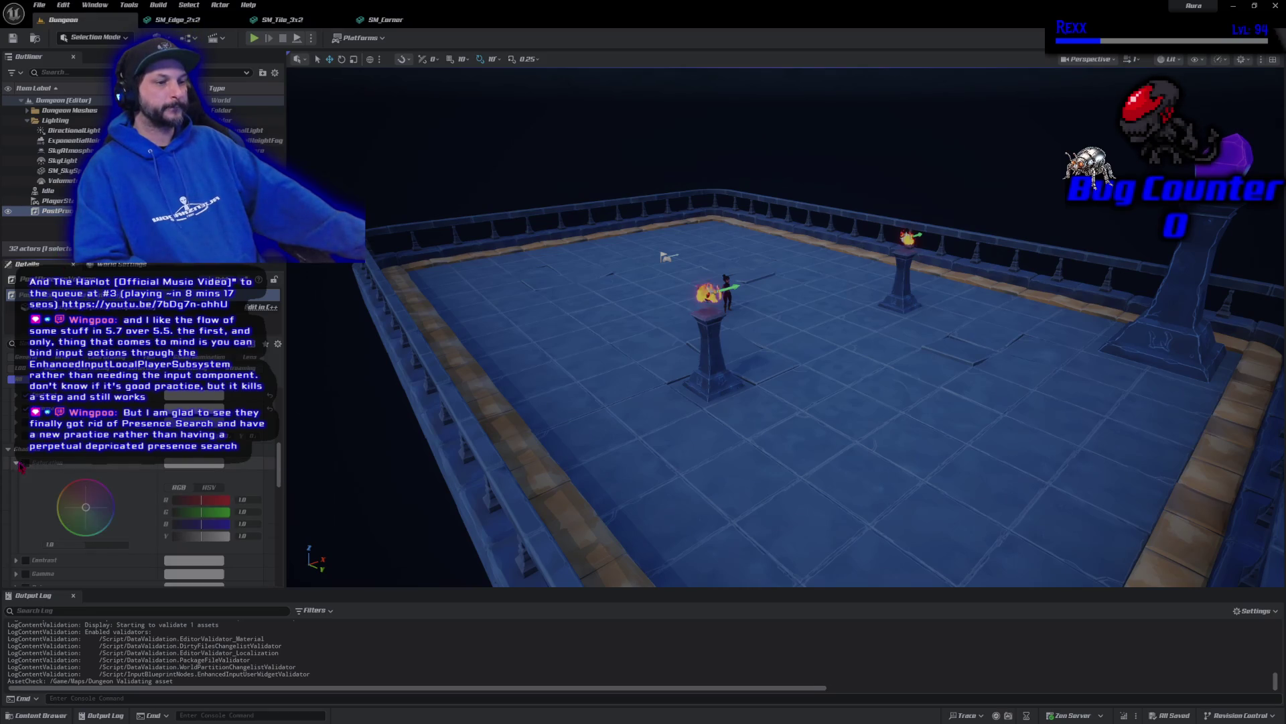
{"action": "left_click", "coordinate": [25, 463]}
{"action": "scroll", "coordinate": [29, 471], "scroll_direction": "down", "scroll_amount": 1}
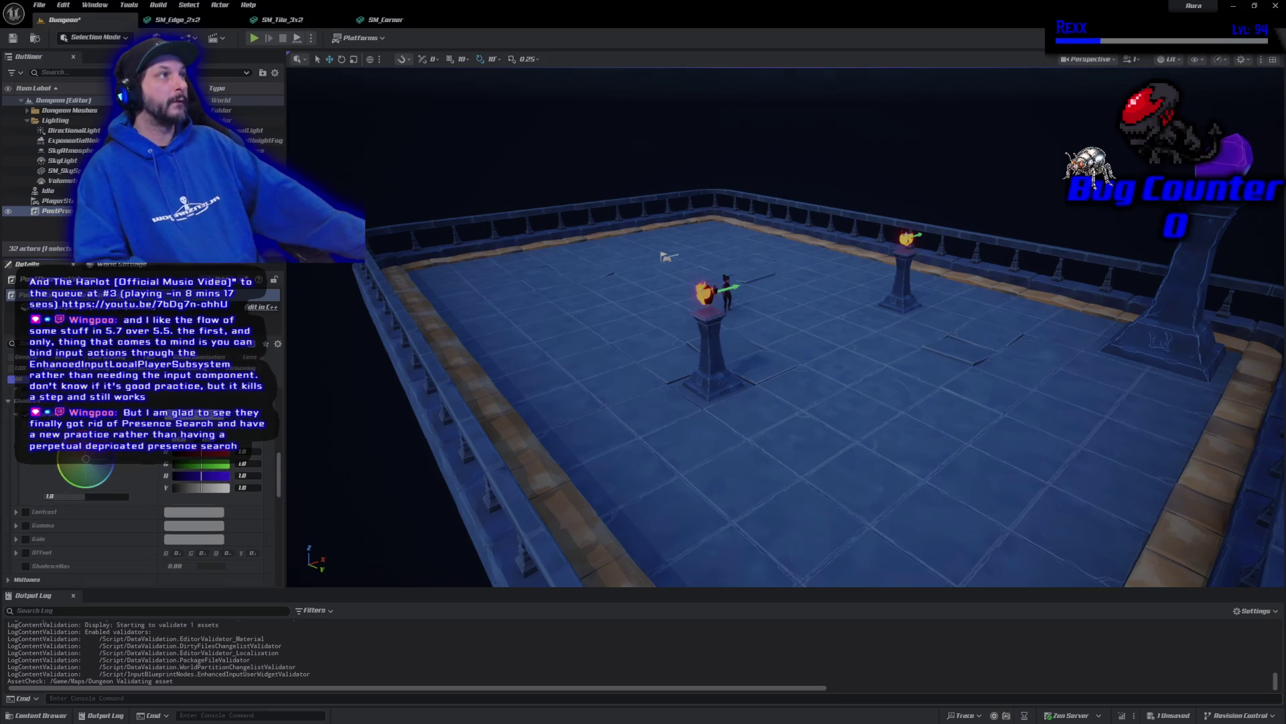
Set shadows saturation to 1.04 with a slight blue tint, then save the level
{"action": "left_click", "coordinate": [78, 496]}
{"action": "type", "text": "1.04"}
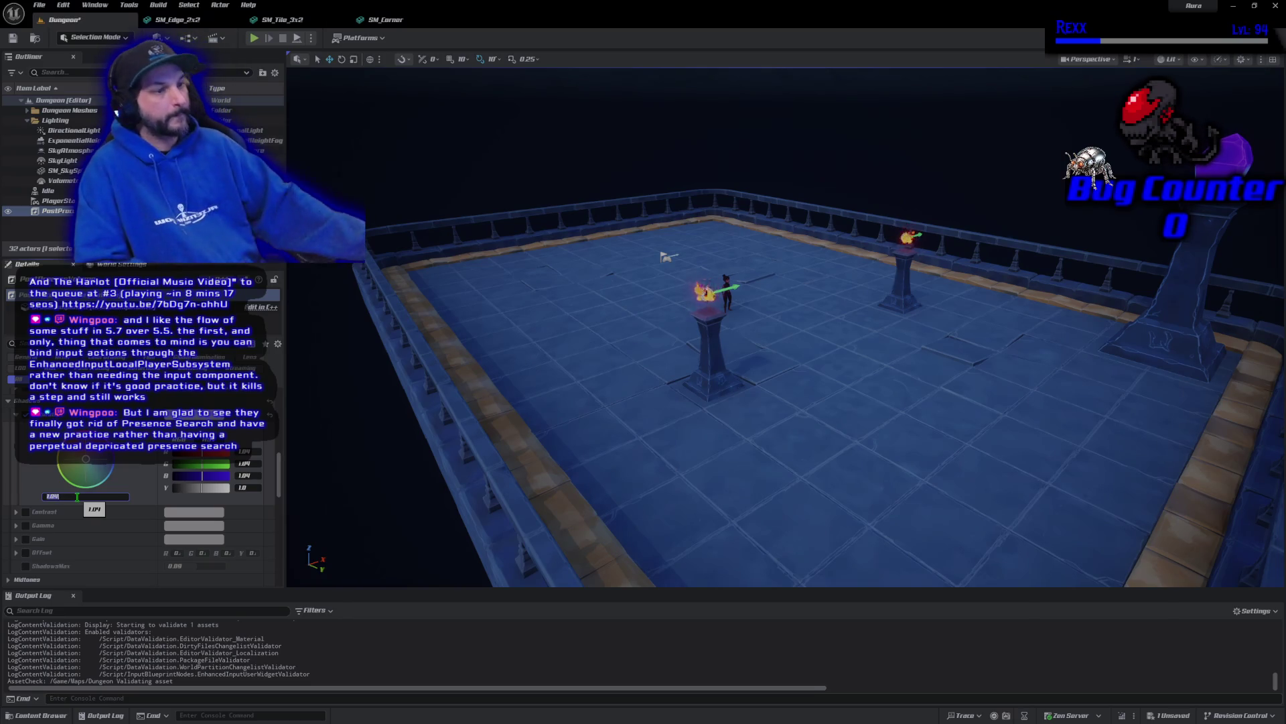
{"action": "key", "text": "Return"}
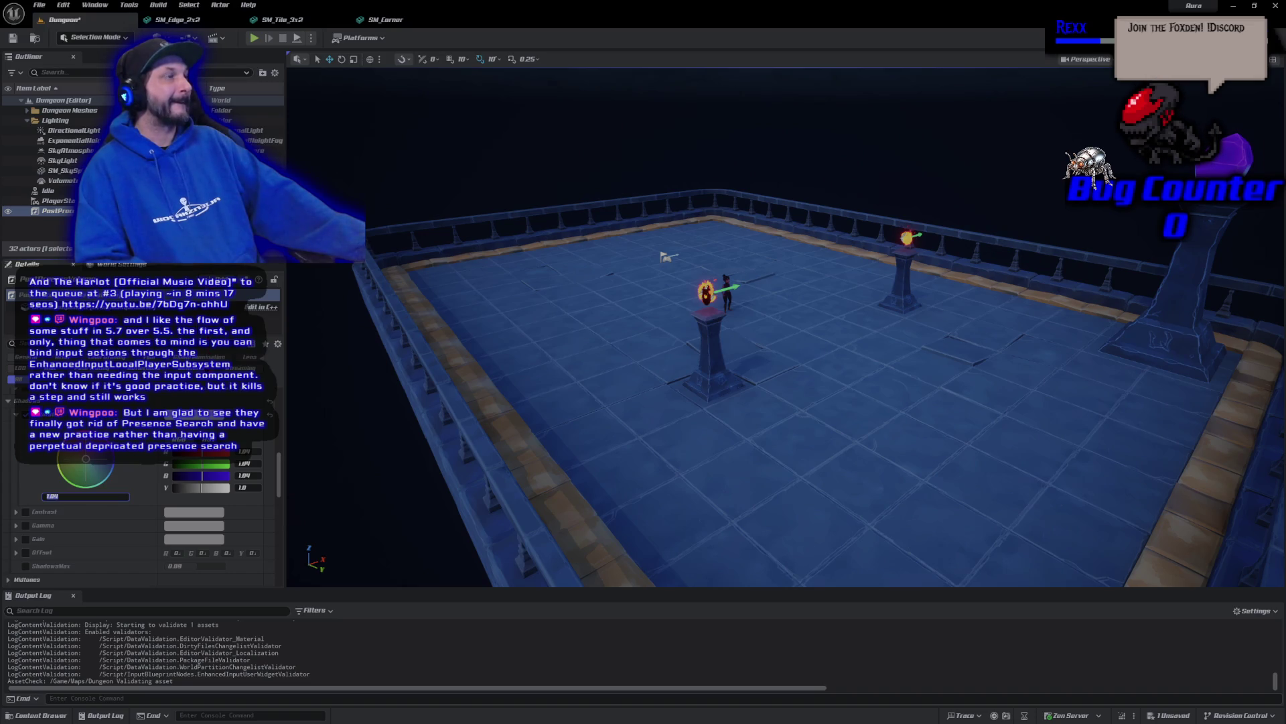
{"action": "left_click", "coordinate": [90, 463]}
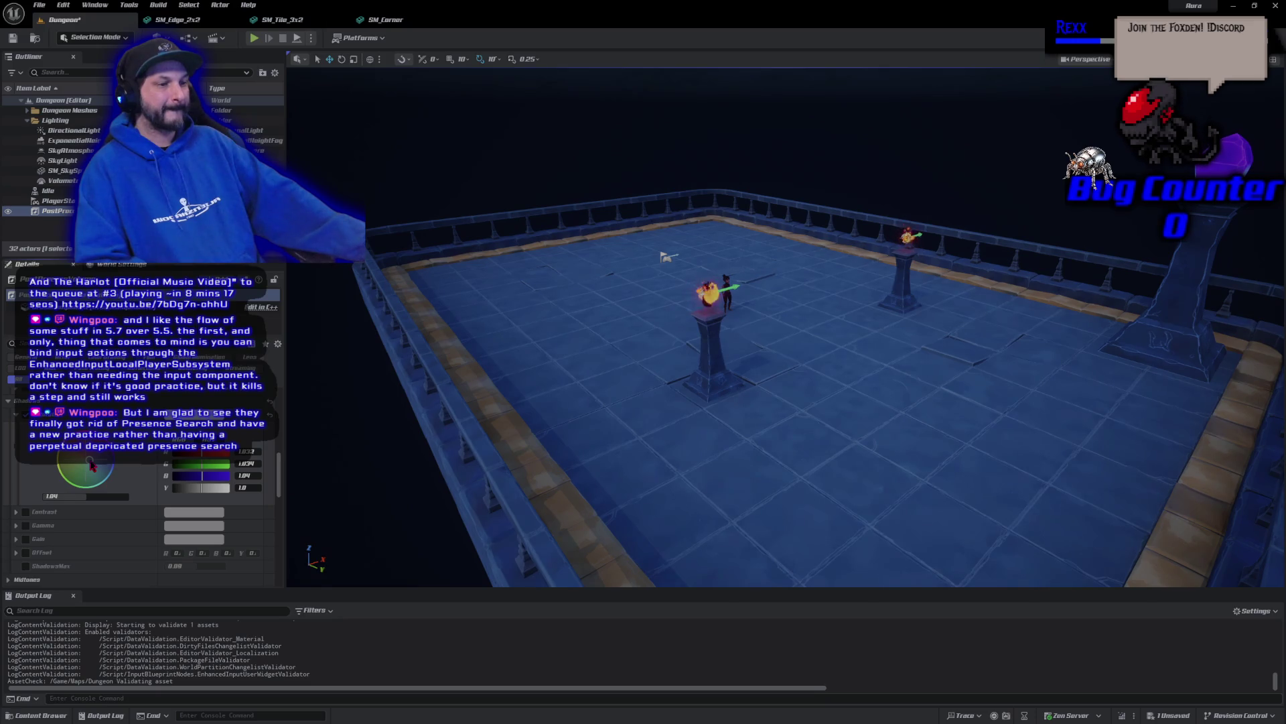
{"action": "left_click_drag", "start_coordinate": [95, 467], "coordinate": [91, 463]}
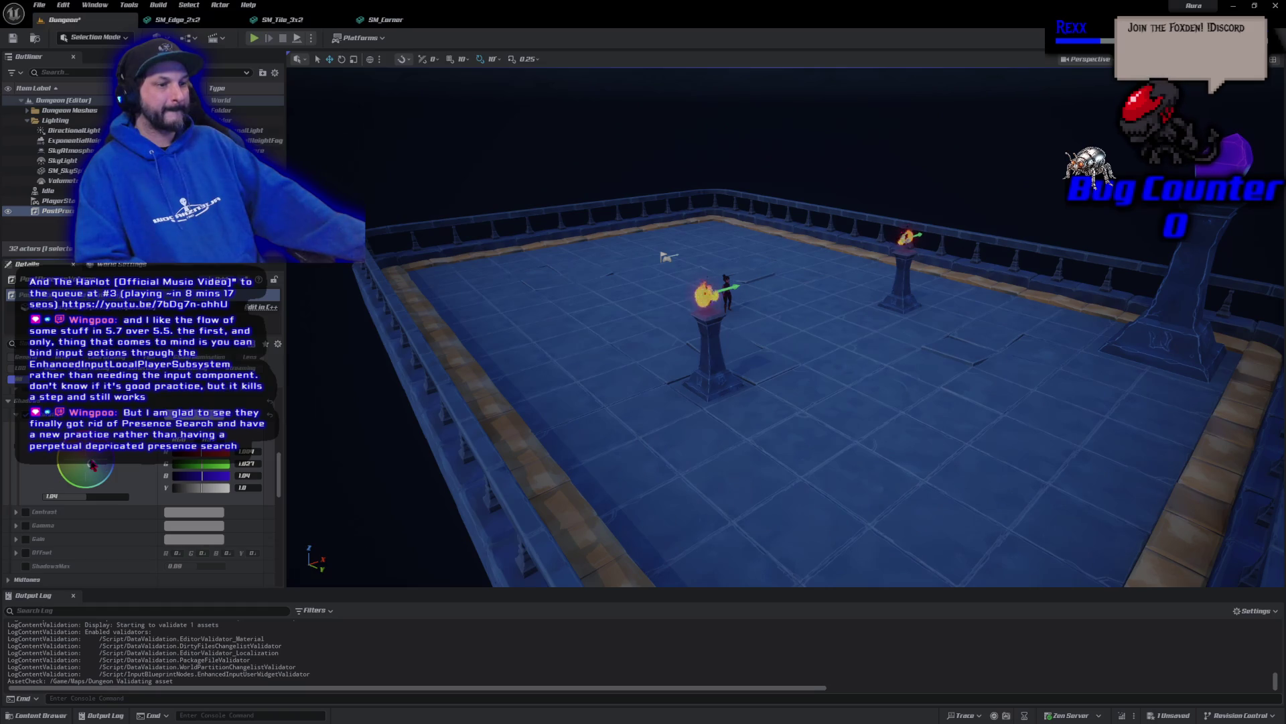
{"action": "left_click", "coordinate": [12, 38]}
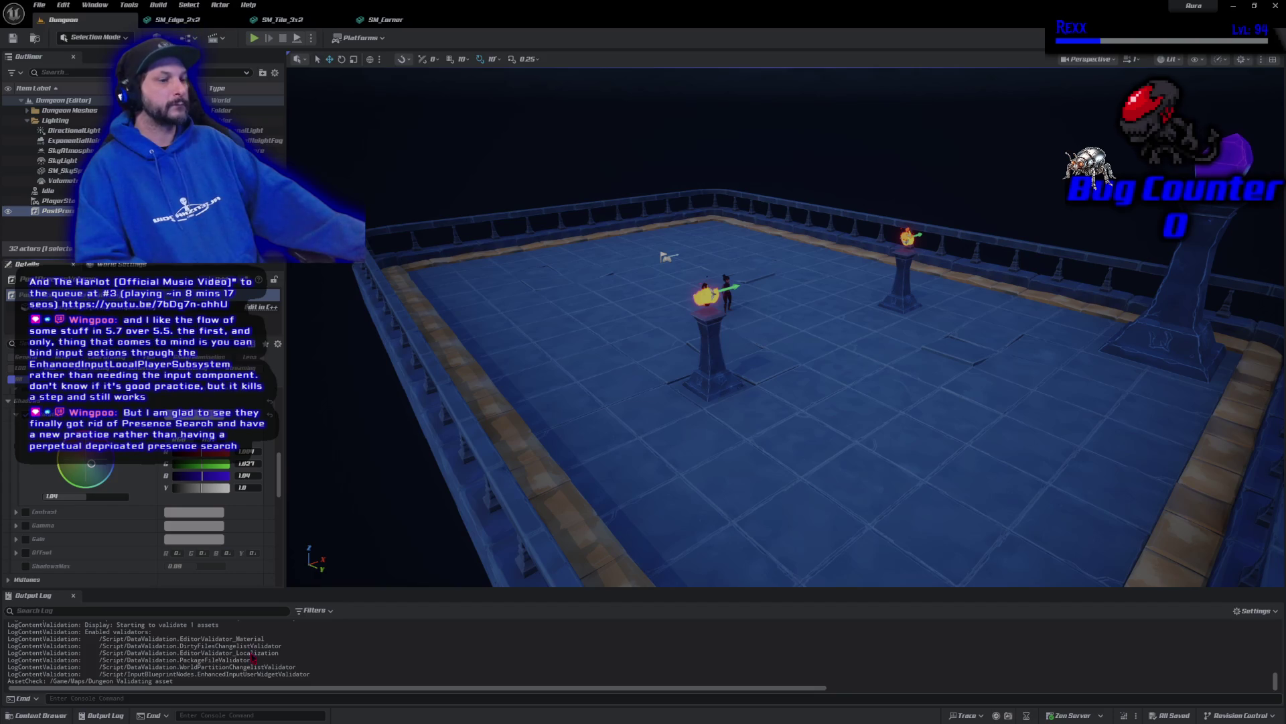
Set the Shadows gamma to 1.01, then drag it down to 0.86 and save the level
{"action": "scroll", "coordinate": [141, 509], "scroll_direction": "down", "scroll_amount": 3}
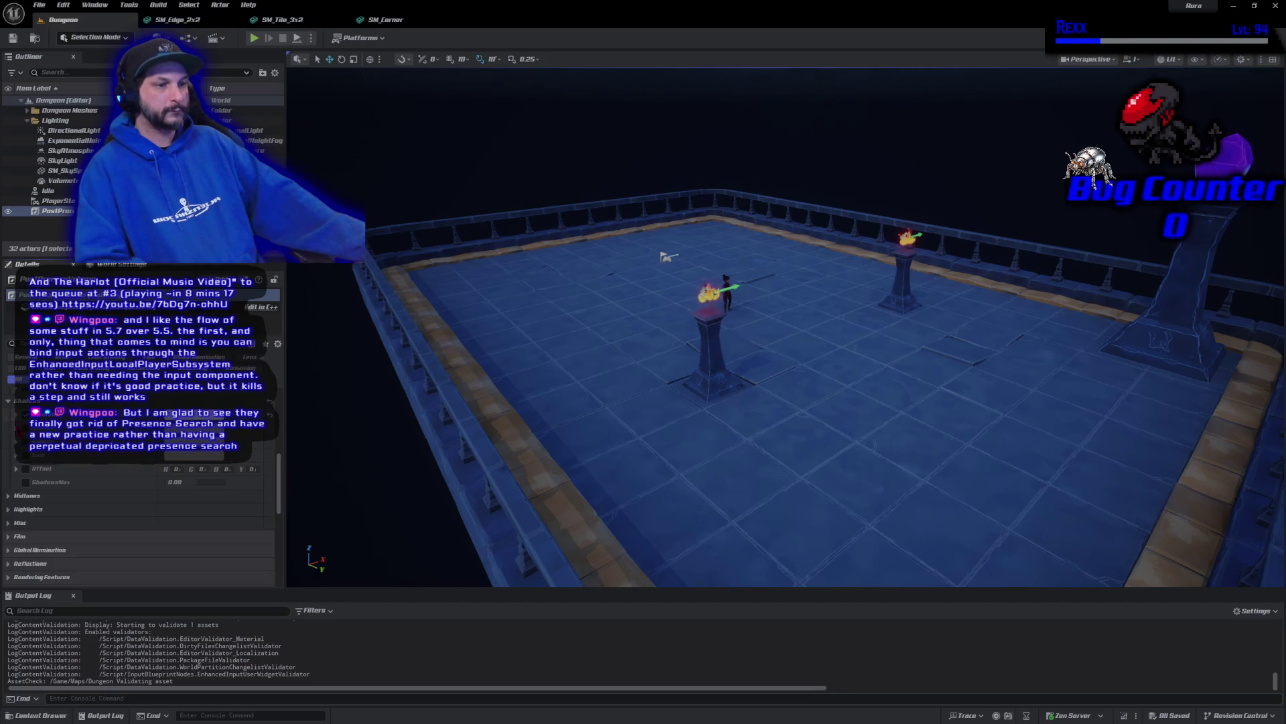
{"action": "scroll", "coordinate": [65, 510], "scroll_direction": "up", "scroll_amount": 3}
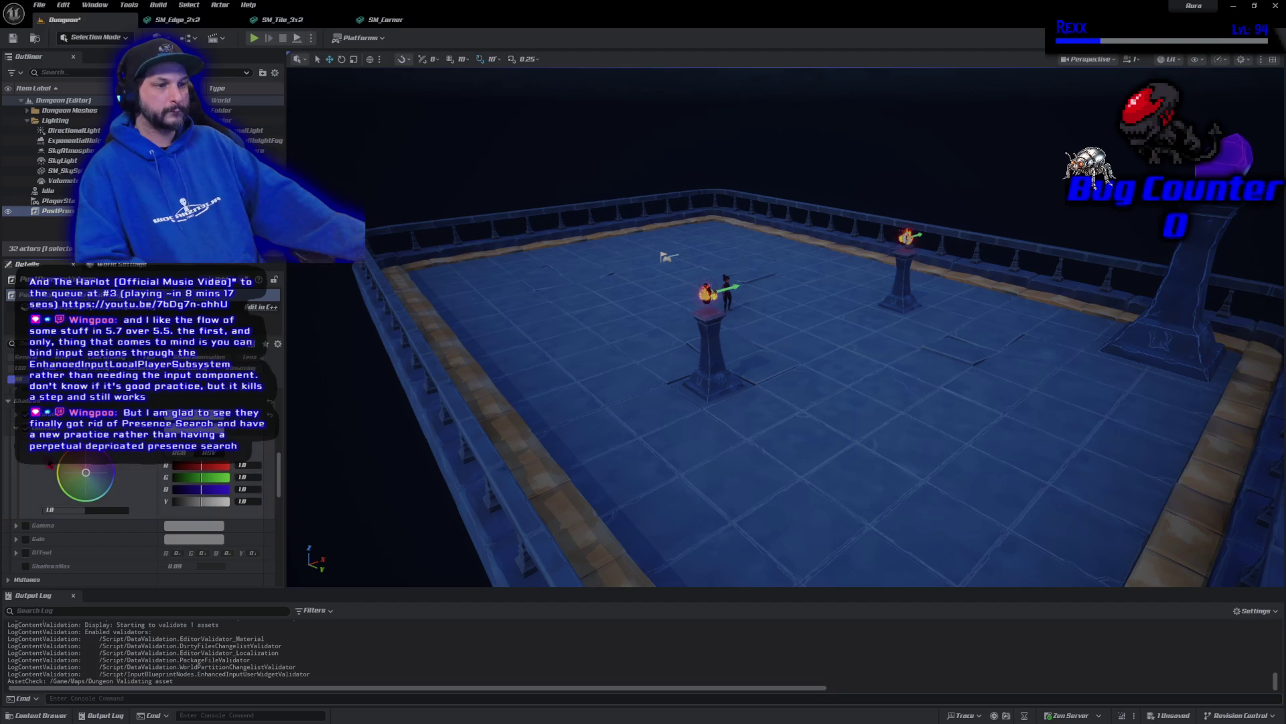
{"action": "left_click", "coordinate": [65, 510]}
{"action": "type", "text": "10."}
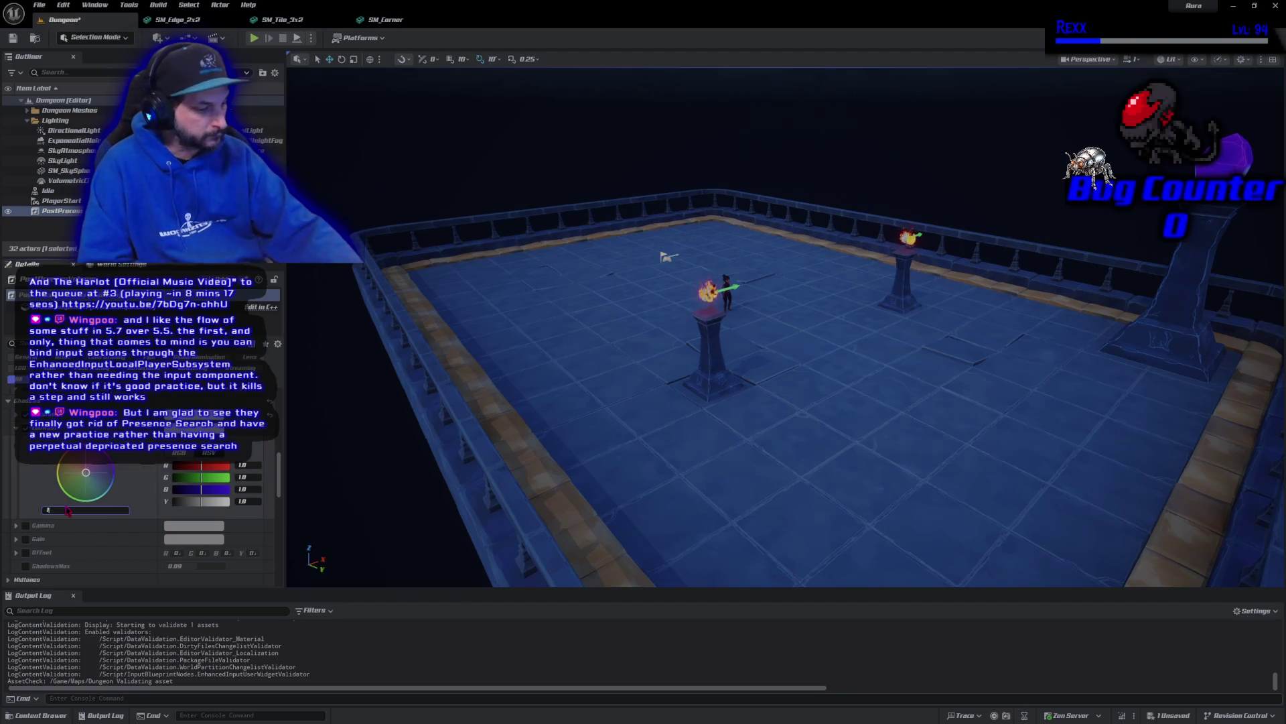
{"action": "key", "text": "BackSpace"}
{"action": "key", "text": "BackSpace"}
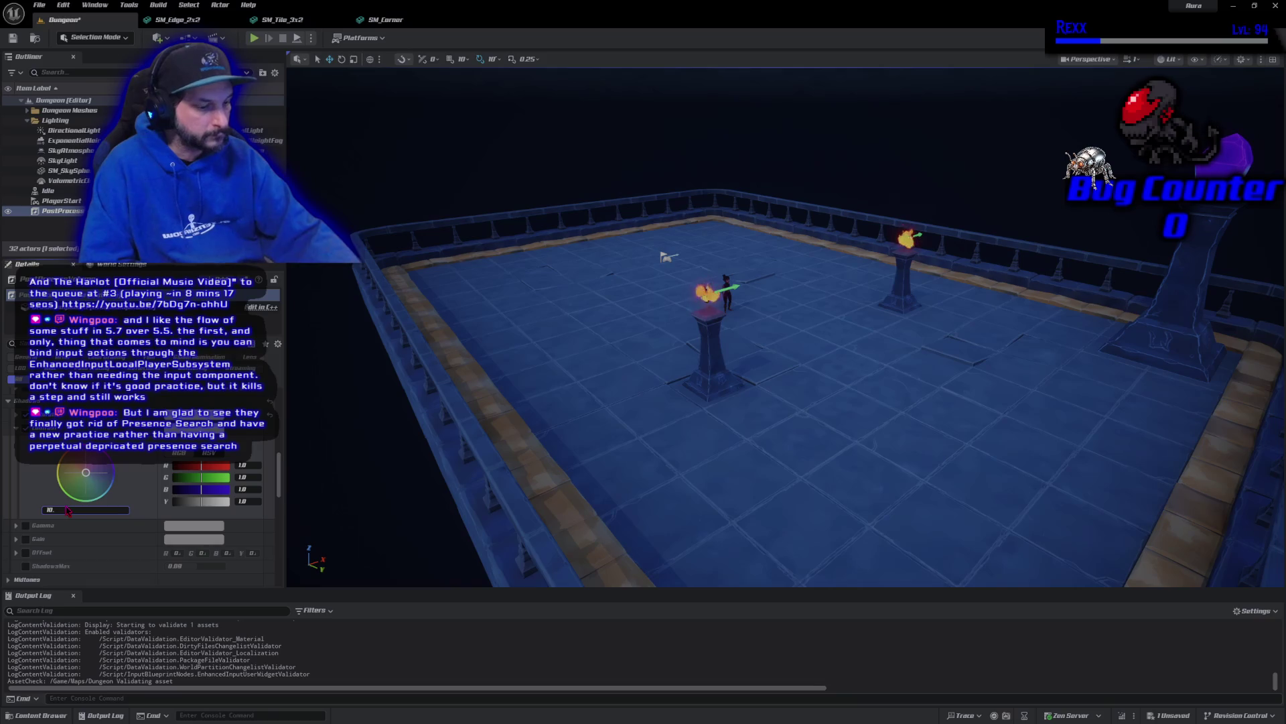
{"action": "type", "text": ".01"}
{"action": "key", "text": "Return"}
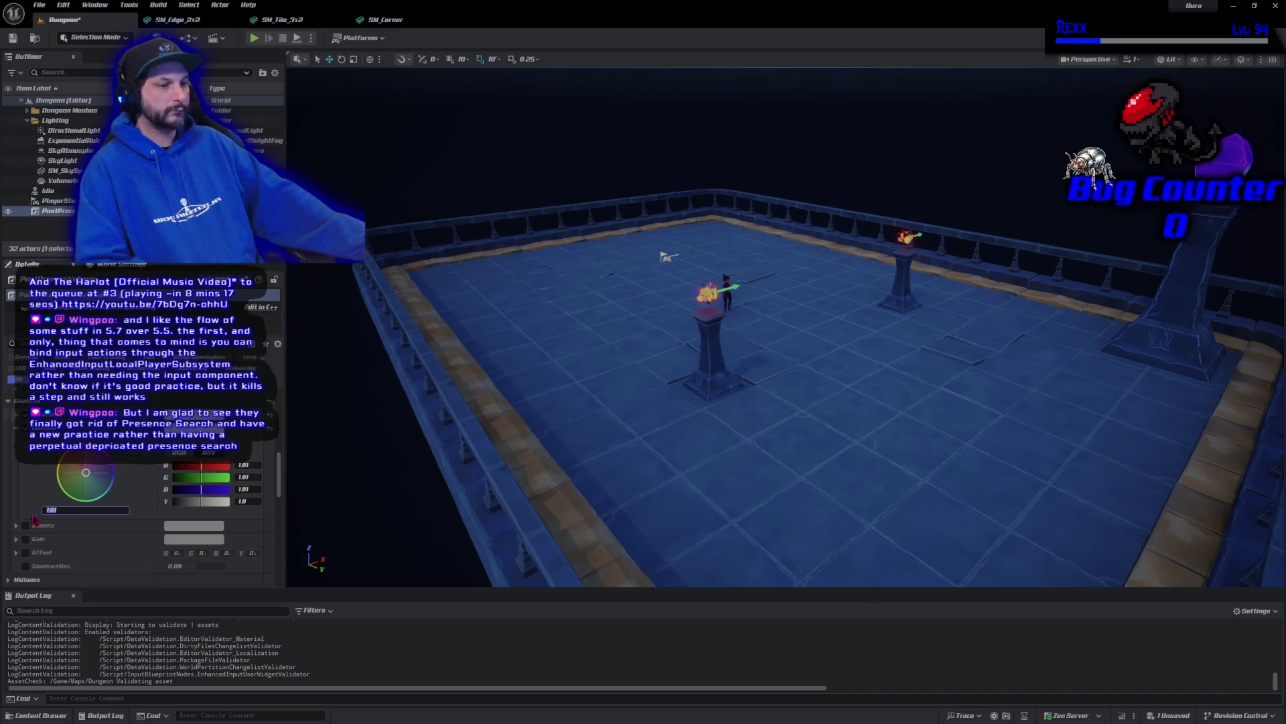
{"action": "scroll", "coordinate": [141, 510], "scroll_direction": "down", "scroll_amount": 3}
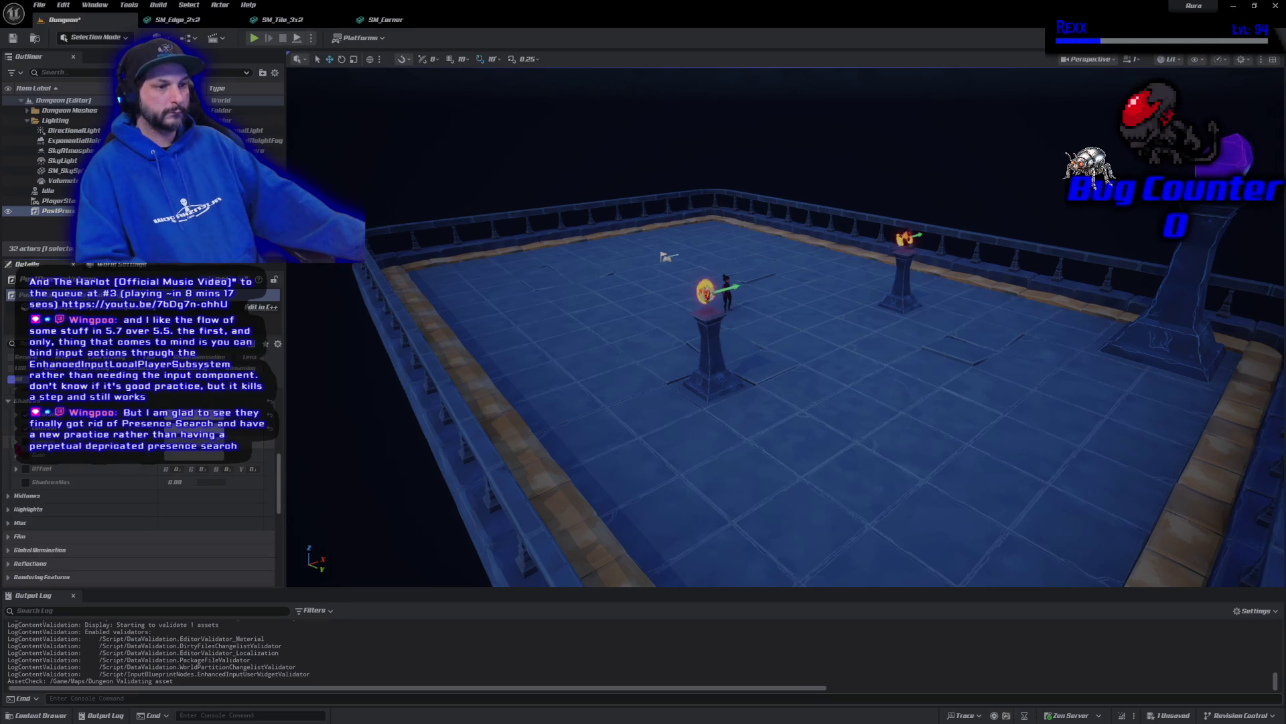
{"action": "scroll", "coordinate": [74, 514], "scroll_direction": "up", "scroll_amount": 3}
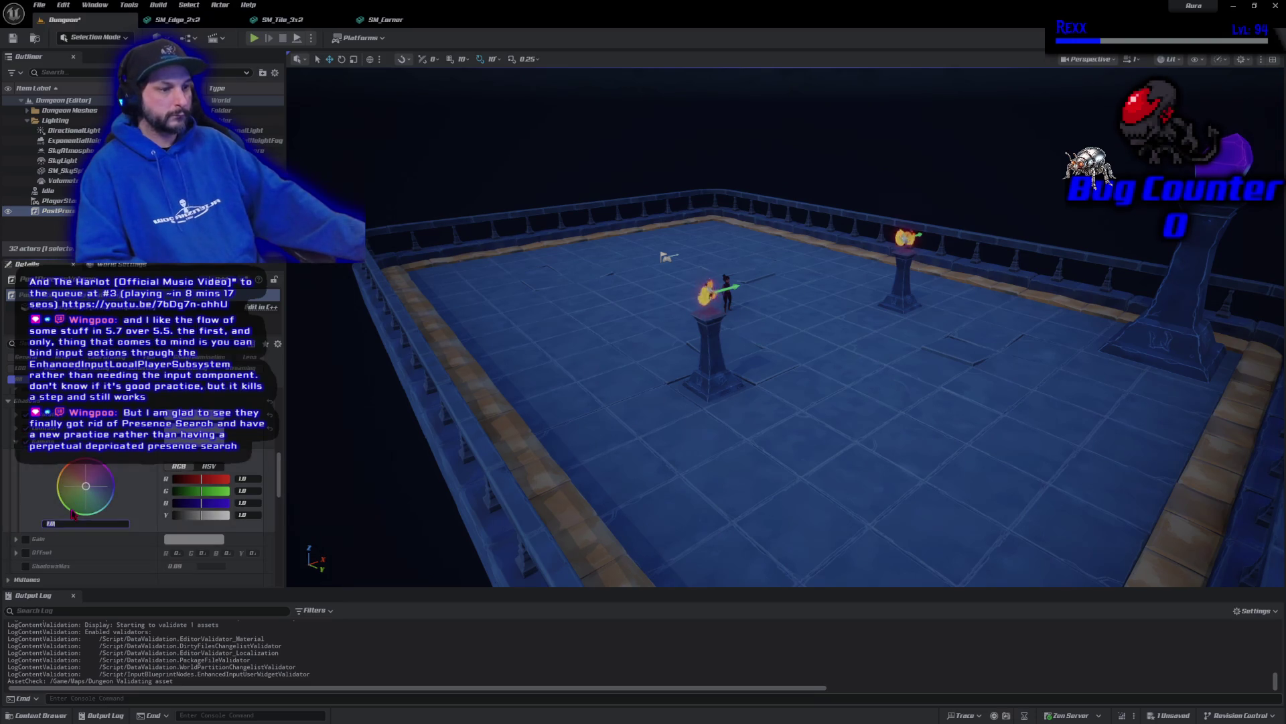
{"action": "left_click_drag", "start_coordinate": [73, 522], "coordinate": [74, 522]}
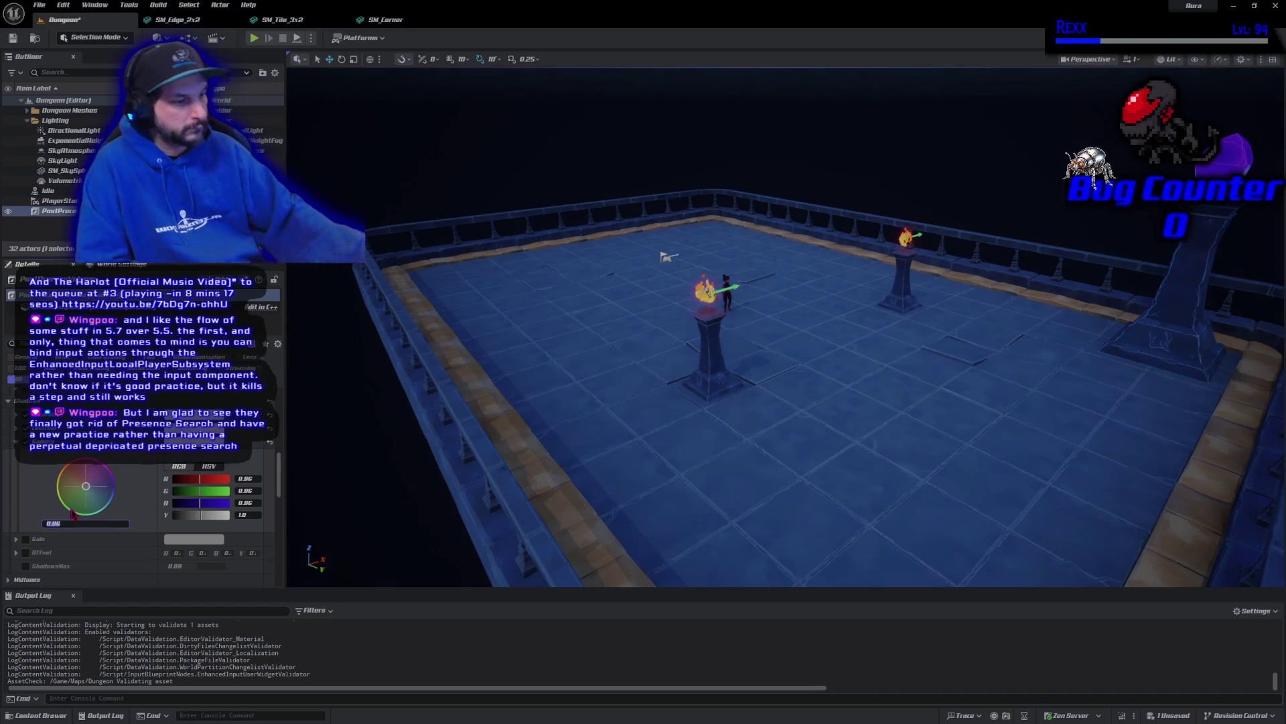
{"action": "left_click", "coordinate": [13, 38]}
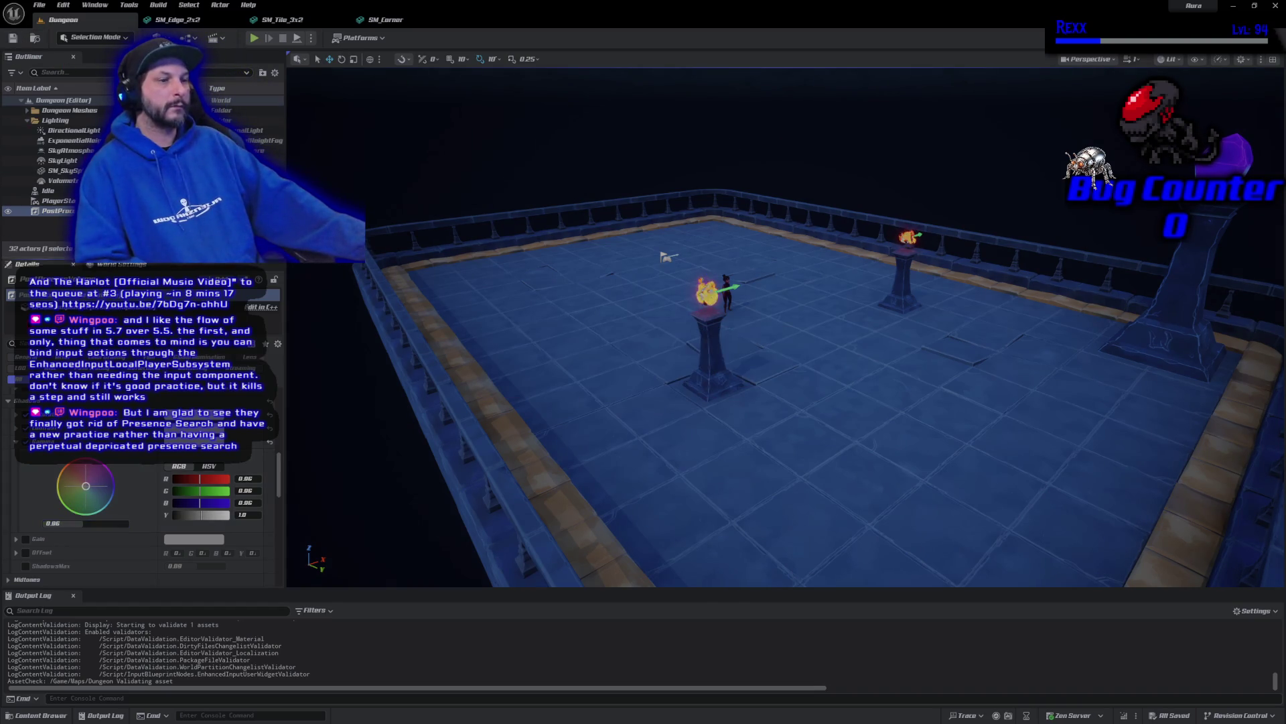
Enable the Shadows Gain override and set it to 0.97
{"action": "scroll", "coordinate": [134, 522], "scroll_direction": "down", "scroll_amount": 3}
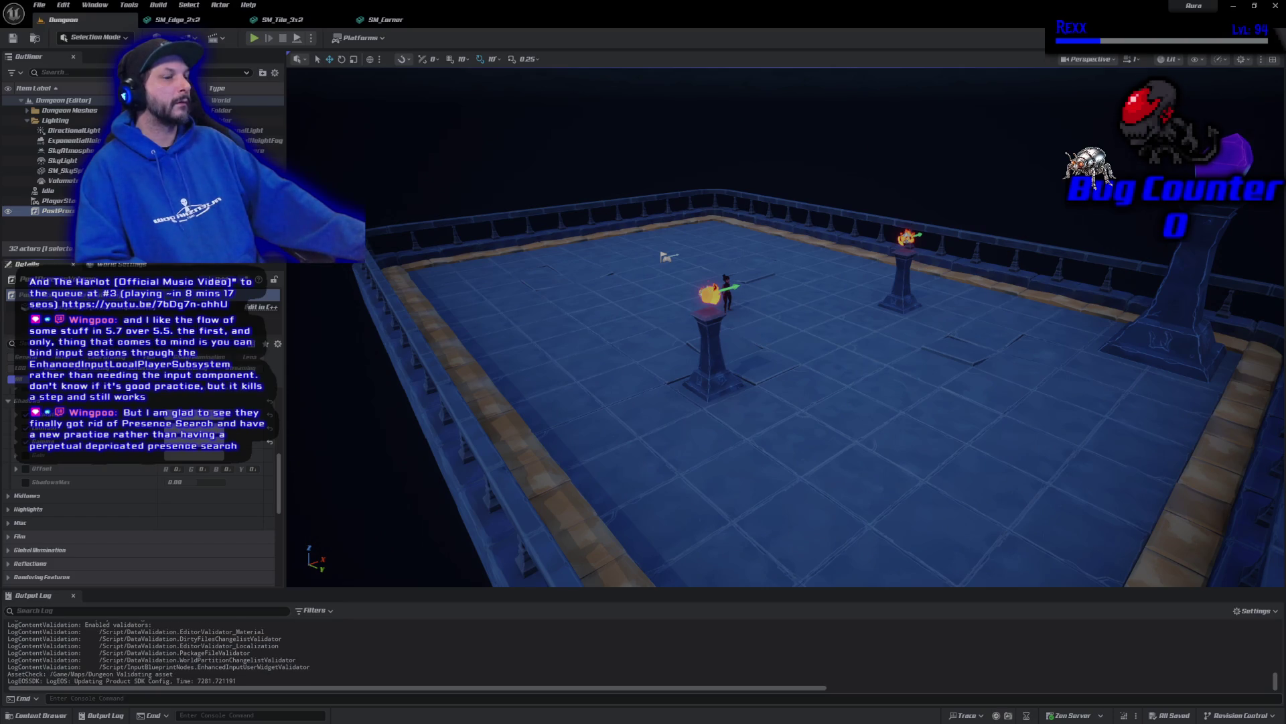
{"action": "left_click", "coordinate": [24, 456]}
{"action": "left_click", "coordinate": [16, 455]}
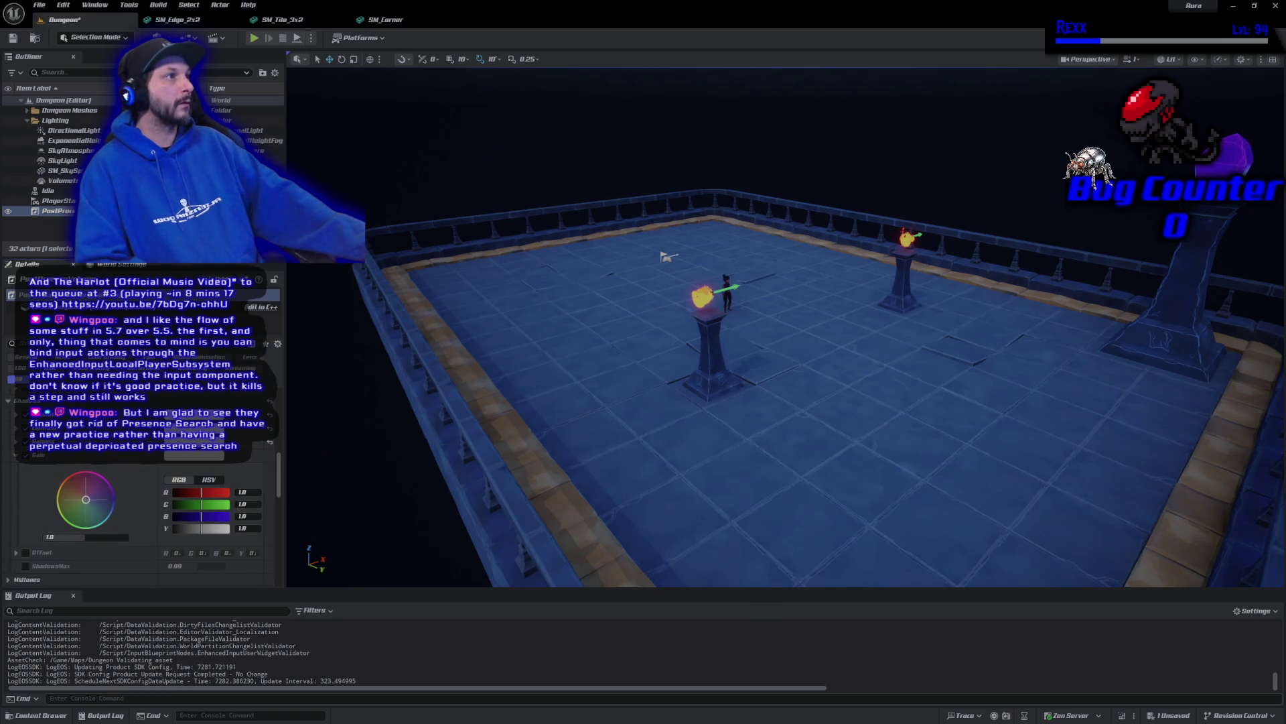
{"action": "left_click", "coordinate": [86, 537]}
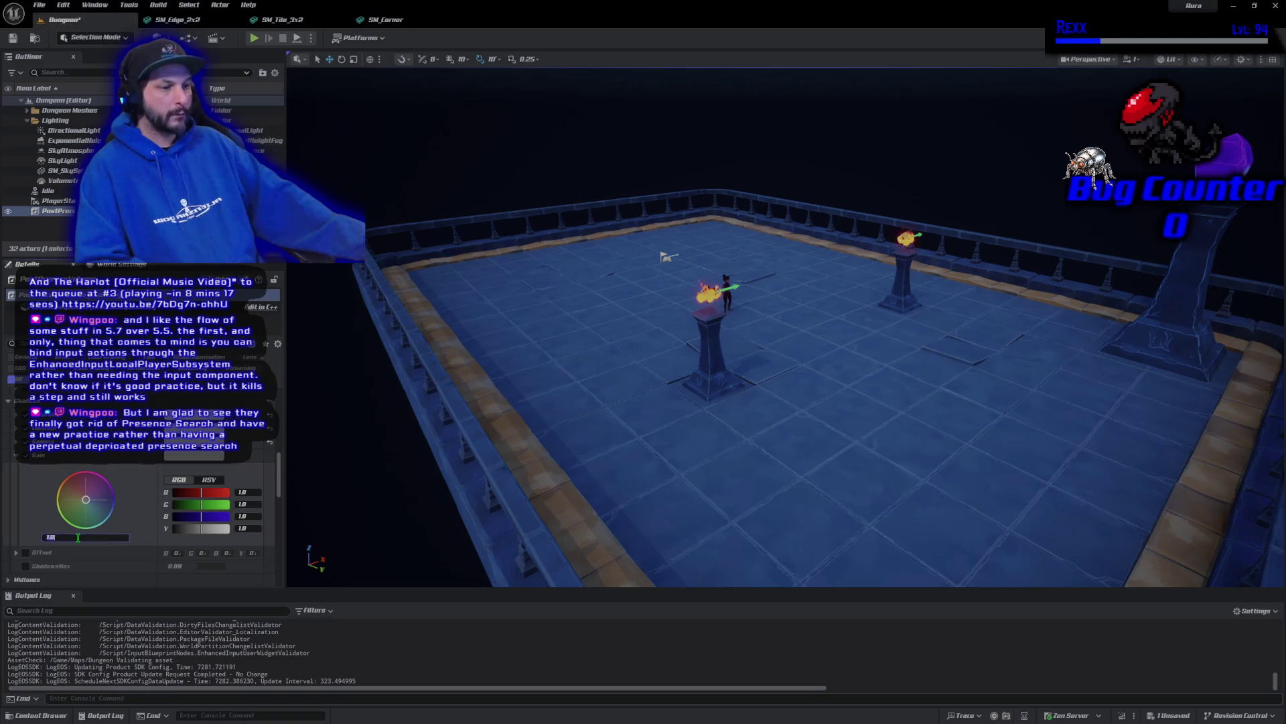
{"action": "type", "text": "0.97"}
{"action": "key", "text": "Return"}
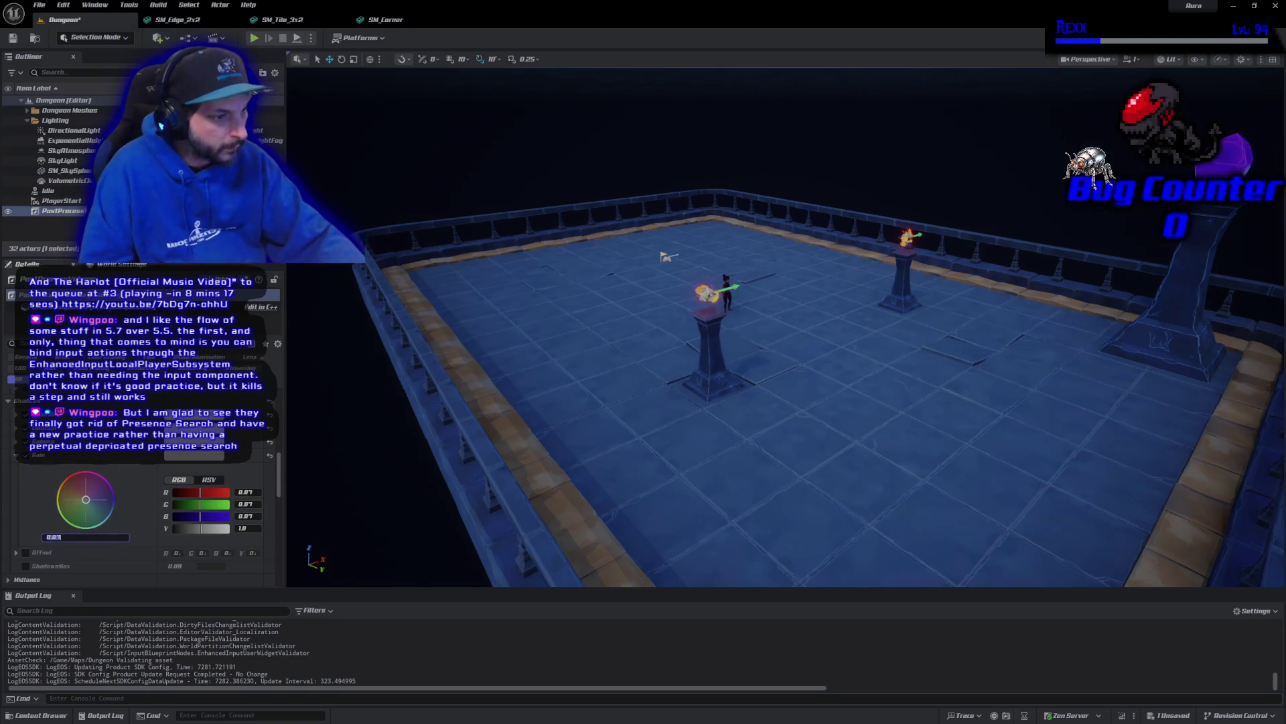
Save all unsaved changes and collapse the shadow gain controls
{"action": "left_click", "coordinate": [39, 6]}
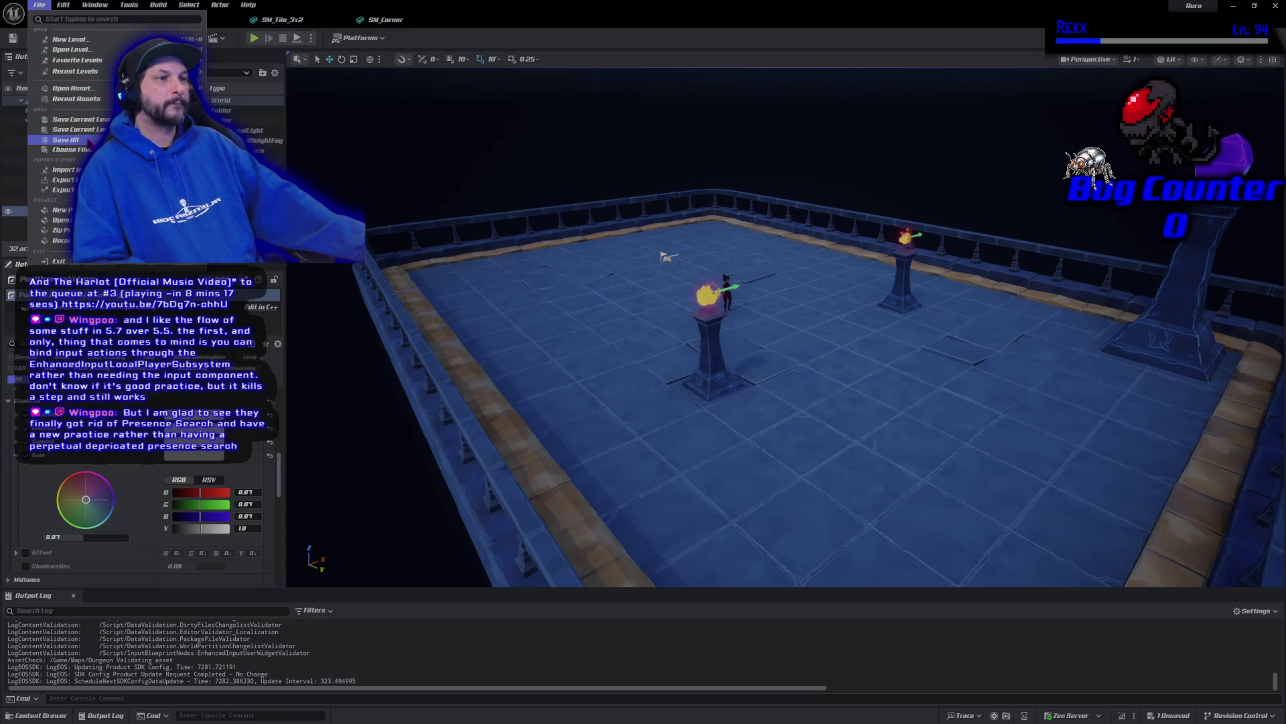
{"action": "left_click", "coordinate": [65, 139]}
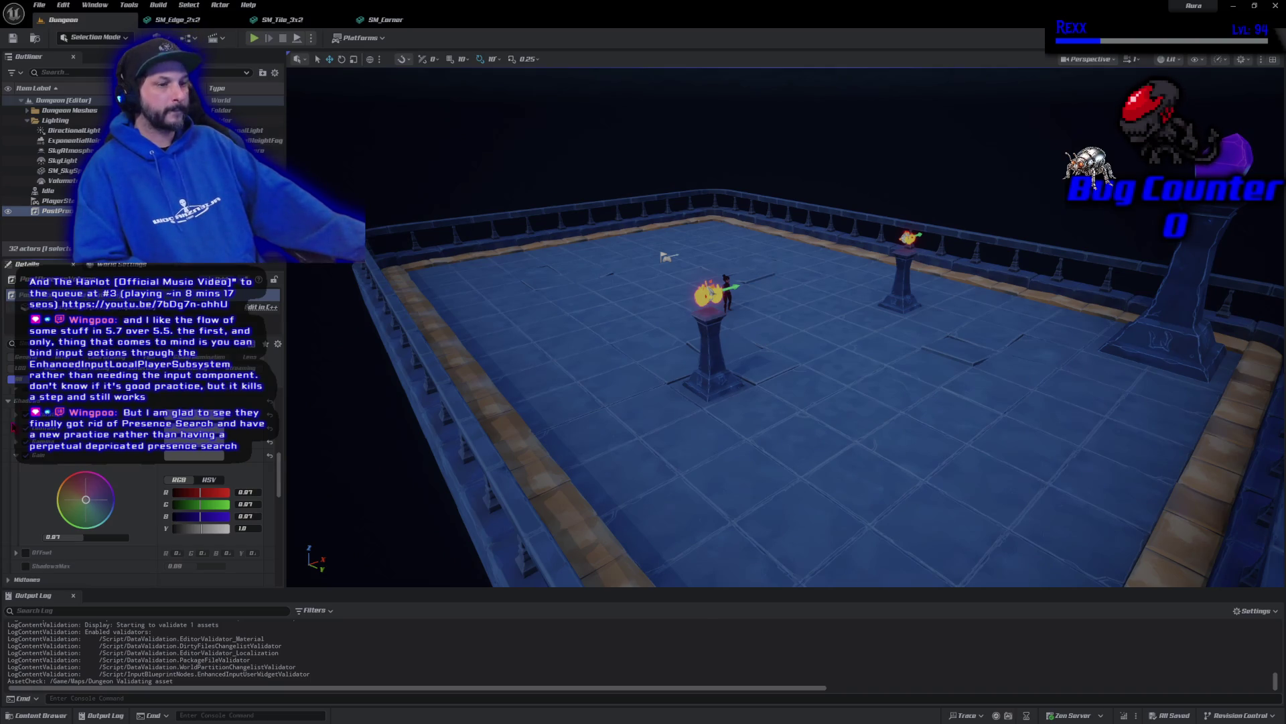
{"action": "left_click", "coordinate": [17, 455]}
{"action": "scroll", "coordinate": [19, 473], "scroll_direction": "up", "scroll_amount": 3}
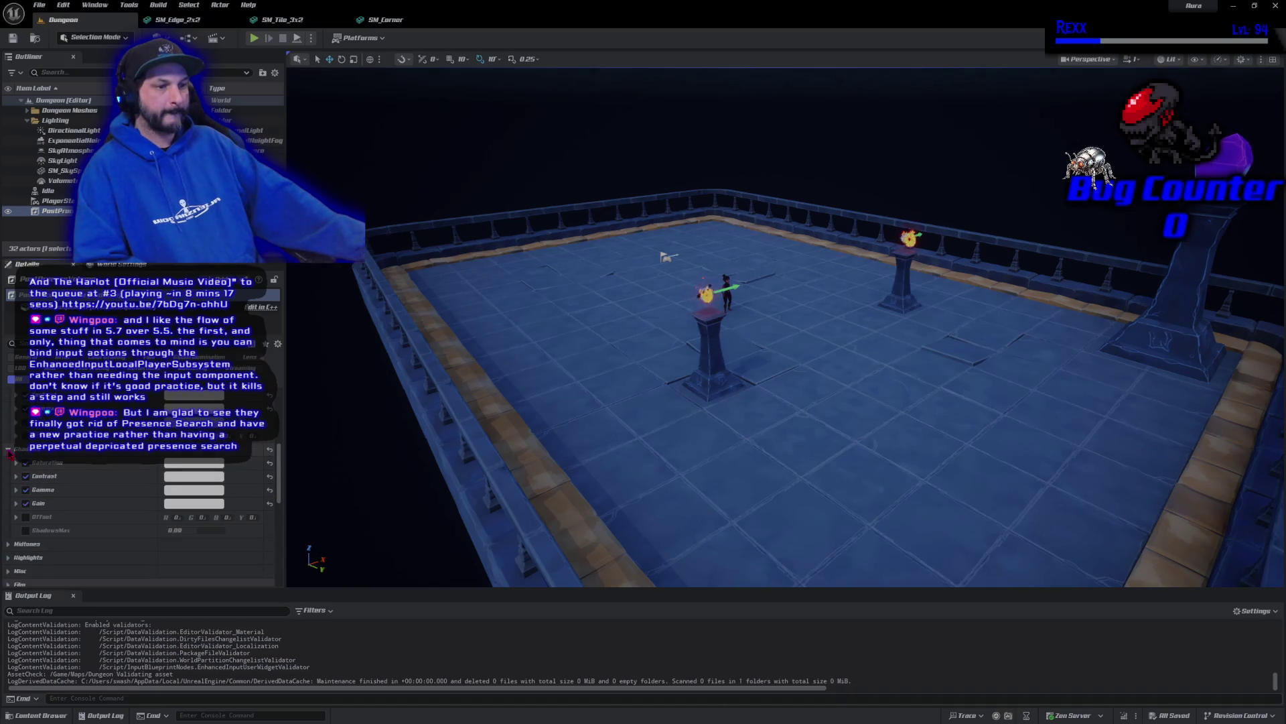
Switch to the Midtones section, raise Saturation to 1.04, and save the level
{"action": "left_click", "coordinate": [10, 450]}
{"action": "left_click", "coordinate": [8, 432]}
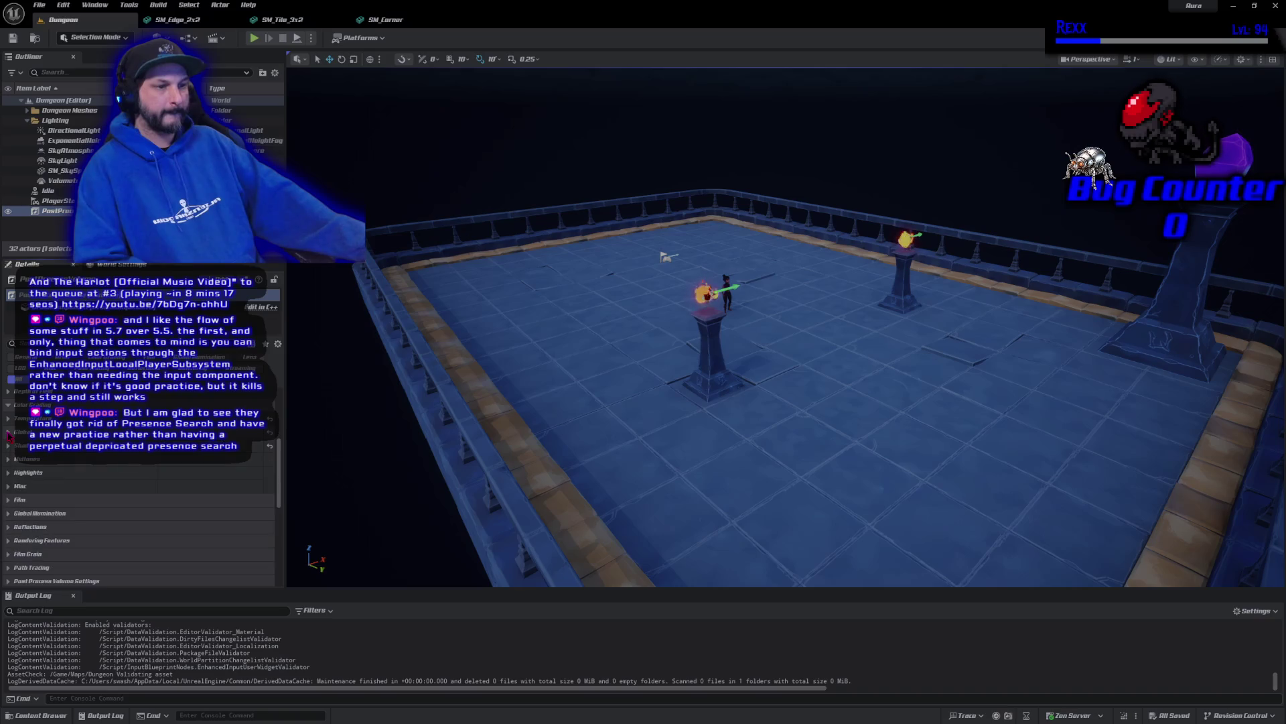
{"action": "left_click", "coordinate": [8, 459]}
{"action": "scroll", "coordinate": [84, 493], "scroll_direction": "down", "scroll_amount": 2}
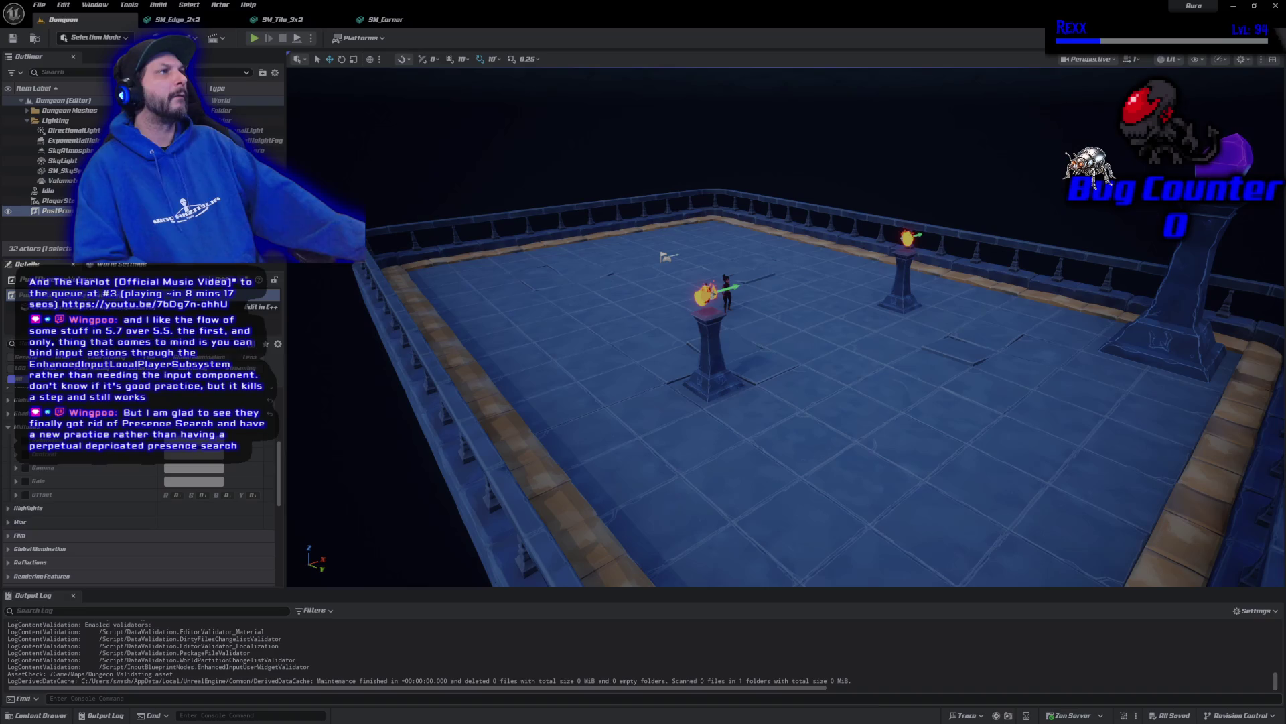
{"action": "left_click_drag", "start_coordinate": [193, 441], "coordinate": [201, 441]}
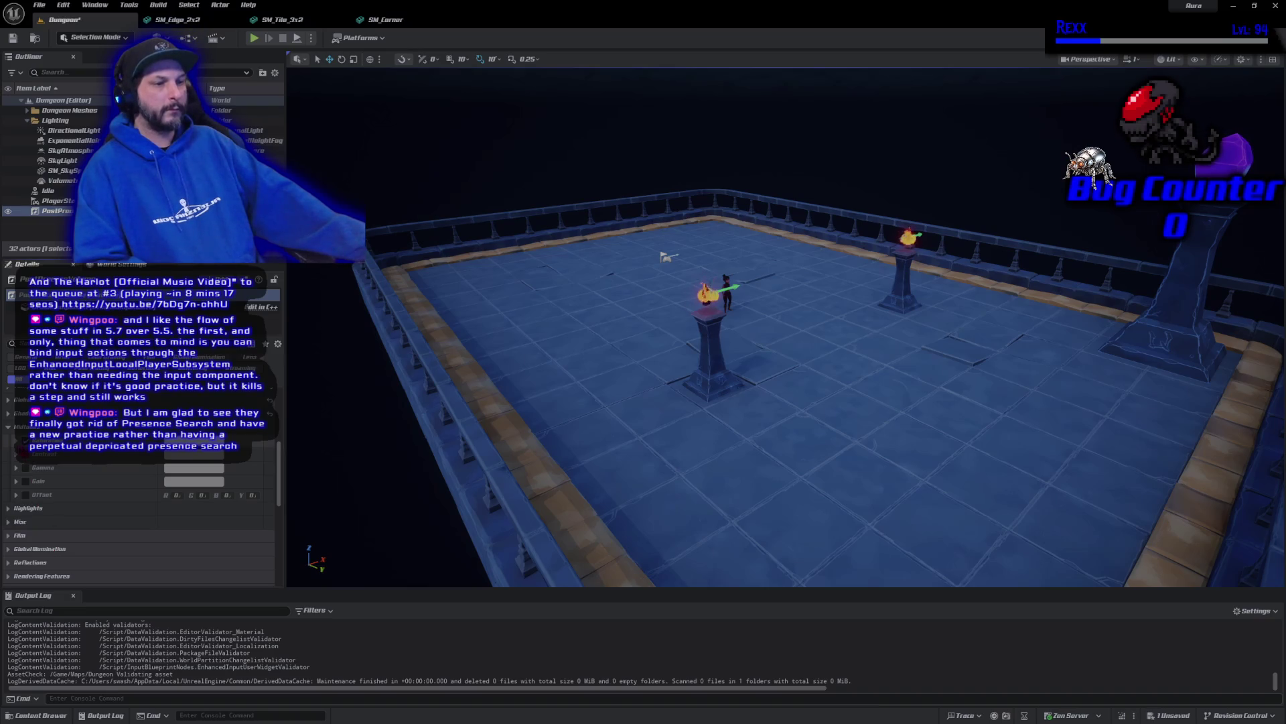
{"action": "left_click", "coordinate": [16, 453]}
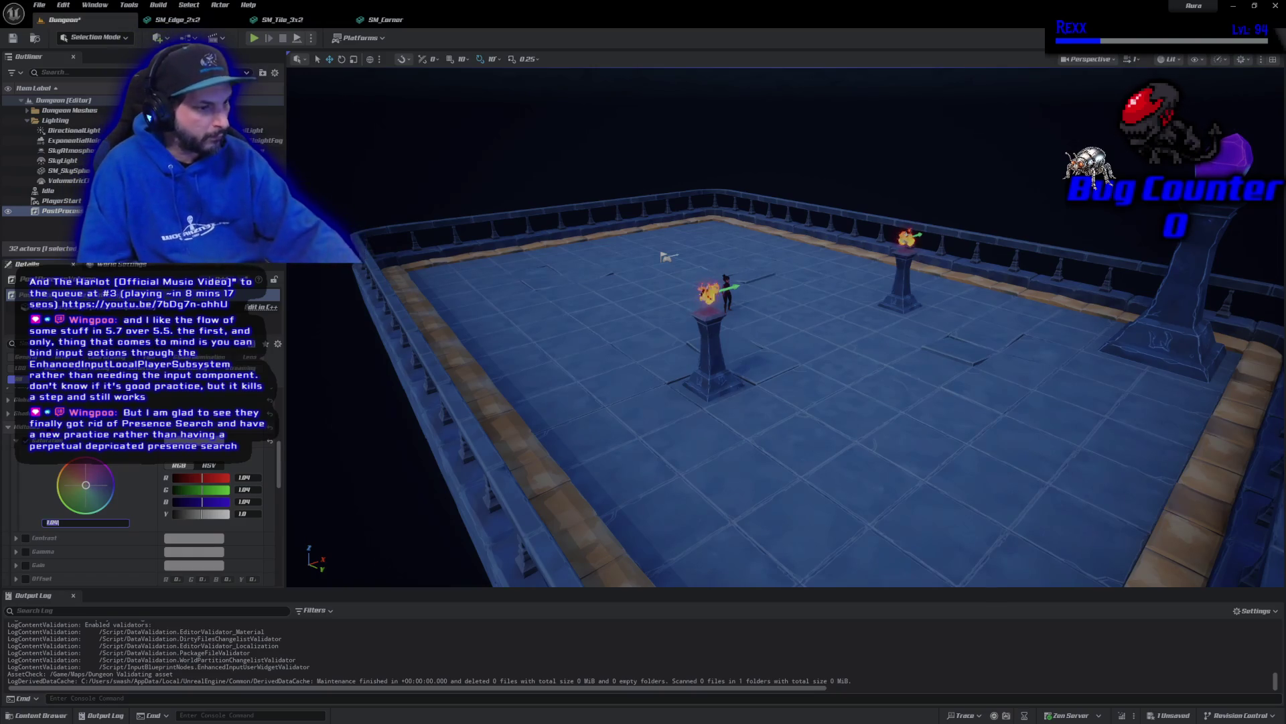
{"action": "left_click_drag", "start_coordinate": [67, 523], "coordinate": [73, 522]}
{"action": "left_click", "coordinate": [22, 37]}
{"action": "left_click", "coordinate": [21, 38]}
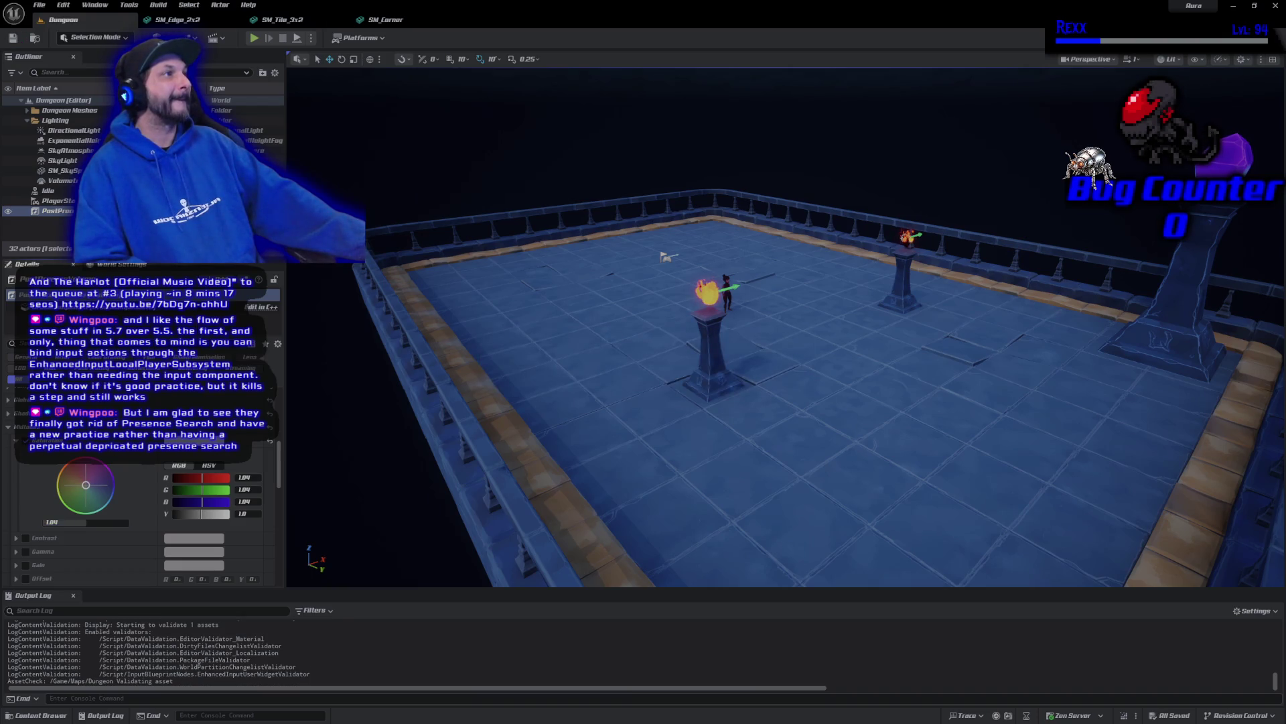
Enable midtone Contrast at 0.95 and save all changes
{"action": "left_click", "coordinate": [24, 538]}
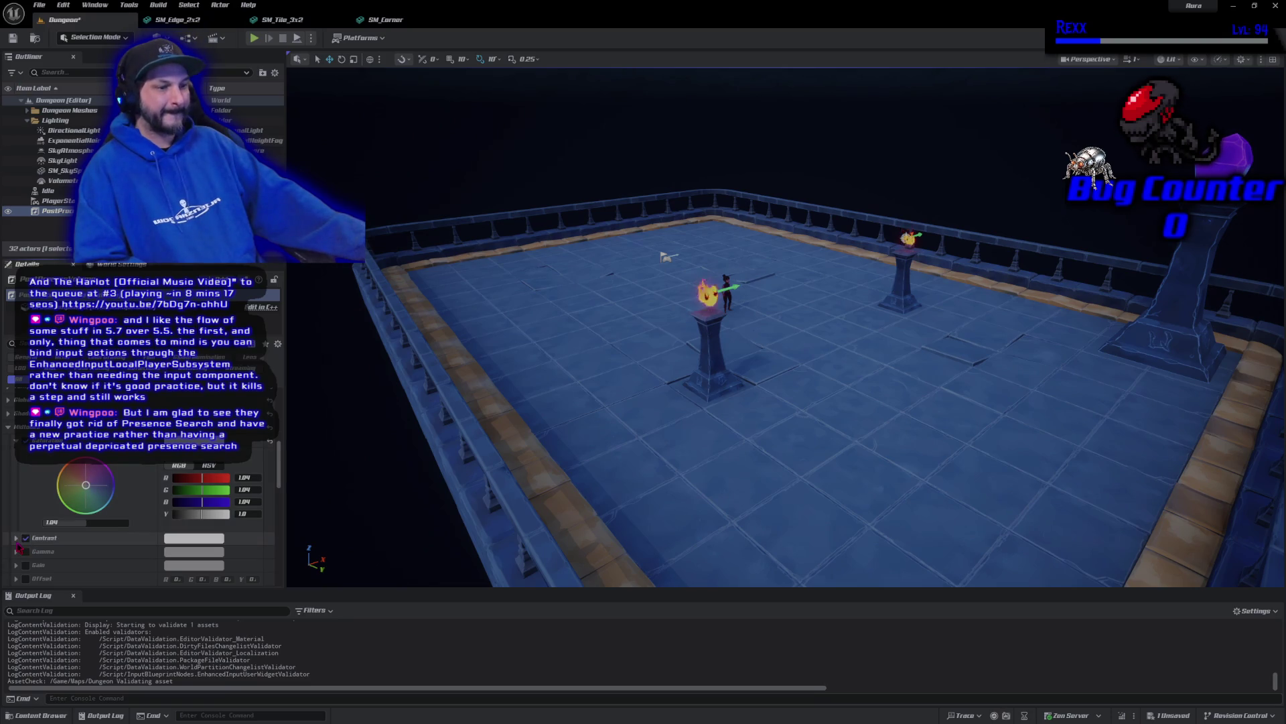
{"action": "left_click", "coordinate": [16, 538]}
{"action": "scroll", "coordinate": [57, 509], "scroll_direction": "down", "scroll_amount": 3}
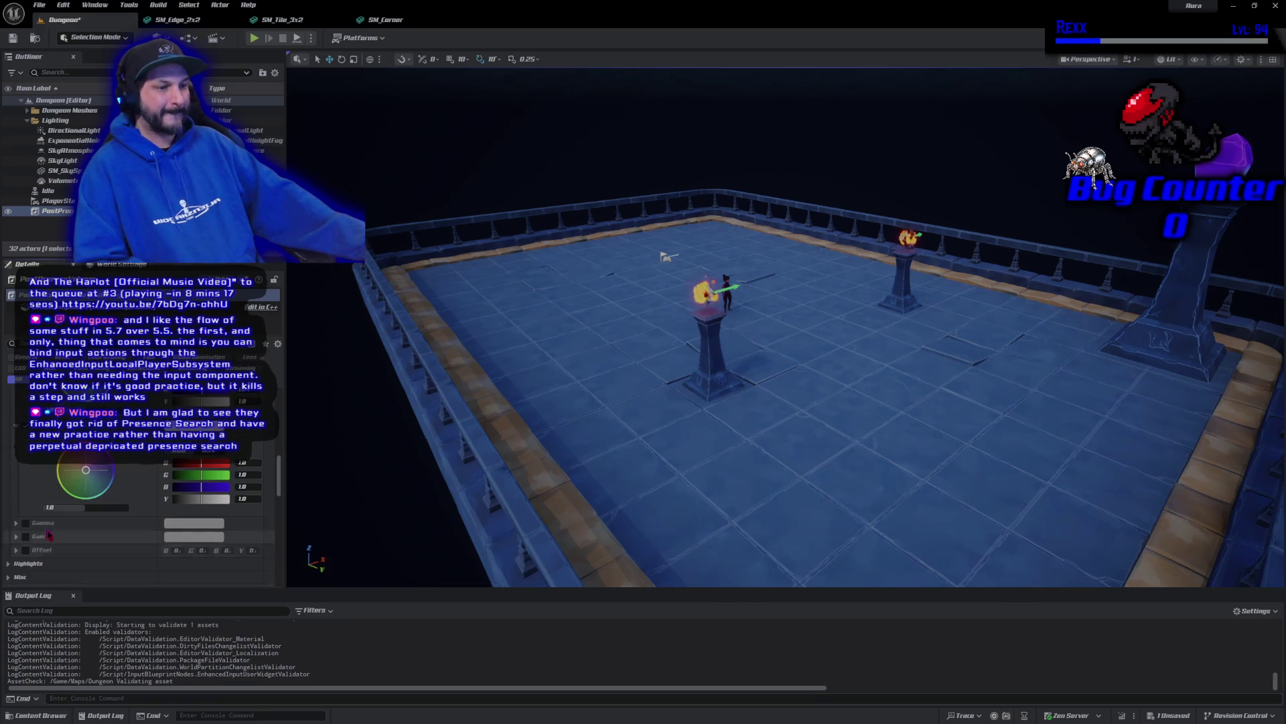
{"action": "left_click", "coordinate": [57, 508]}
{"action": "type", "text": "0.95"}
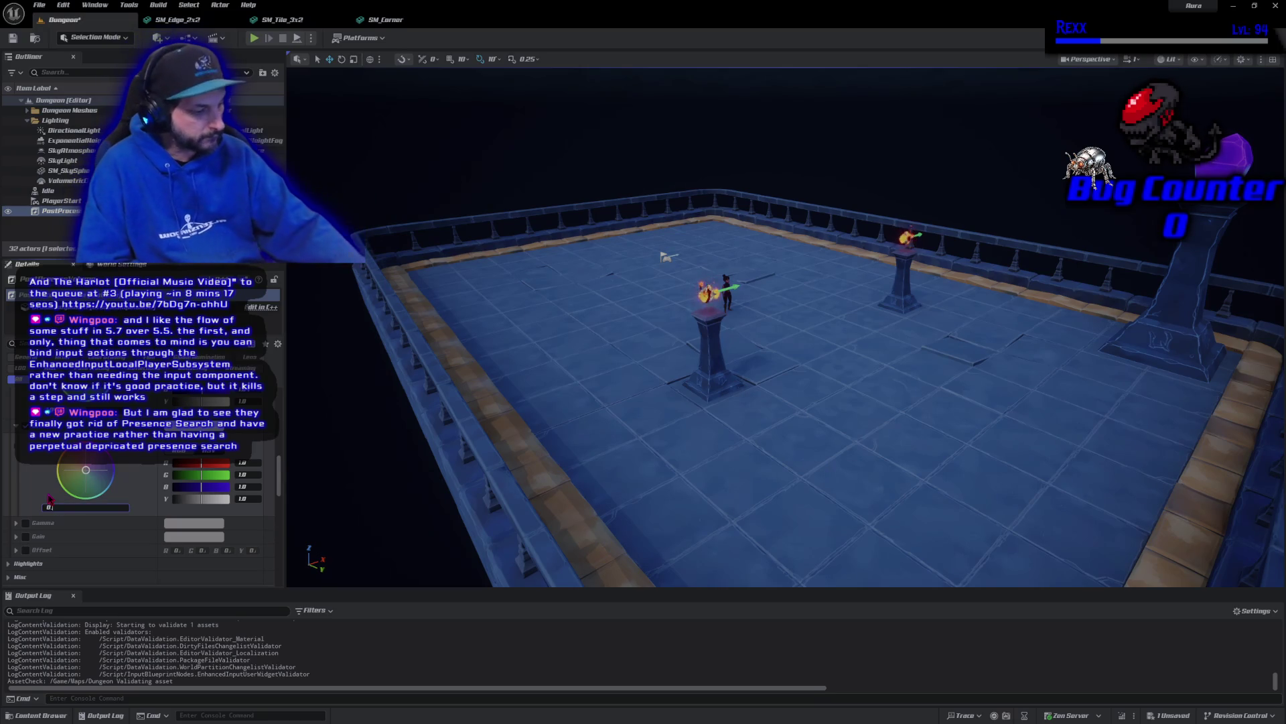
{"action": "key", "text": "Return"}
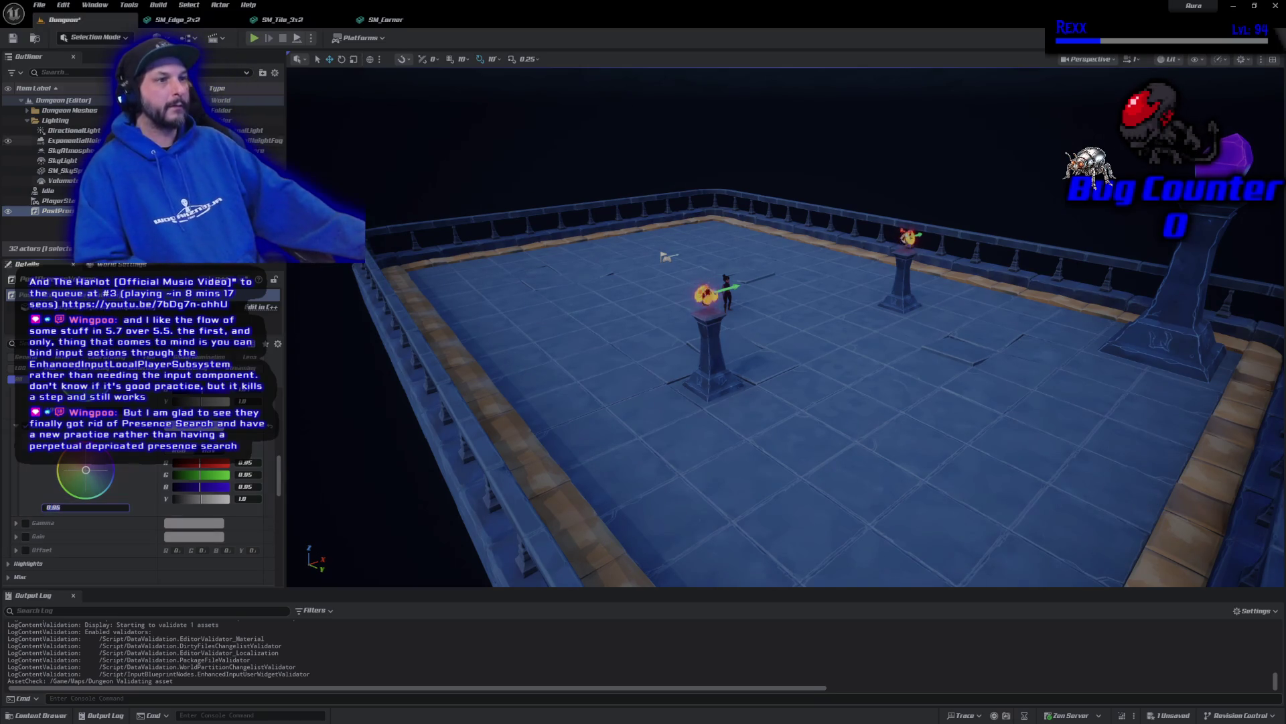
{"action": "left_click", "coordinate": [39, 5]}
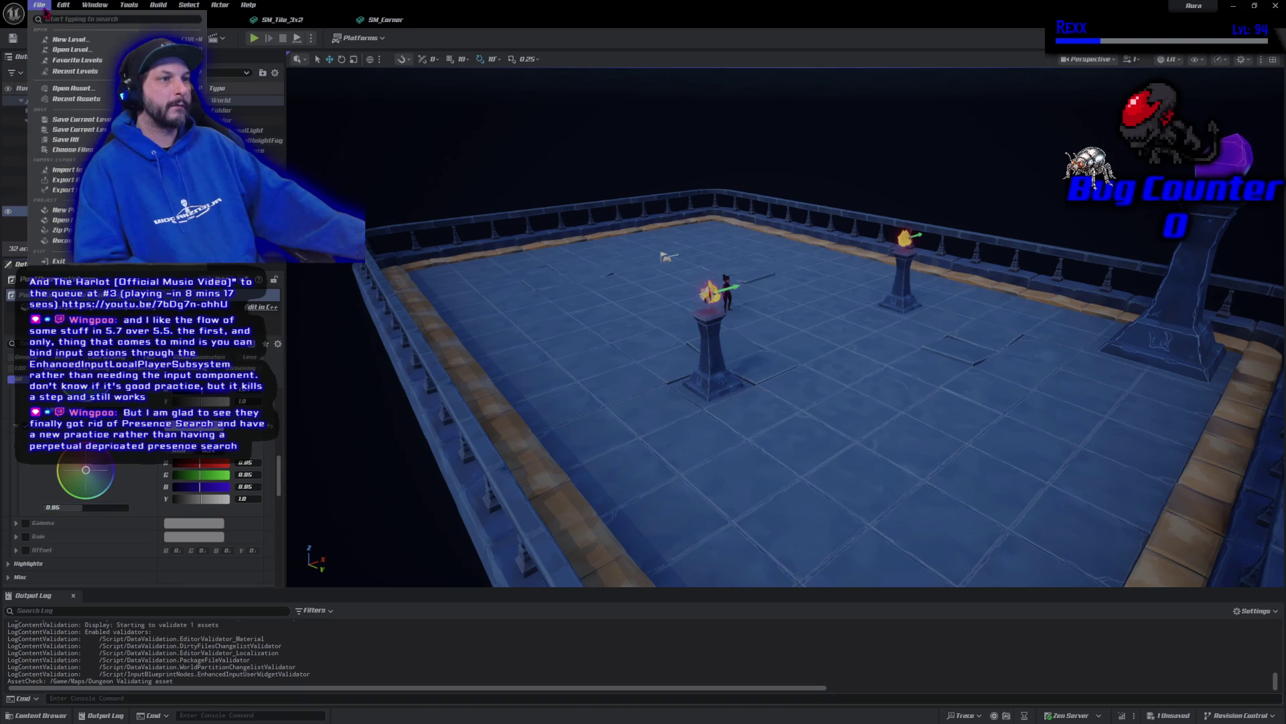
{"action": "left_click", "coordinate": [85, 141]}
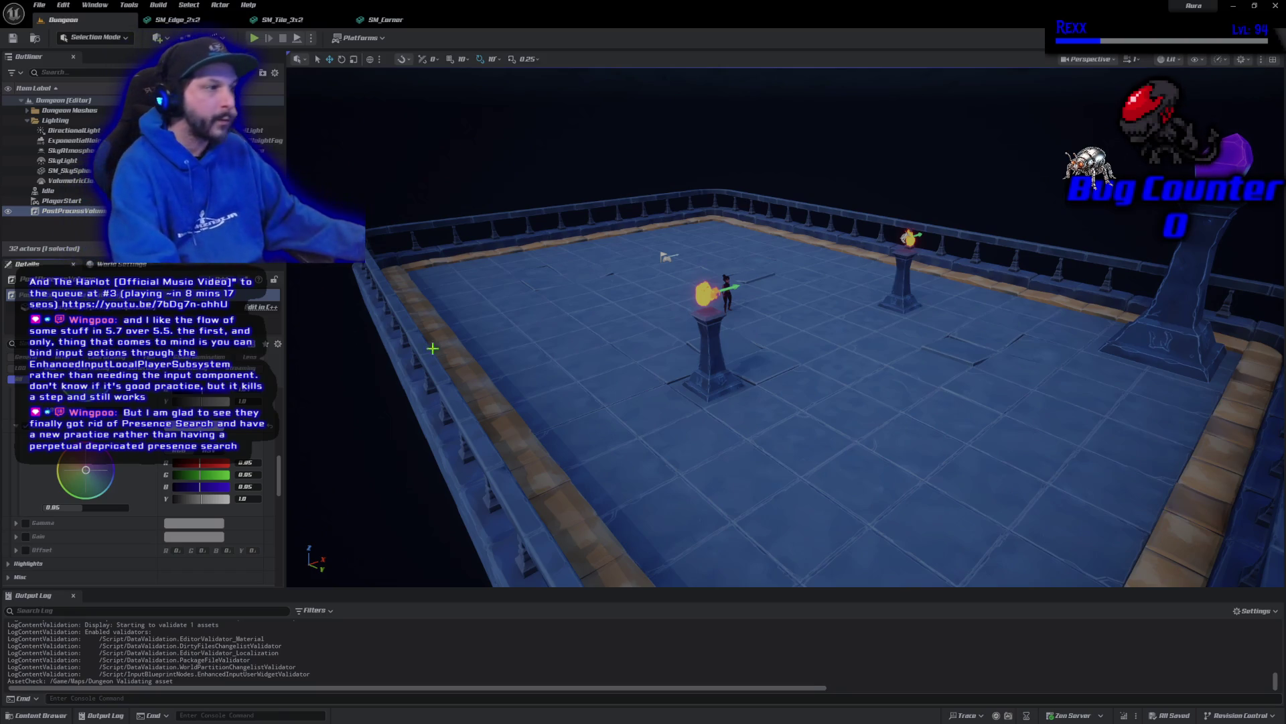
Zoom the viewport in on the character, then switch to the Udemy course lecture
{"action": "scroll", "coordinate": [783, 388], "scroll_direction": "up", "scroll_amount": 3}
{"action": "scroll", "coordinate": [783, 328], "scroll_direction": "up", "scroll_amount": 10}
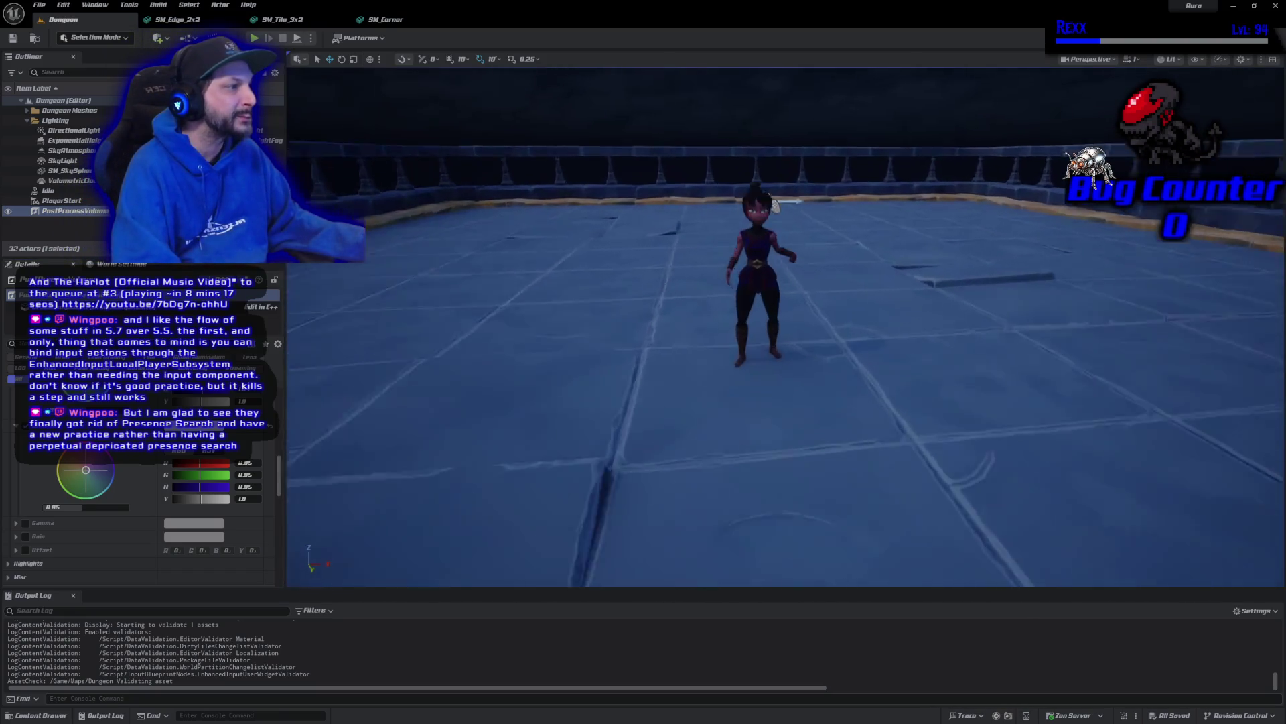
{"action": "scroll", "coordinate": [784, 329], "scroll_direction": "down", "scroll_amount": 5}
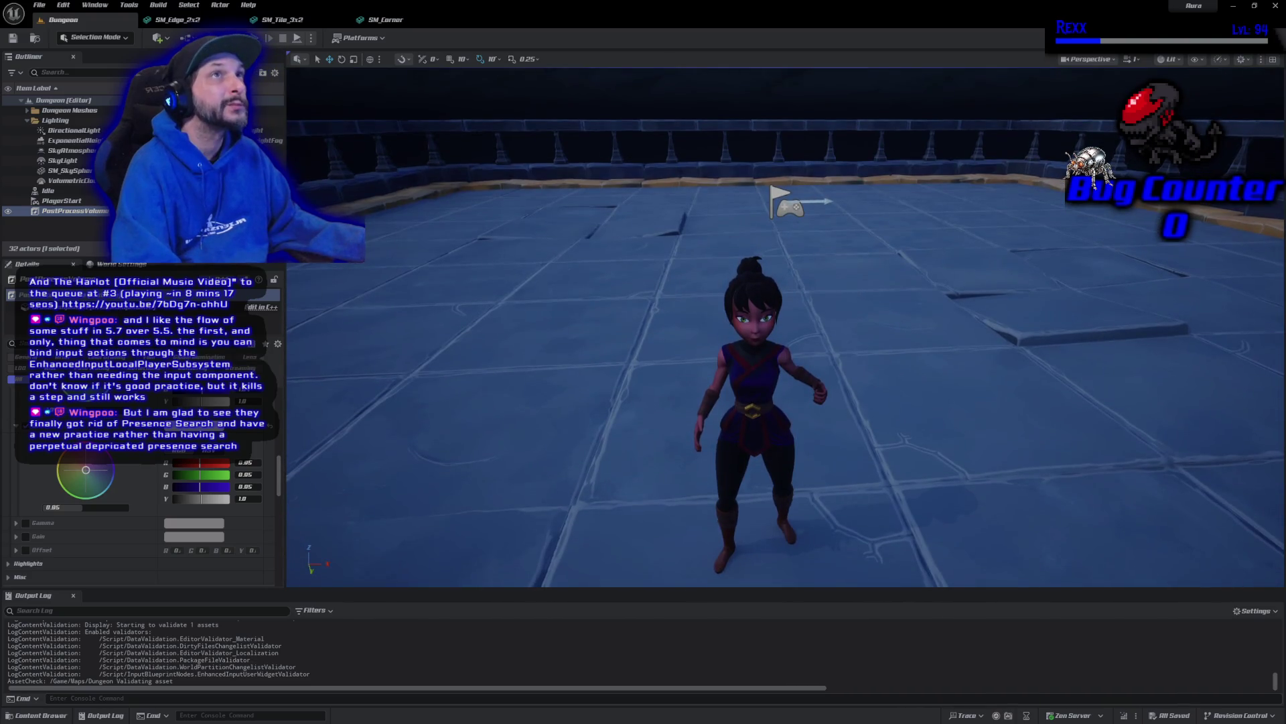
{"action": "scroll", "coordinate": [784, 328], "scroll_direction": "up", "scroll_amount": 5}
{"action": "scroll", "coordinate": [784, 329], "scroll_direction": "down", "scroll_amount": 4}
{"action": "scroll", "coordinate": [639, 281], "scroll_direction": "up", "scroll_amount": 2}
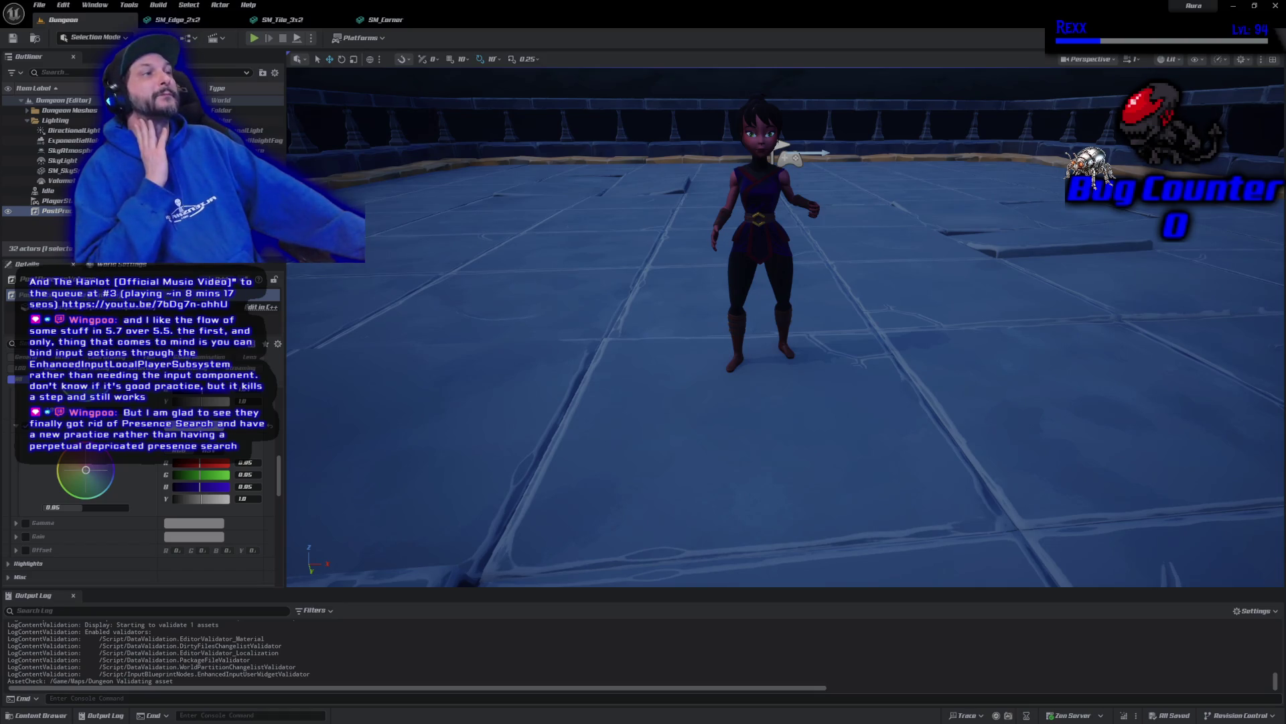
{"action": "key", "text": "alt+Tab"}
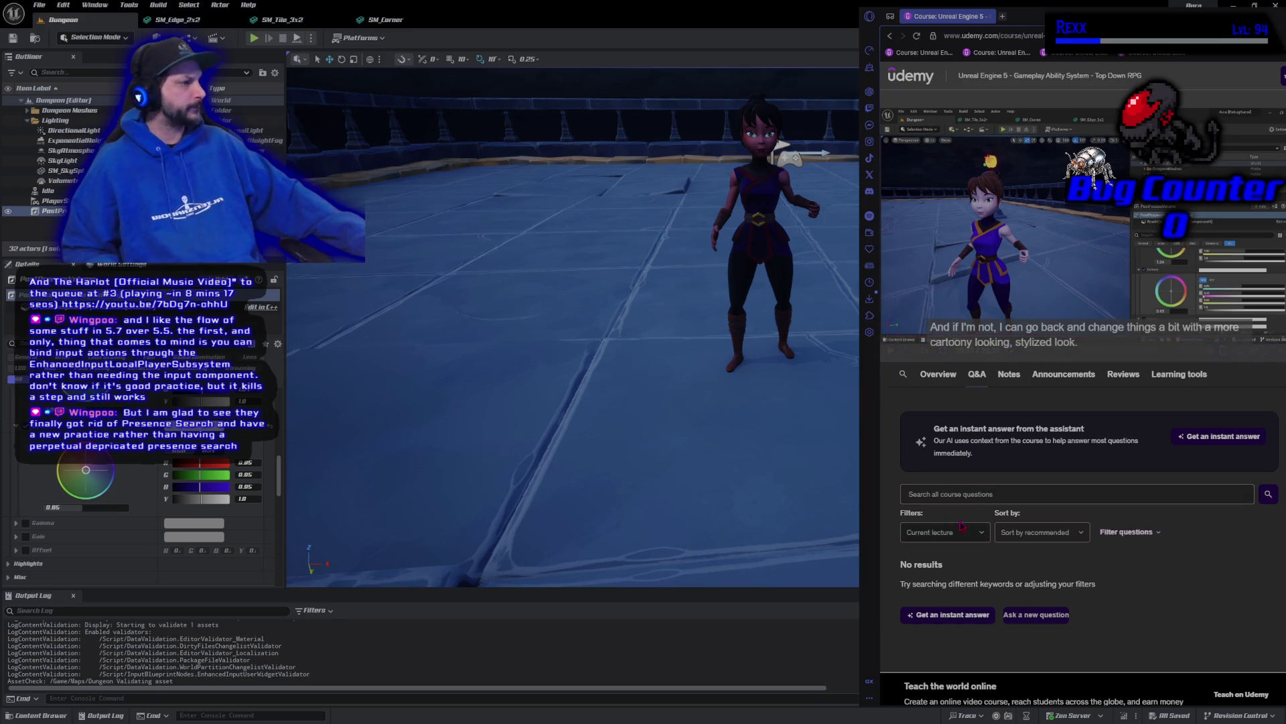
Minimize the Udemy browser window to get back to the Unreal editor
{"action": "left_click", "coordinate": [1214, 14]}
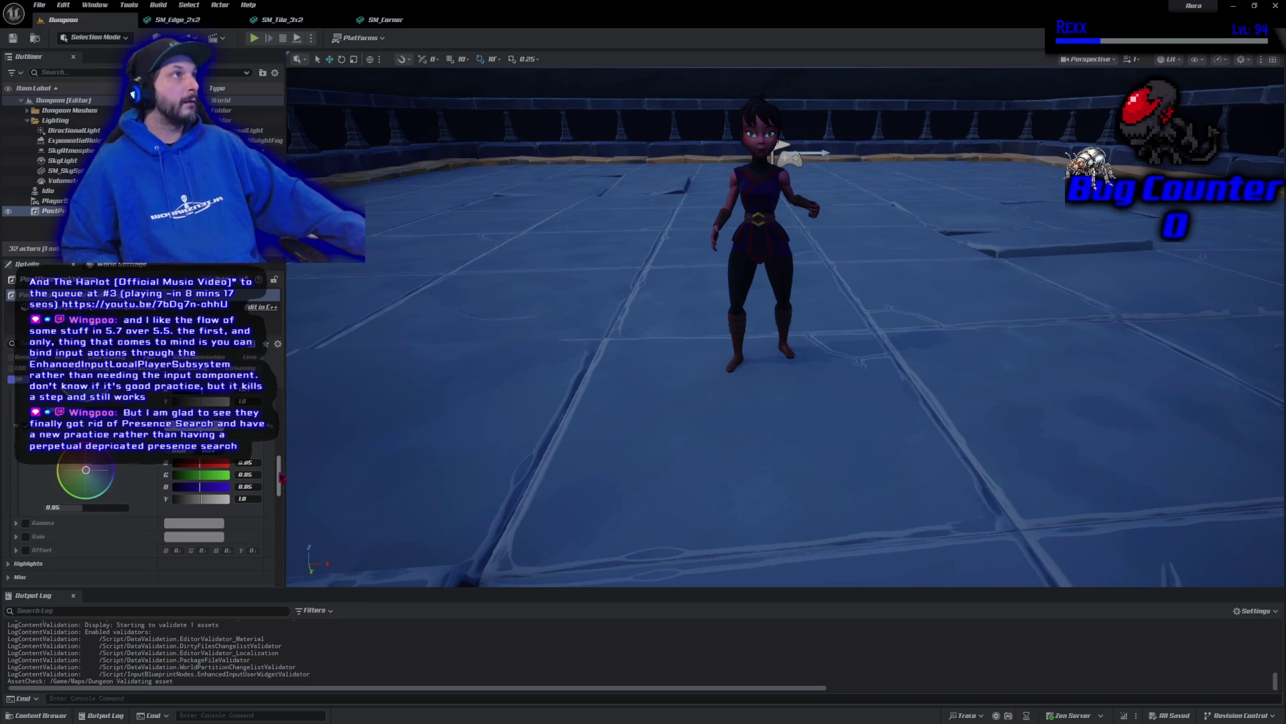
Set the Color Grading Saturation to 1.08 and save the current level
{"action": "scroll", "coordinate": [280, 477], "scroll_direction": "up", "scroll_amount": 2}
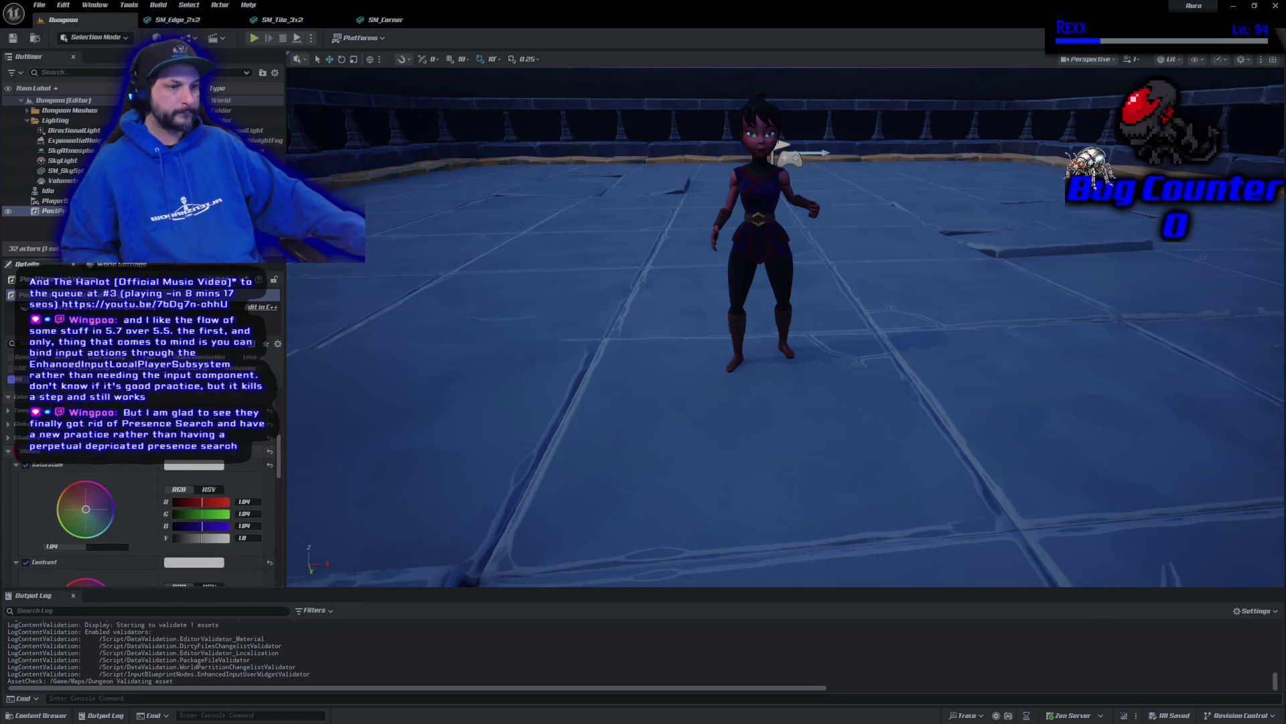
{"action": "left_click", "coordinate": [9, 450]}
{"action": "left_click", "coordinate": [8, 437]}
{"action": "left_click", "coordinate": [16, 450]}
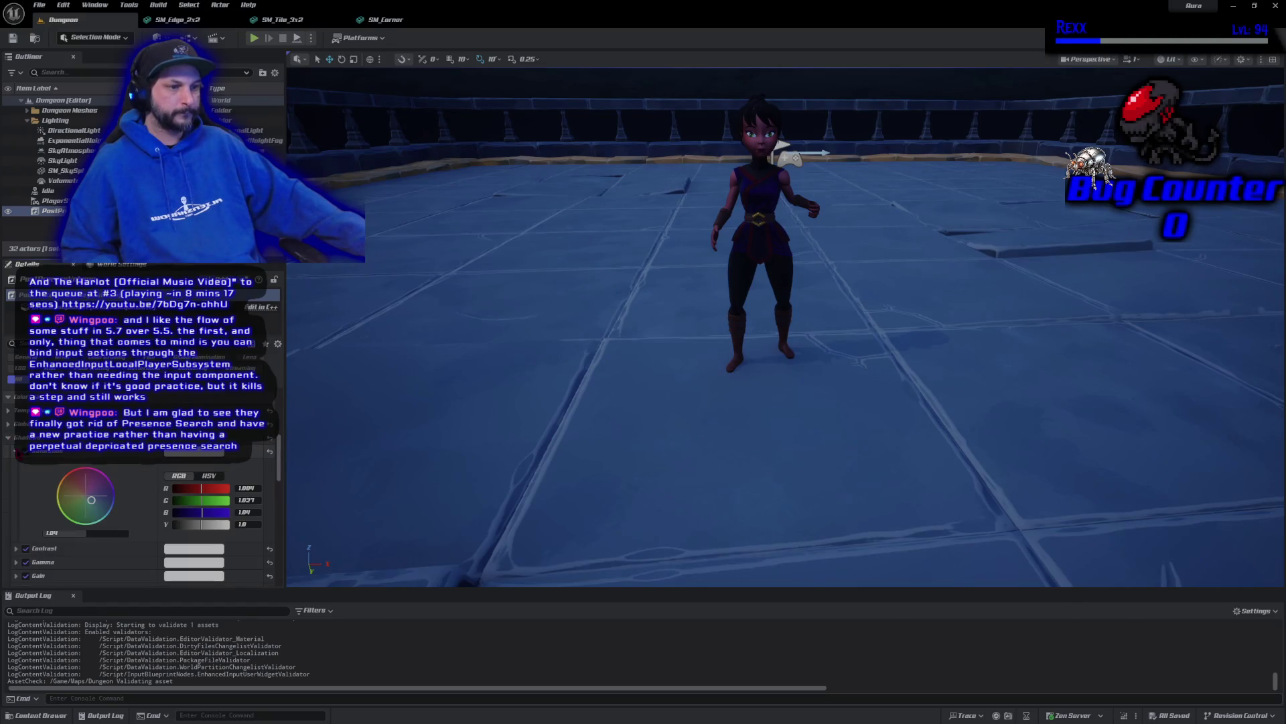
{"action": "left_click", "coordinate": [85, 532]}
{"action": "type", "text": "1"}
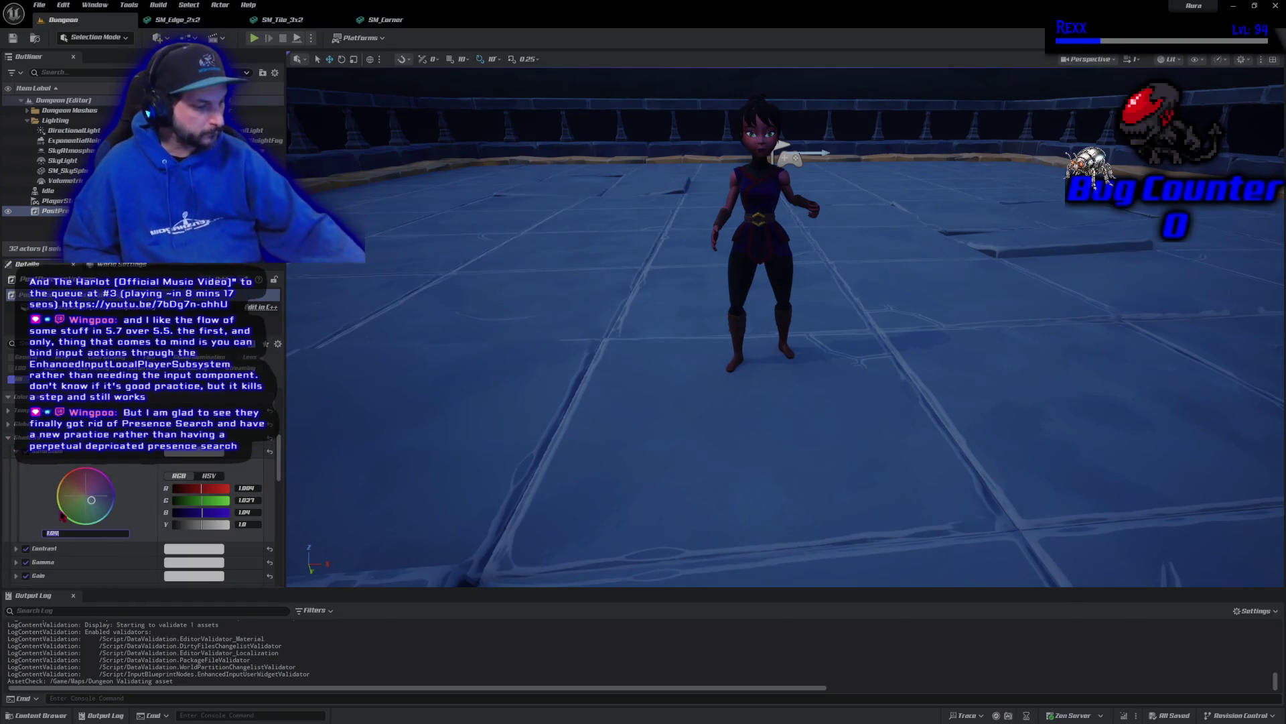
{"action": "type", "text": ".08"}
{"action": "key", "text": "Return"}
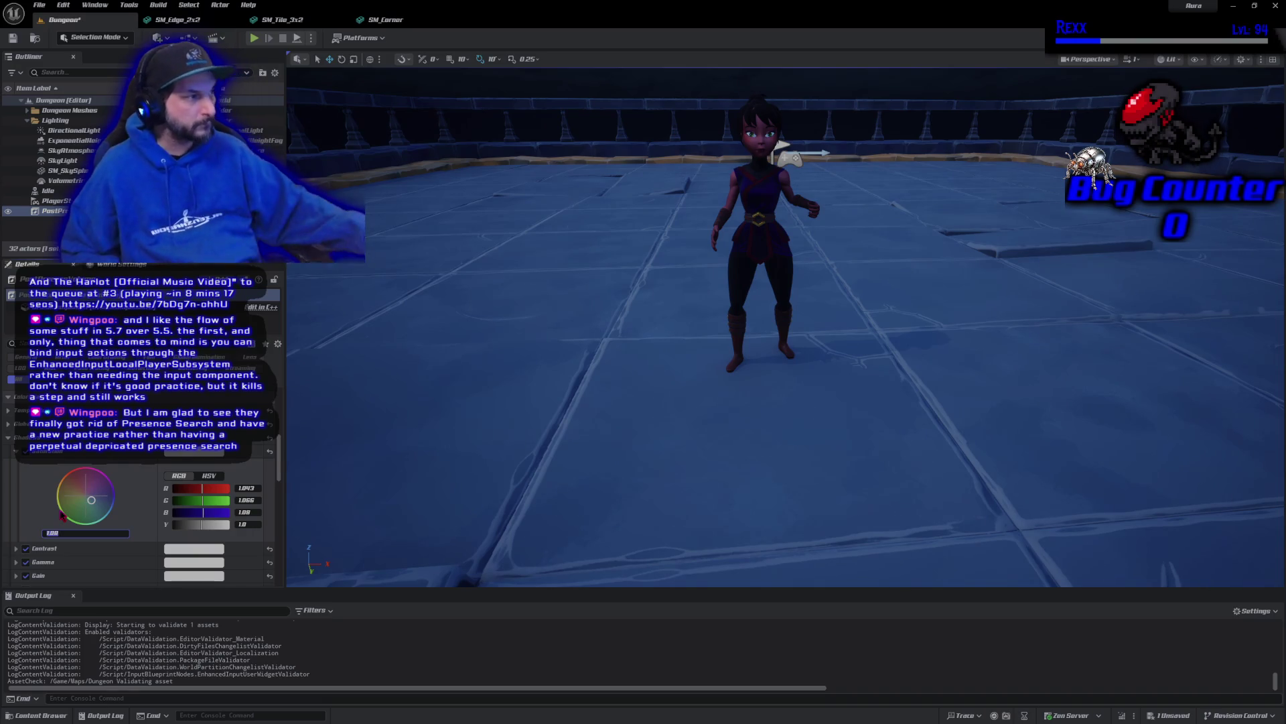
{"action": "left_click", "coordinate": [39, 5]}
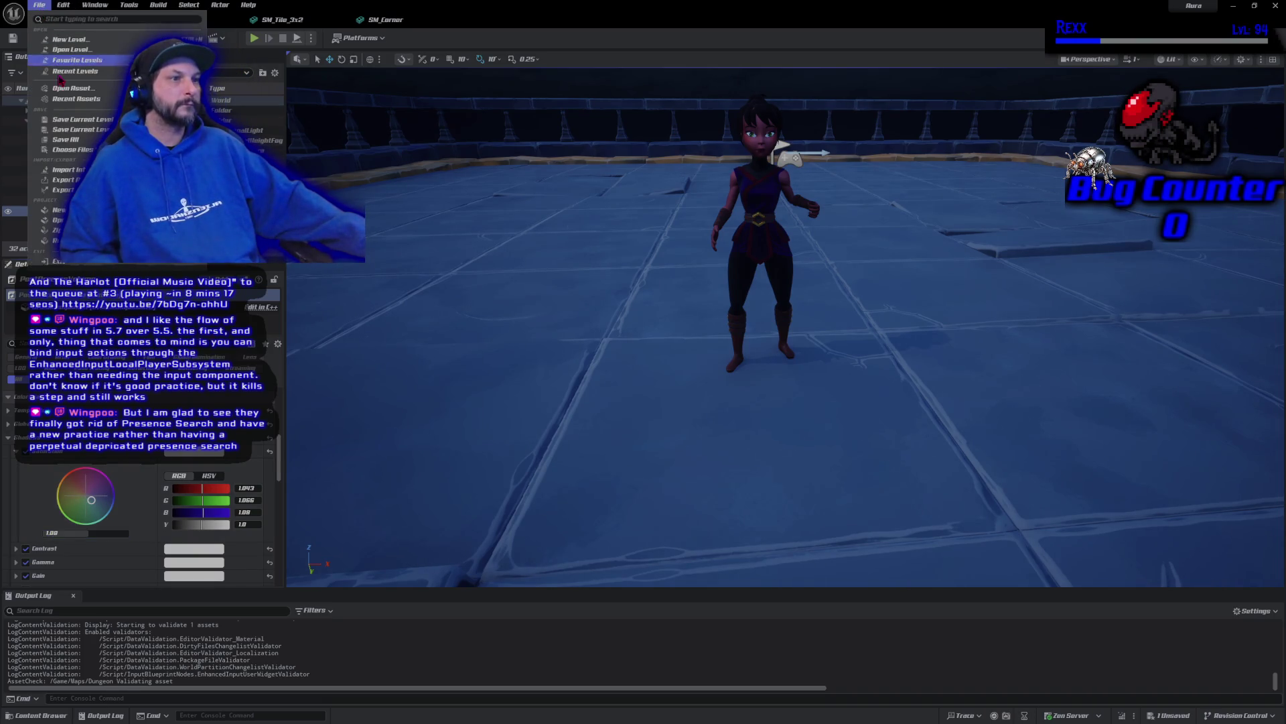
{"action": "left_click", "coordinate": [63, 121]}
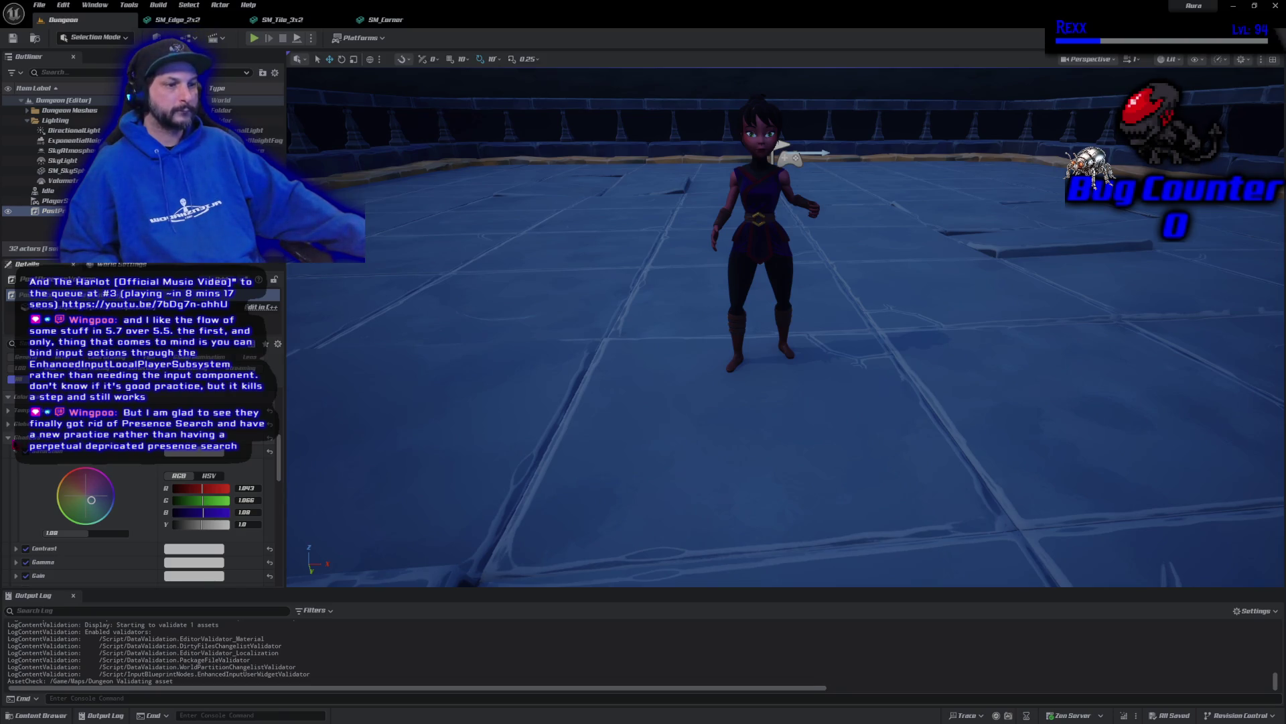
Change the Saturation to 1.1, save with Ctrl+S, and collapse the grading sections
{"action": "left_click", "coordinate": [8, 438]}
{"action": "left_click", "coordinate": [9, 437]}
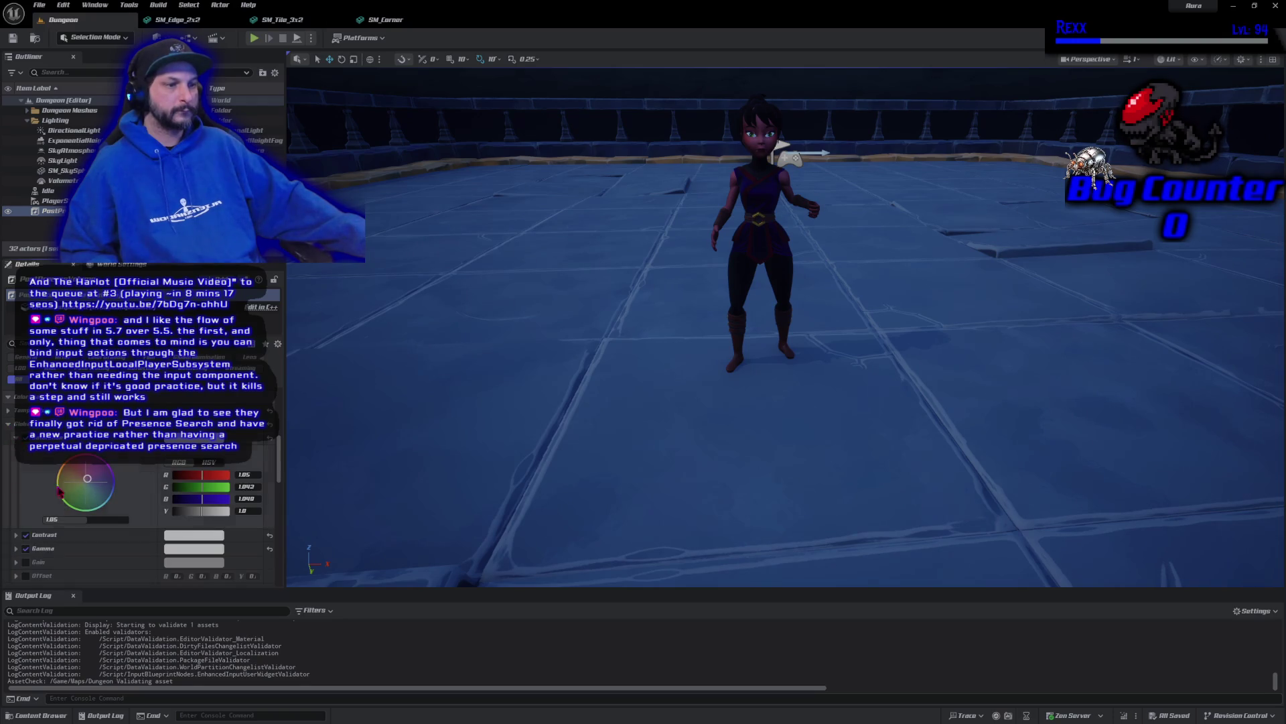
{"action": "left_click", "coordinate": [64, 520]}
{"action": "type", "text": "1.1"}
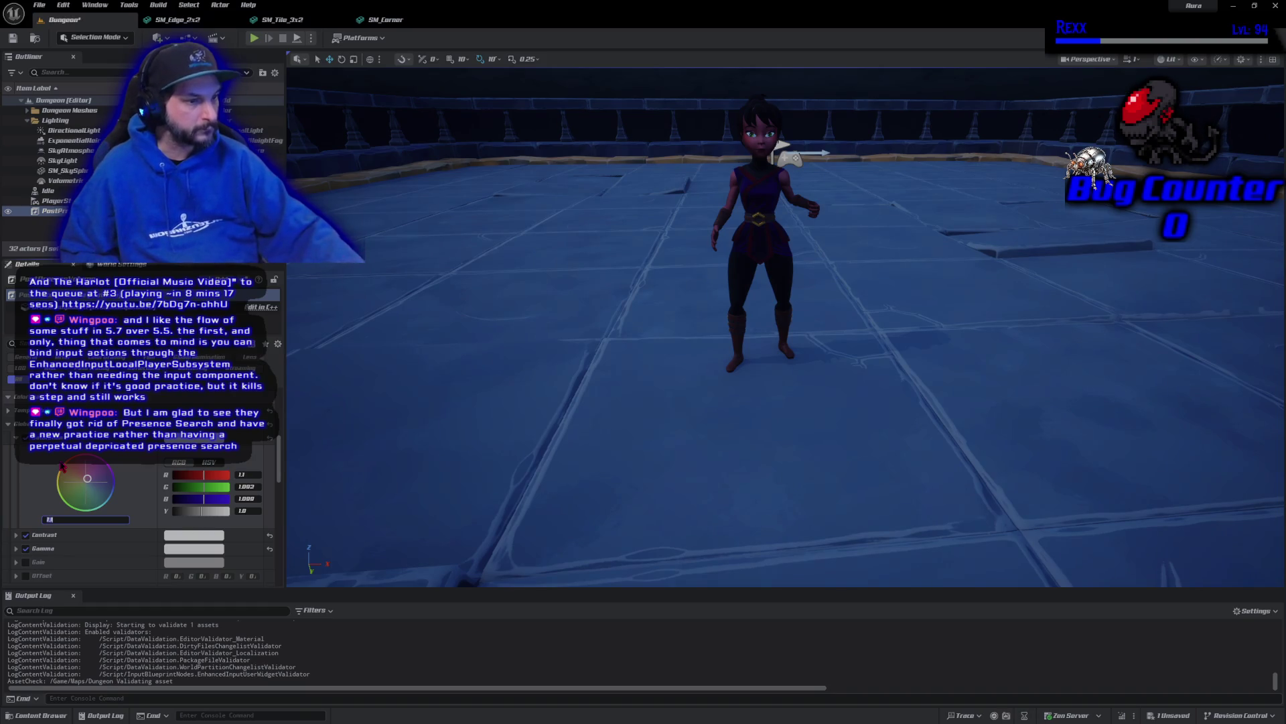
{"action": "key", "text": "Return"}
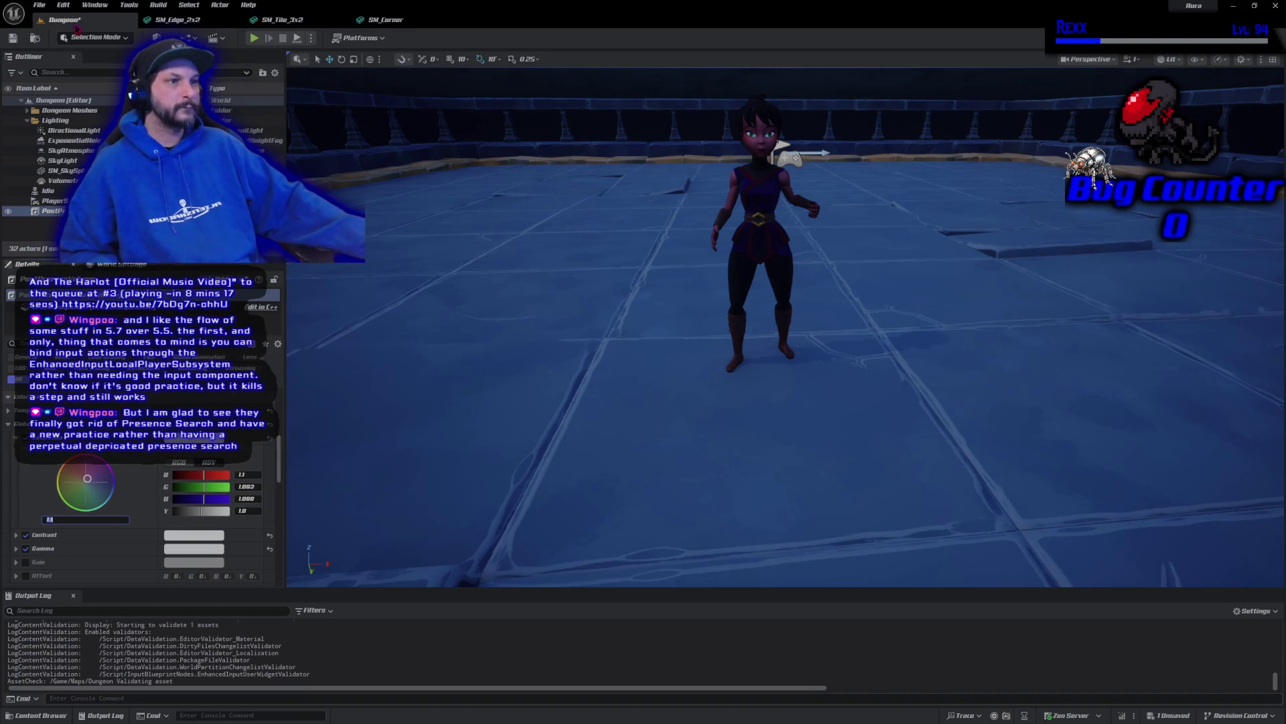
{"action": "key", "text": "ctrl+s"}
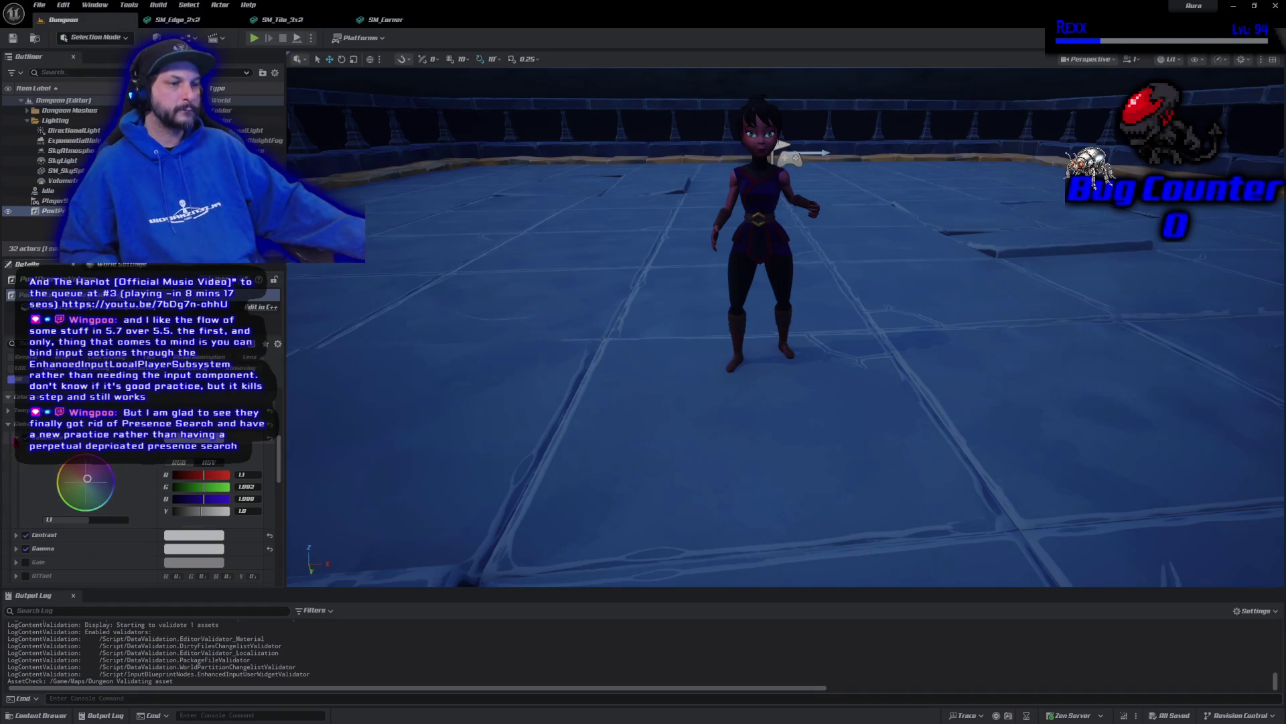
{"action": "left_click", "coordinate": [12, 437]}
{"action": "left_click", "coordinate": [10, 427]}
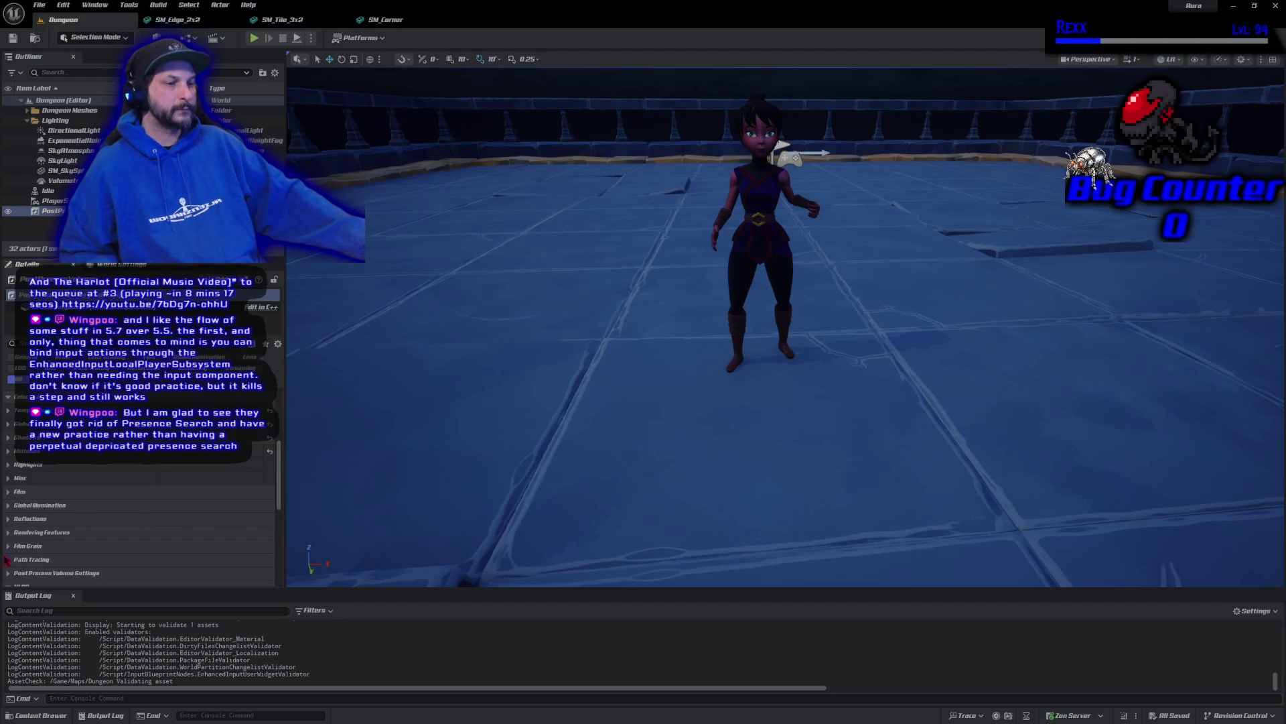
Look over the Highlights settings, then expand Film Grain and toggle one of its options
{"action": "left_click", "coordinate": [20, 465]}
{"action": "scroll", "coordinate": [37, 492], "scroll_direction": "down", "scroll_amount": 1}
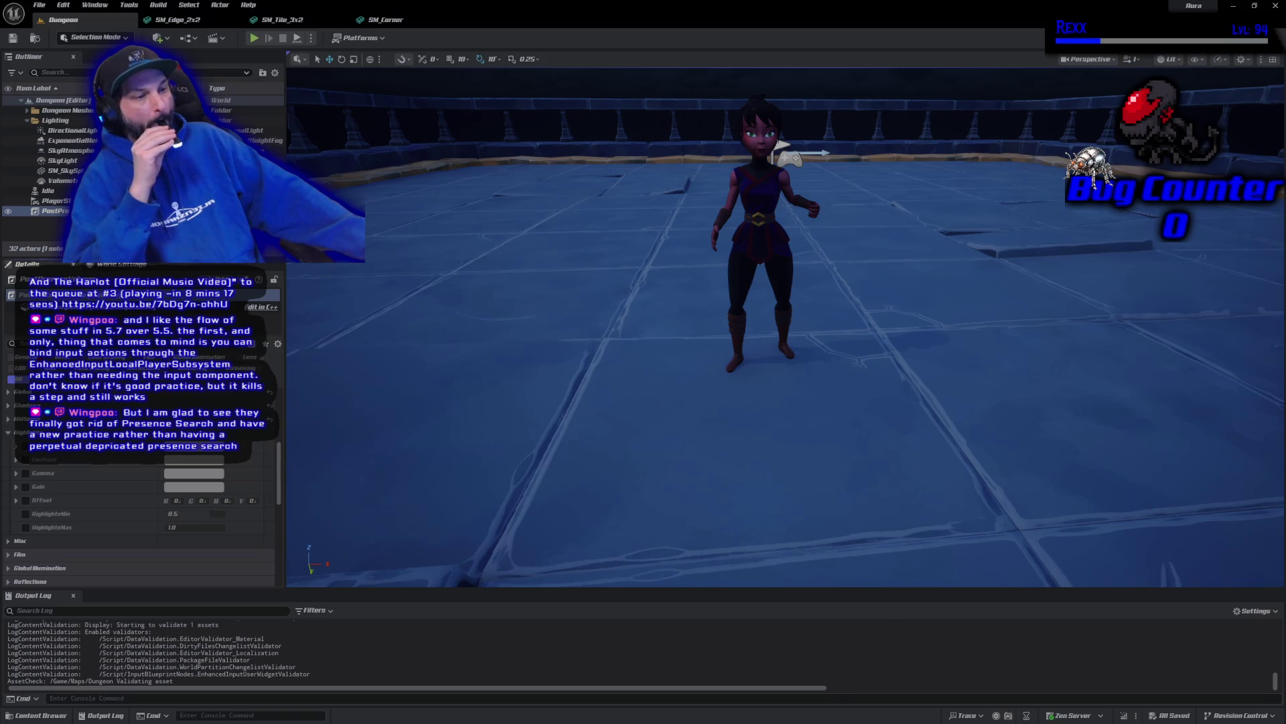
{"action": "left_click", "coordinate": [8, 433]}
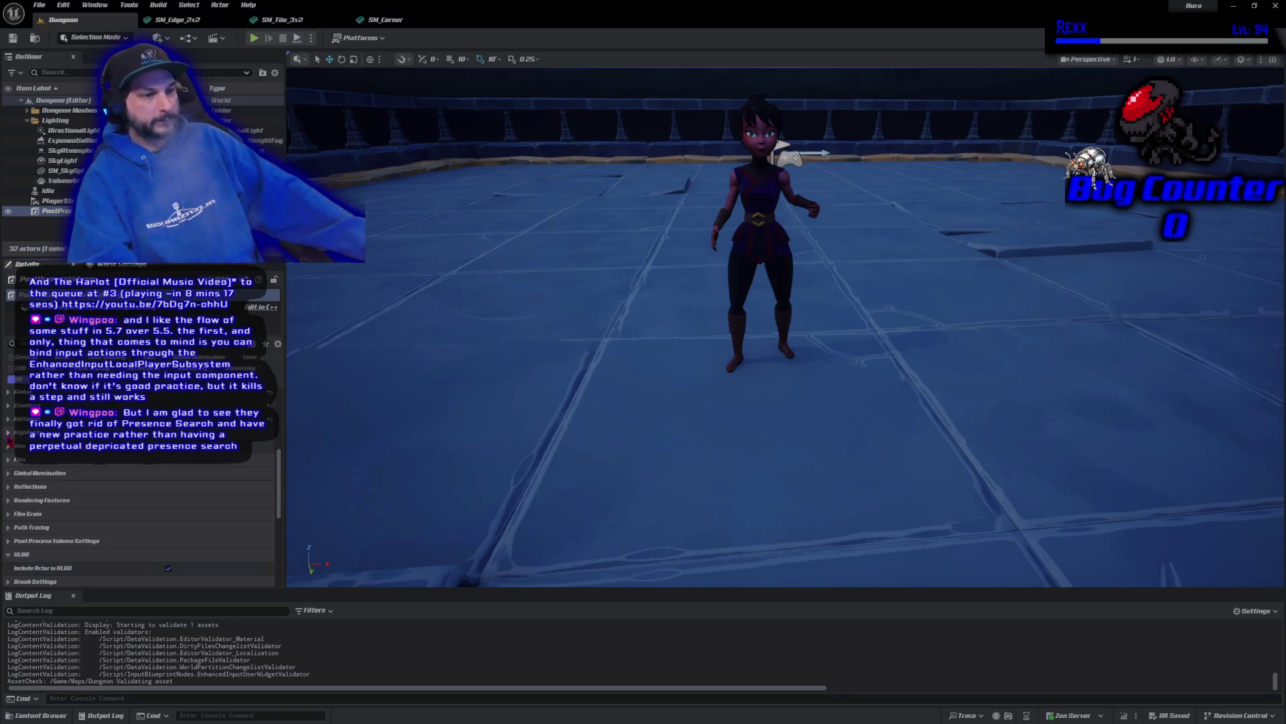
{"action": "left_click", "coordinate": [8, 514]}
{"action": "scroll", "coordinate": [9, 519], "scroll_direction": "down", "scroll_amount": 2}
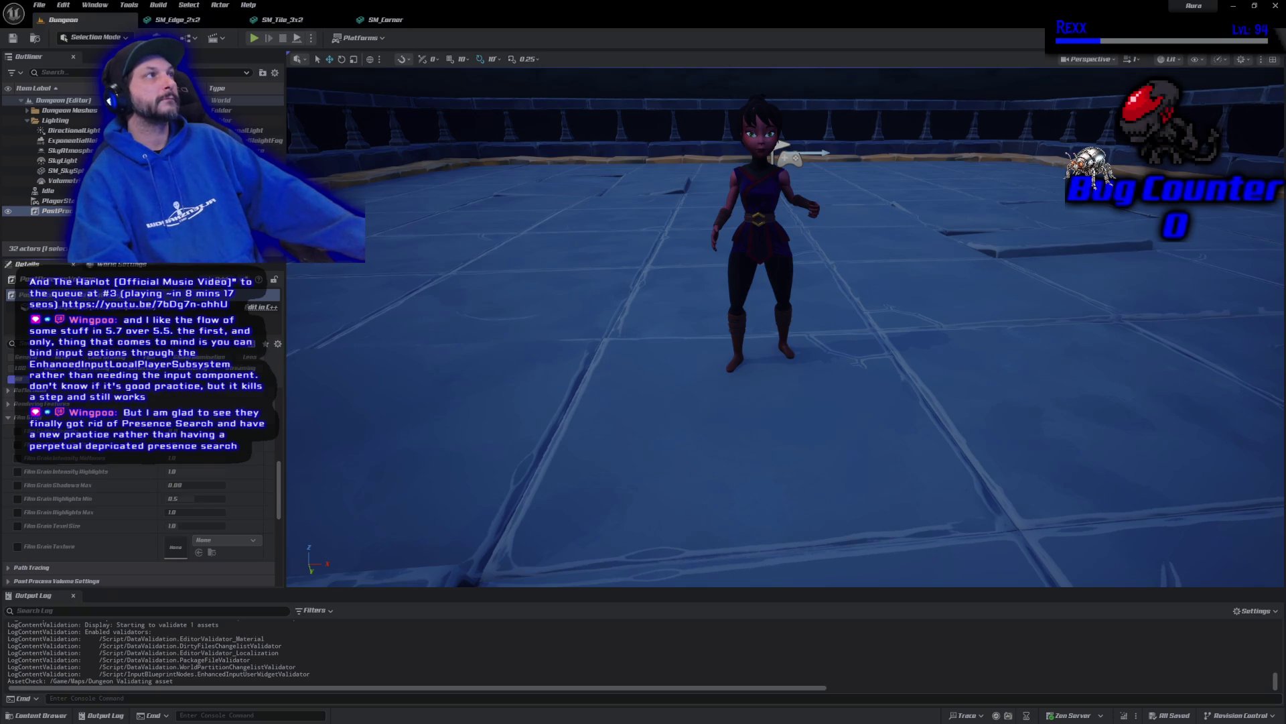
{"action": "left_click", "coordinate": [18, 431]}
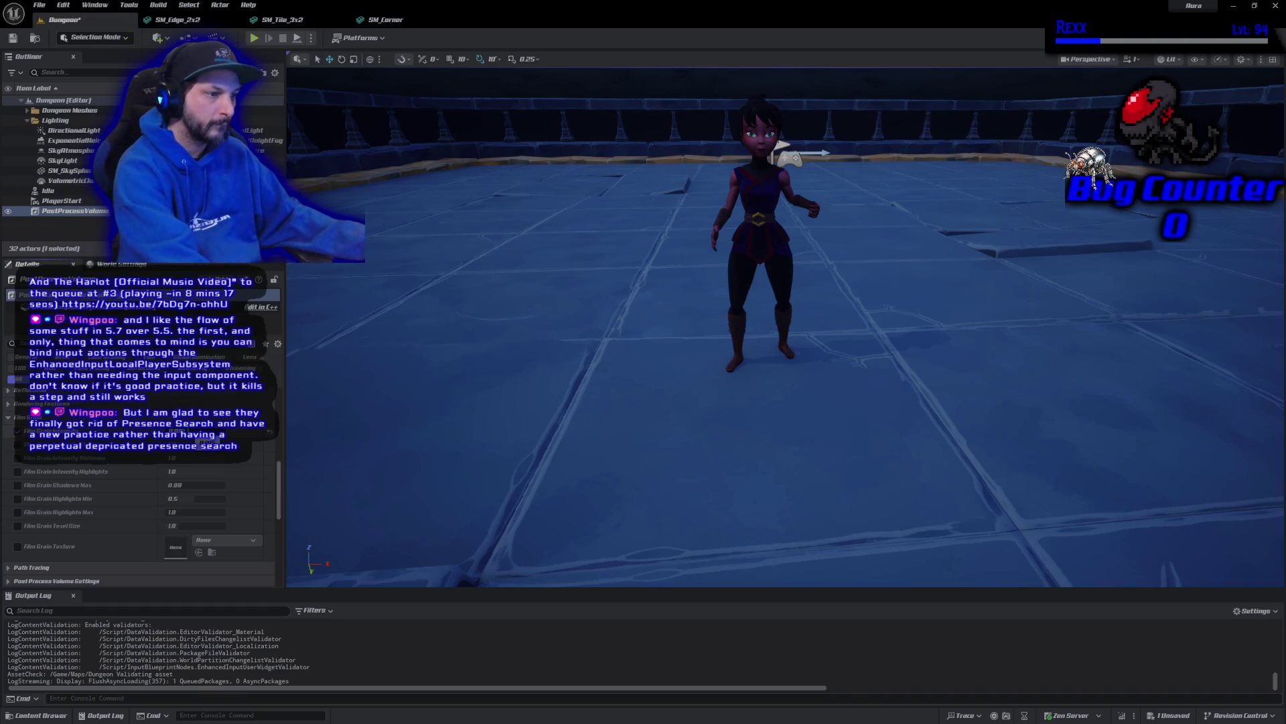
Save the Dungeon level and frame an overview of the whole arena
{"action": "left_click", "coordinate": [13, 39]}
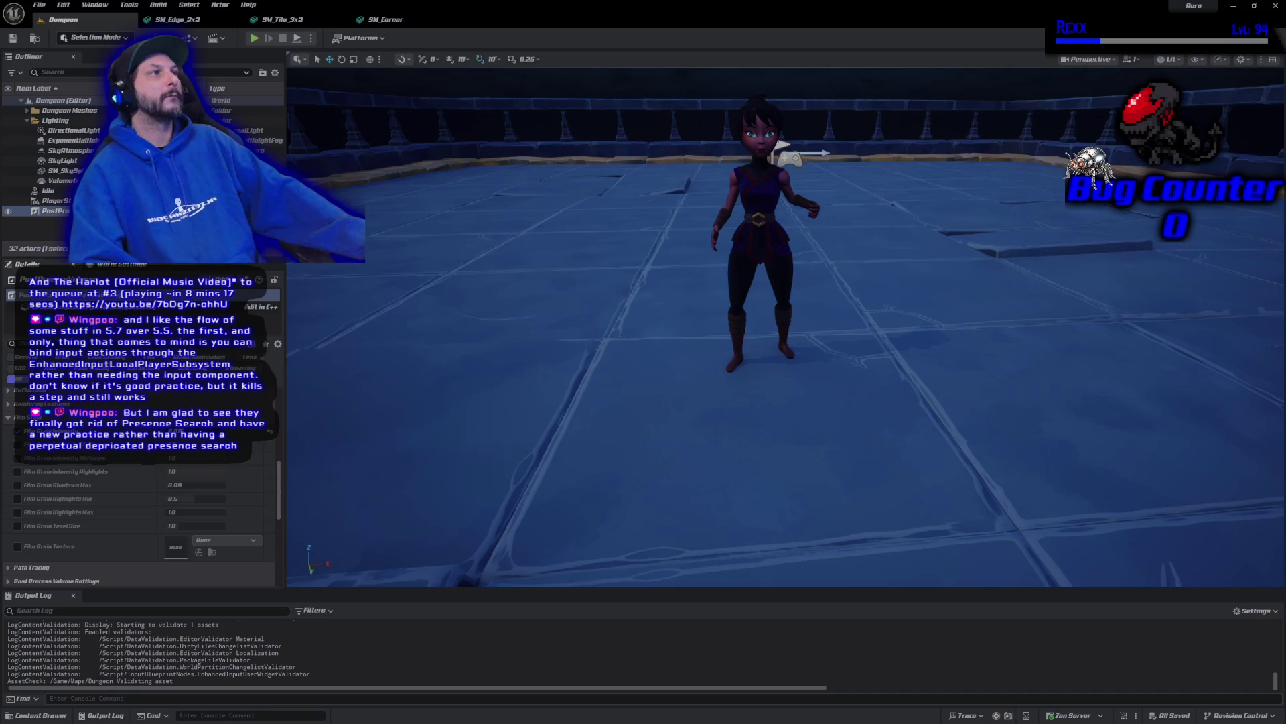
{"action": "key", "text": "f"}
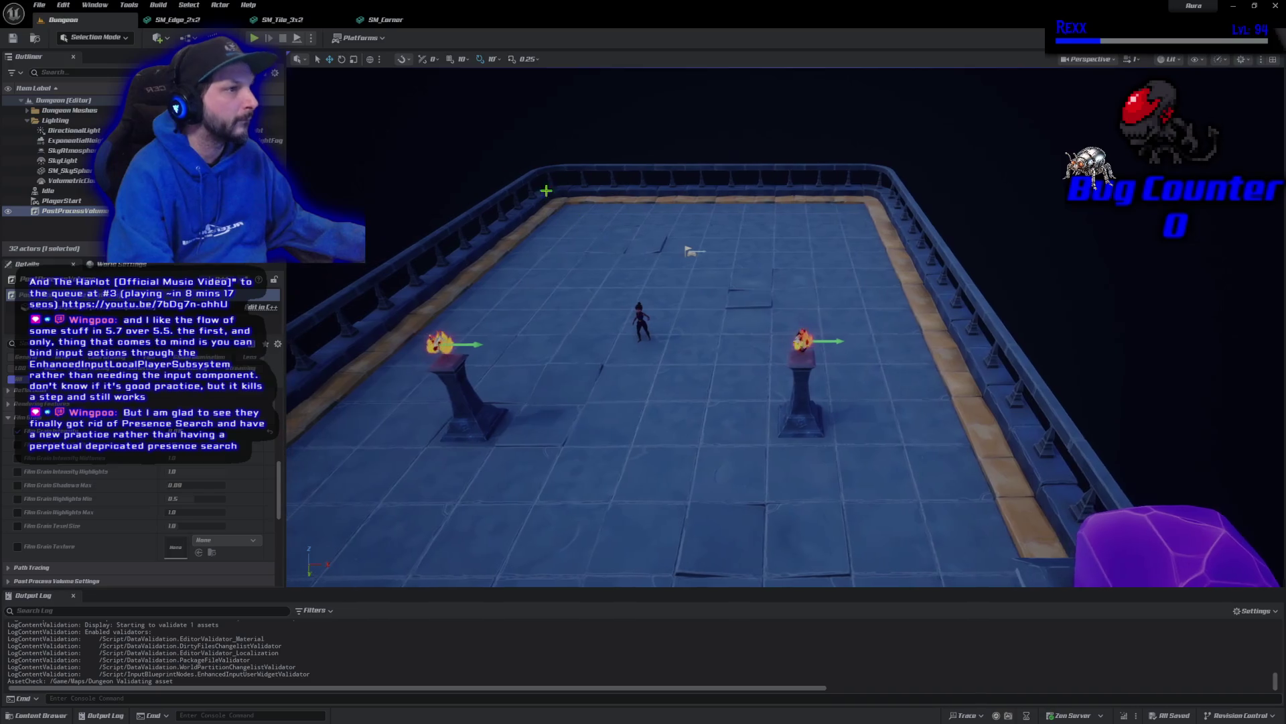
{"action": "left_click", "coordinate": [159, 37]}
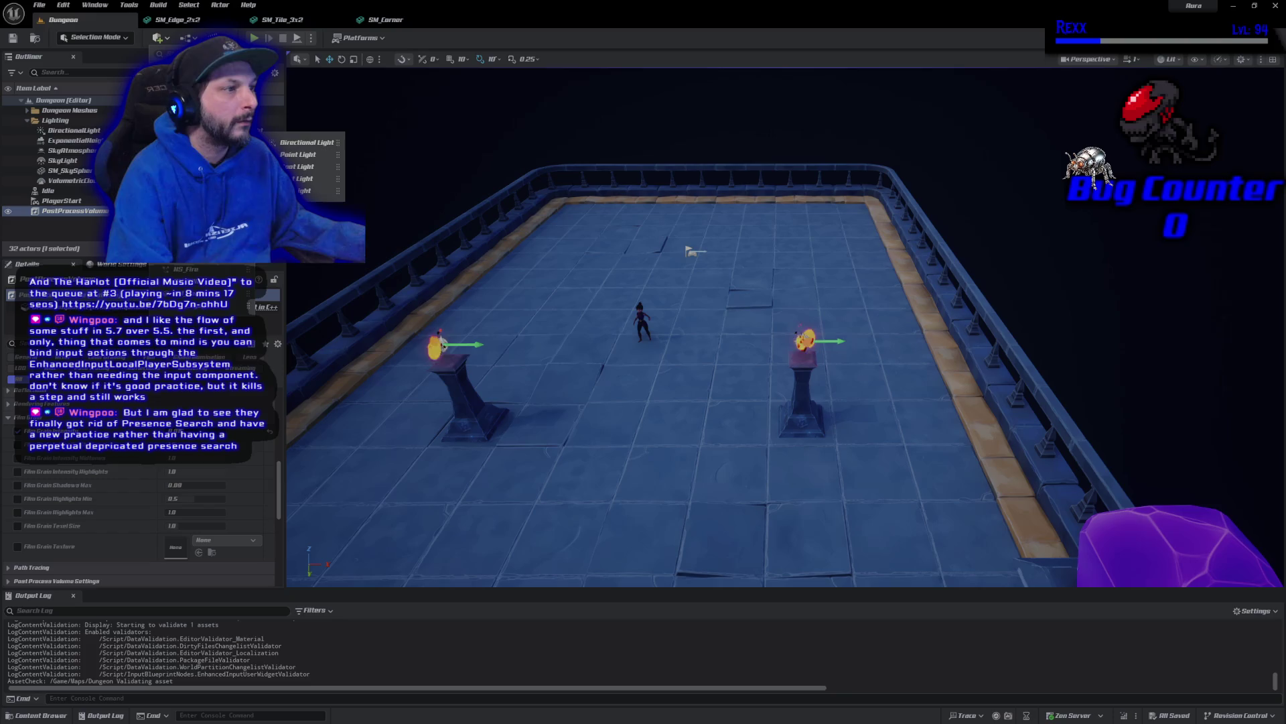
Drop a Point Light onto the right brazier and frame the view on it
{"action": "mouse_move", "coordinate": [295, 167]}
{"action": "left_mouse_down"}
{"action": "mouse_move", "coordinate": [779, 362]}
{"action": "mouse_move", "coordinate": [802, 353]}
{"action": "left_mouse_up"}
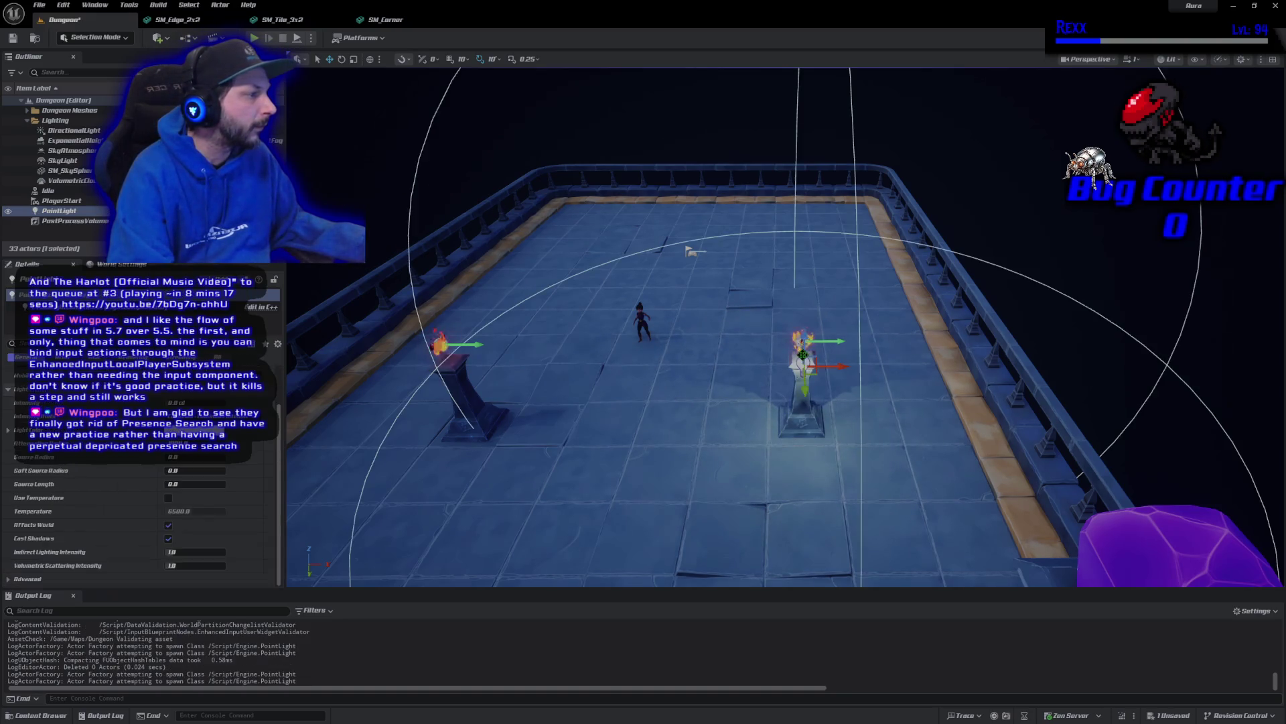
{"action": "key", "text": "d"}
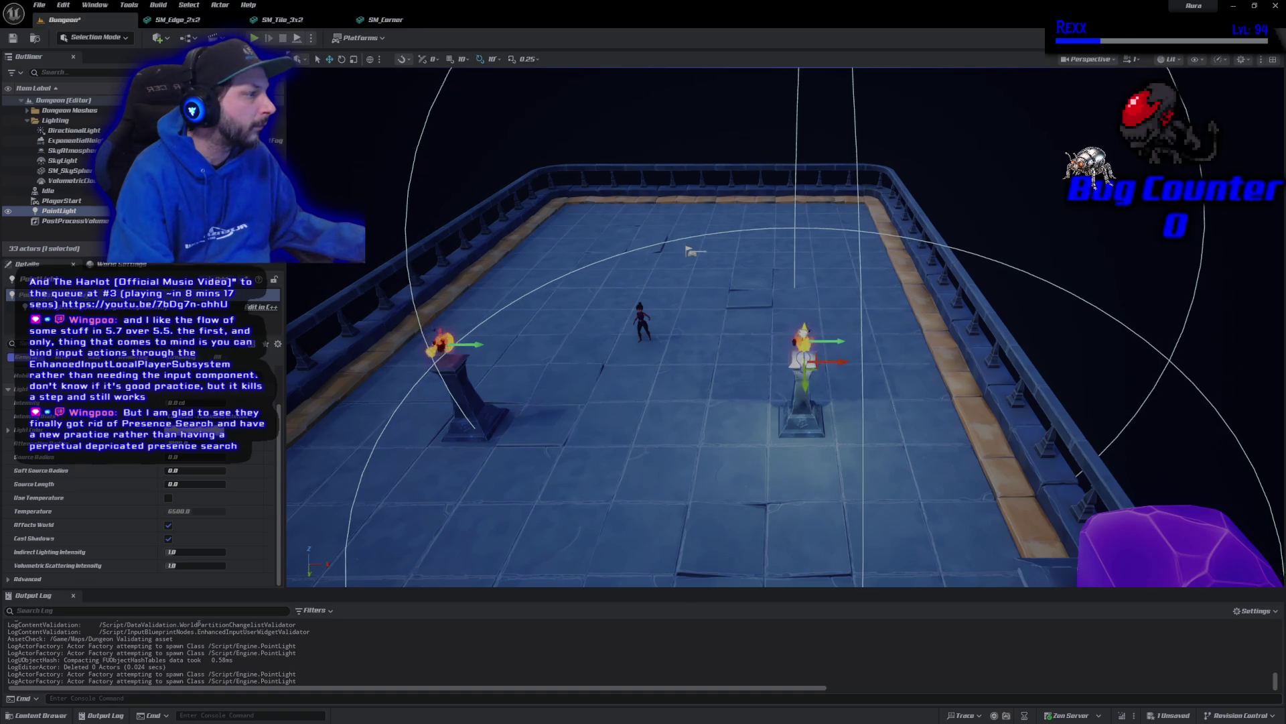
{"action": "key", "text": "w"}
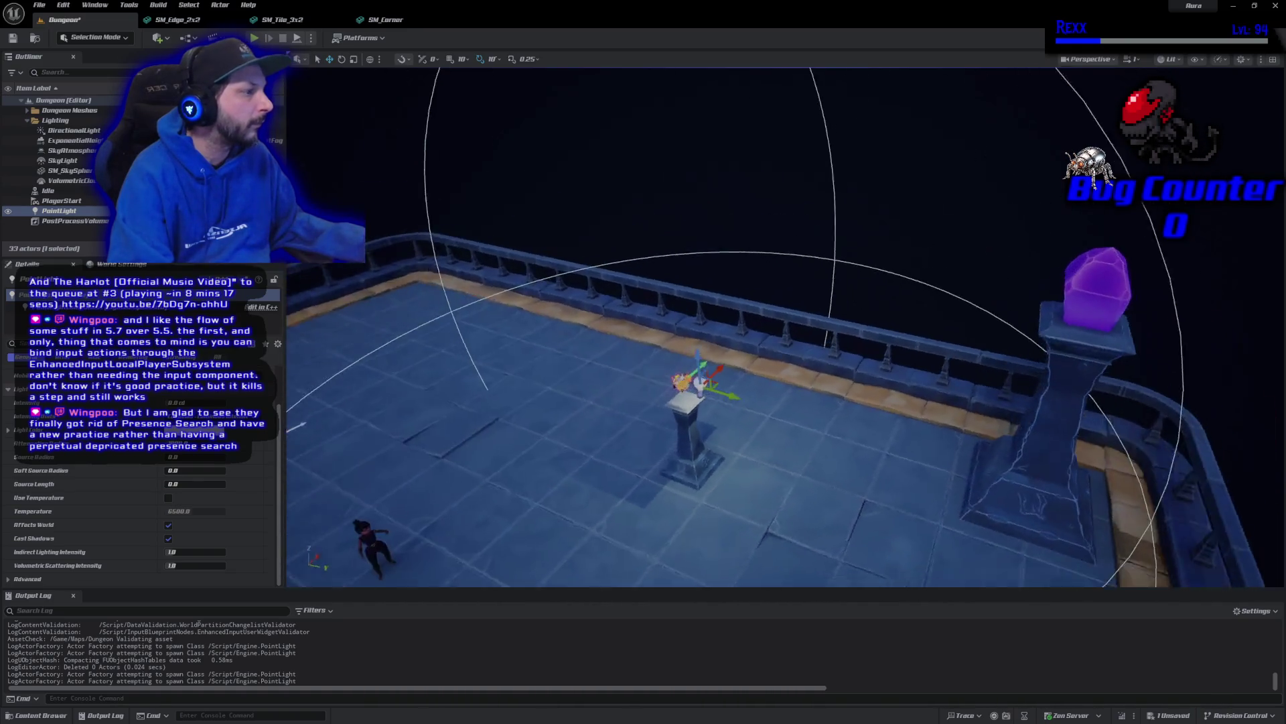
{"action": "key", "text": "d"}
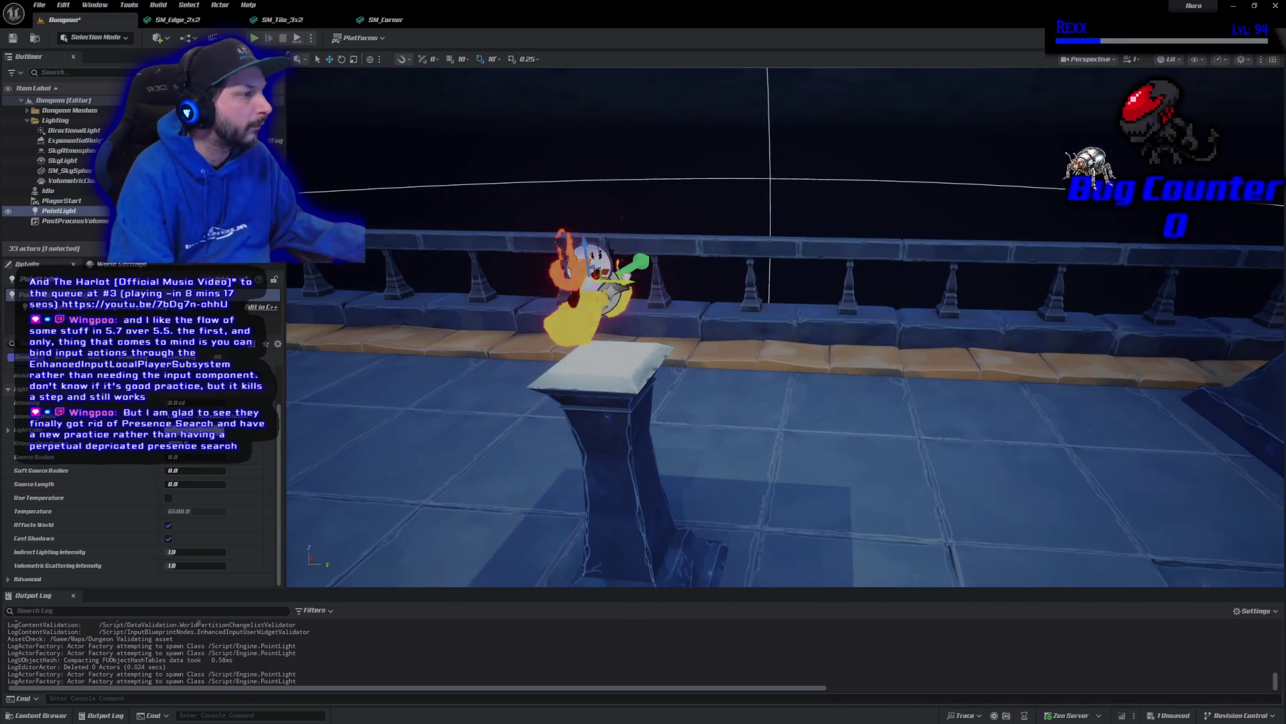
{"action": "key", "text": "s"}
{"action": "key", "text": "f"}
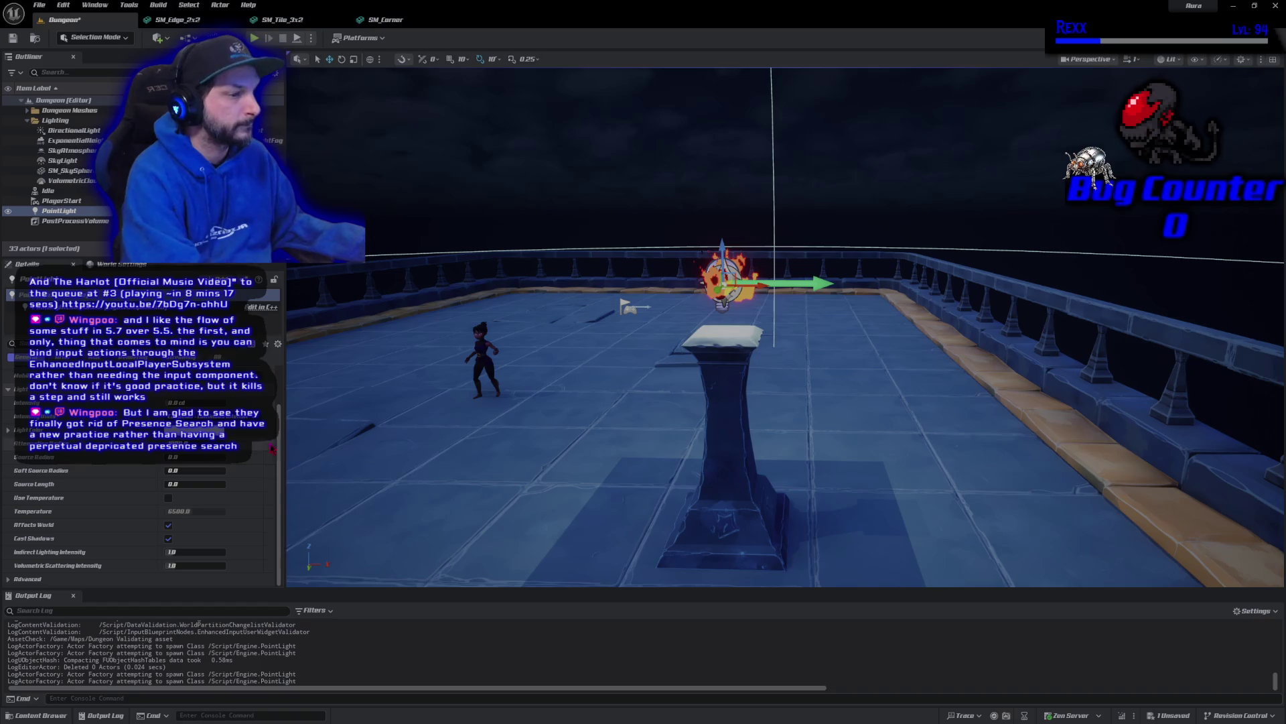
{"action": "left_click", "coordinate": [221, 430]}
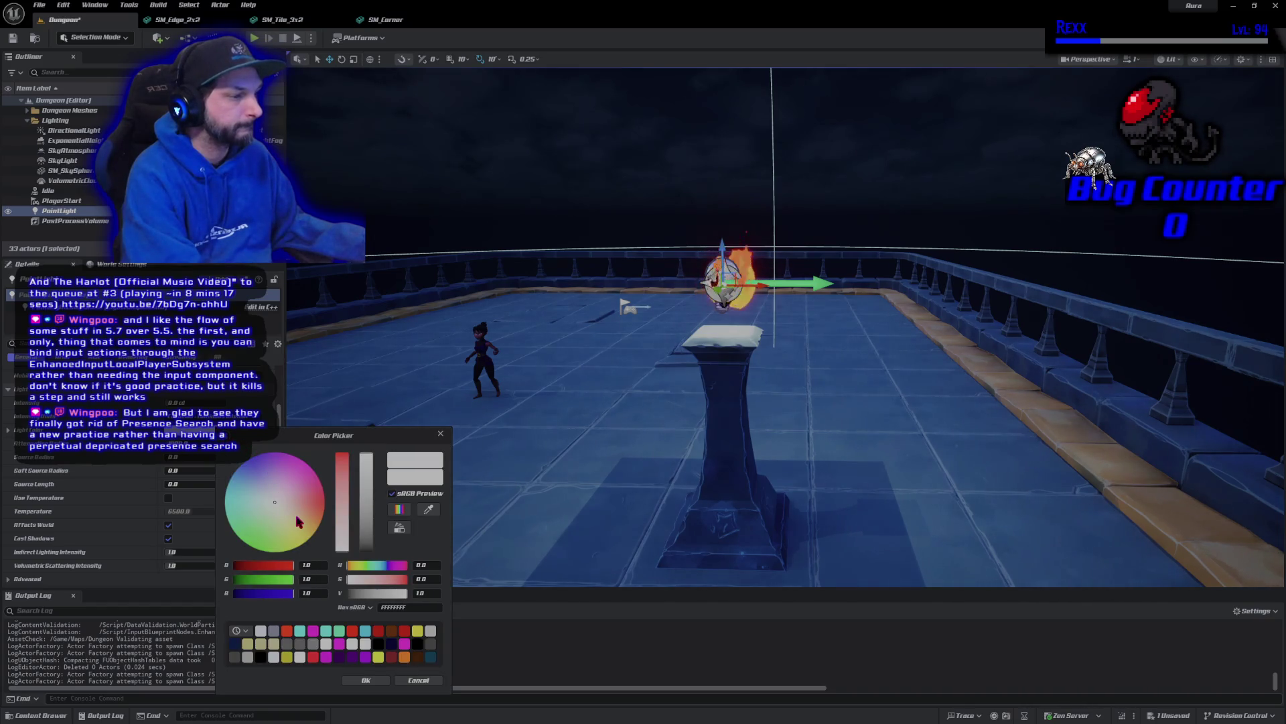
Tint the point light yellow-orange with its brightness lowered to about 0.65
{"action": "mouse_move", "coordinate": [298, 521]}
{"action": "left_mouse_down"}
{"action": "mouse_move", "coordinate": [299, 534]}
{"action": "mouse_move", "coordinate": [311, 527]}
{"action": "left_mouse_up"}
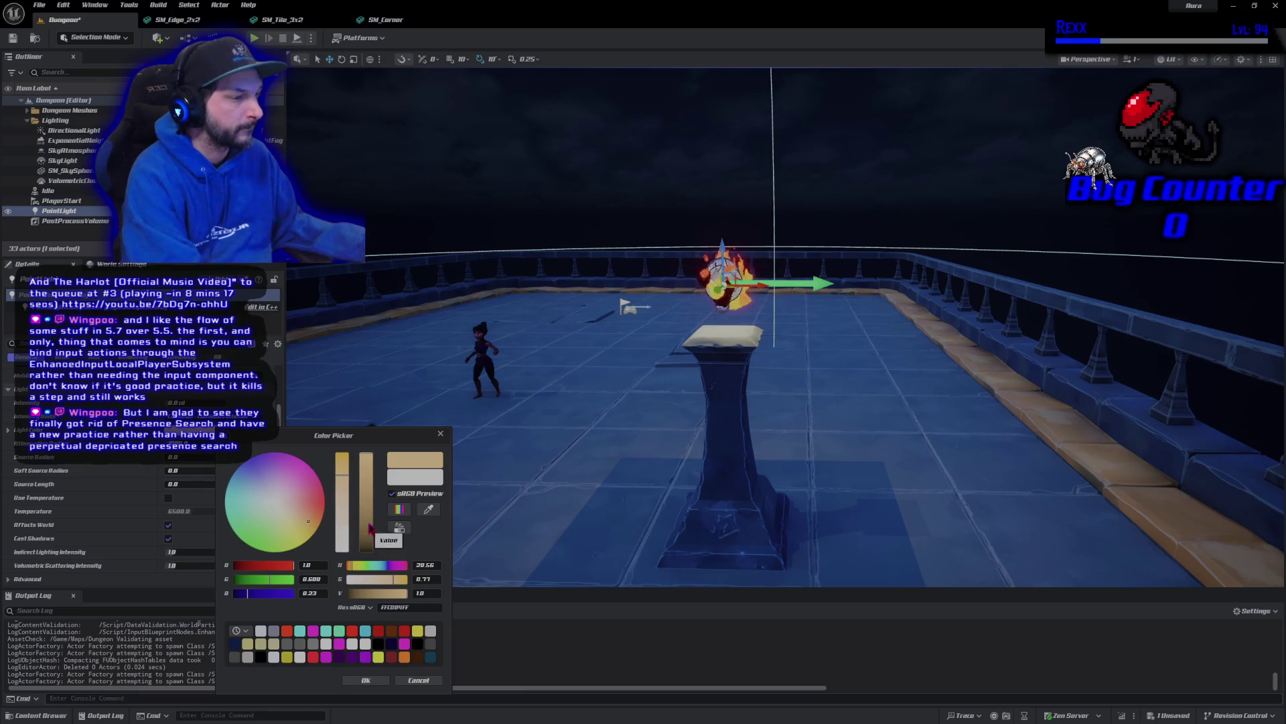
{"action": "left_click", "coordinate": [373, 471]}
{"action": "mouse_move", "coordinate": [373, 471]}
{"action": "left_mouse_down"}
{"action": "mouse_move", "coordinate": [370, 493]}
{"action": "mouse_move", "coordinate": [378, 487]}
{"action": "left_mouse_up"}
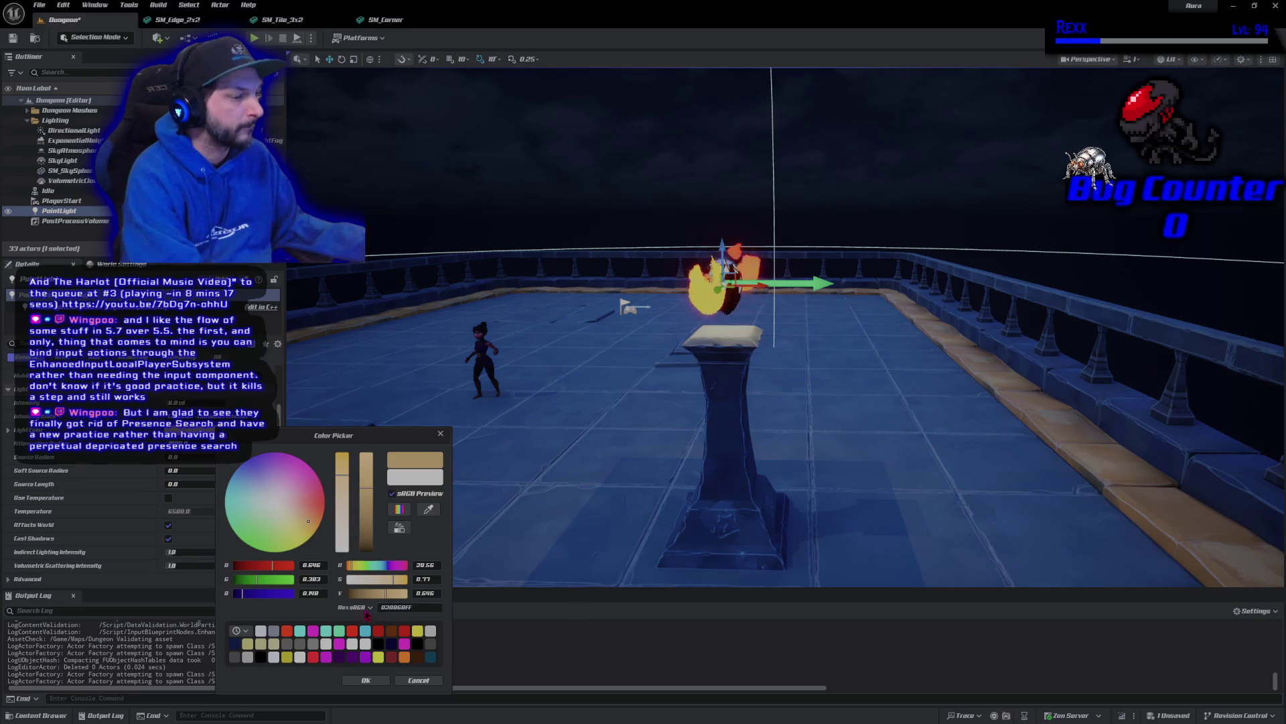
{"action": "left_click", "coordinate": [362, 681]}
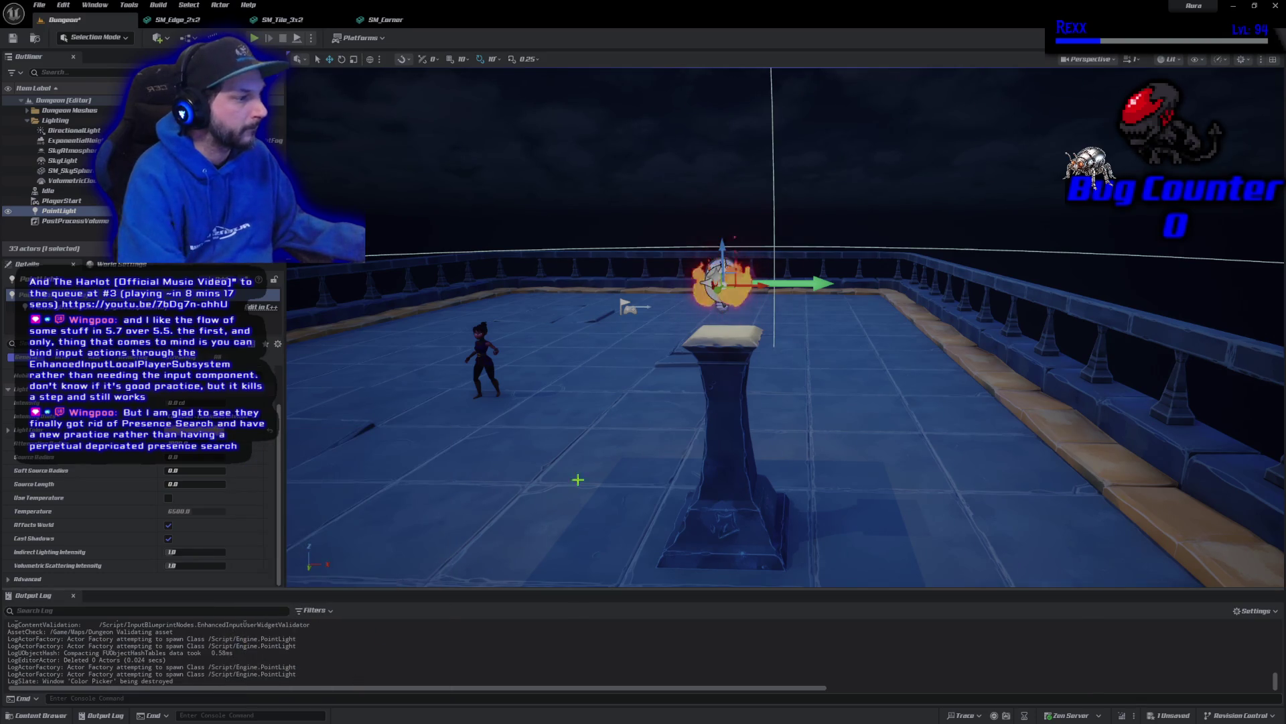
Save the current level with the new warm point light
{"action": "mouse_move", "coordinate": [588, 471]}
{"action": "left_mouse_down"}
{"action": "mouse_move", "coordinate": [588, 416]}
{"action": "mouse_move", "coordinate": [592, 469]}
{"action": "left_mouse_up"}
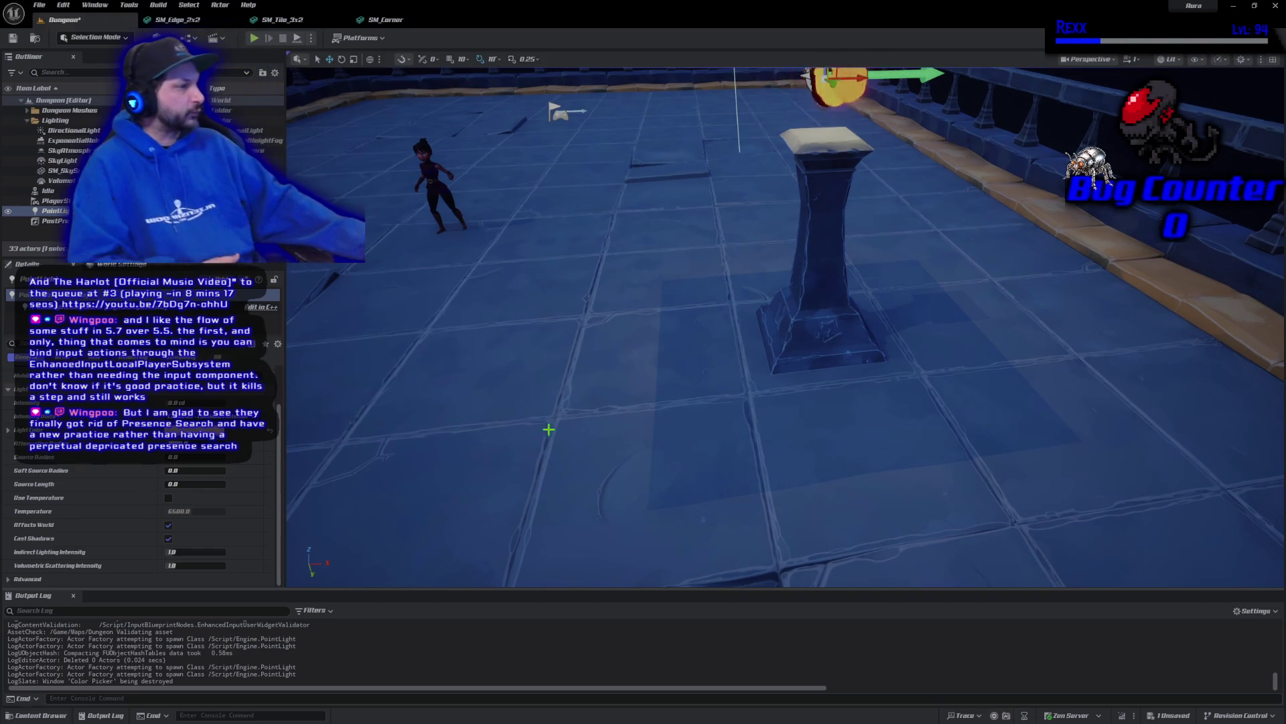
{"action": "scroll", "coordinate": [813, 374], "scroll_direction": "down", "scroll_amount": 3}
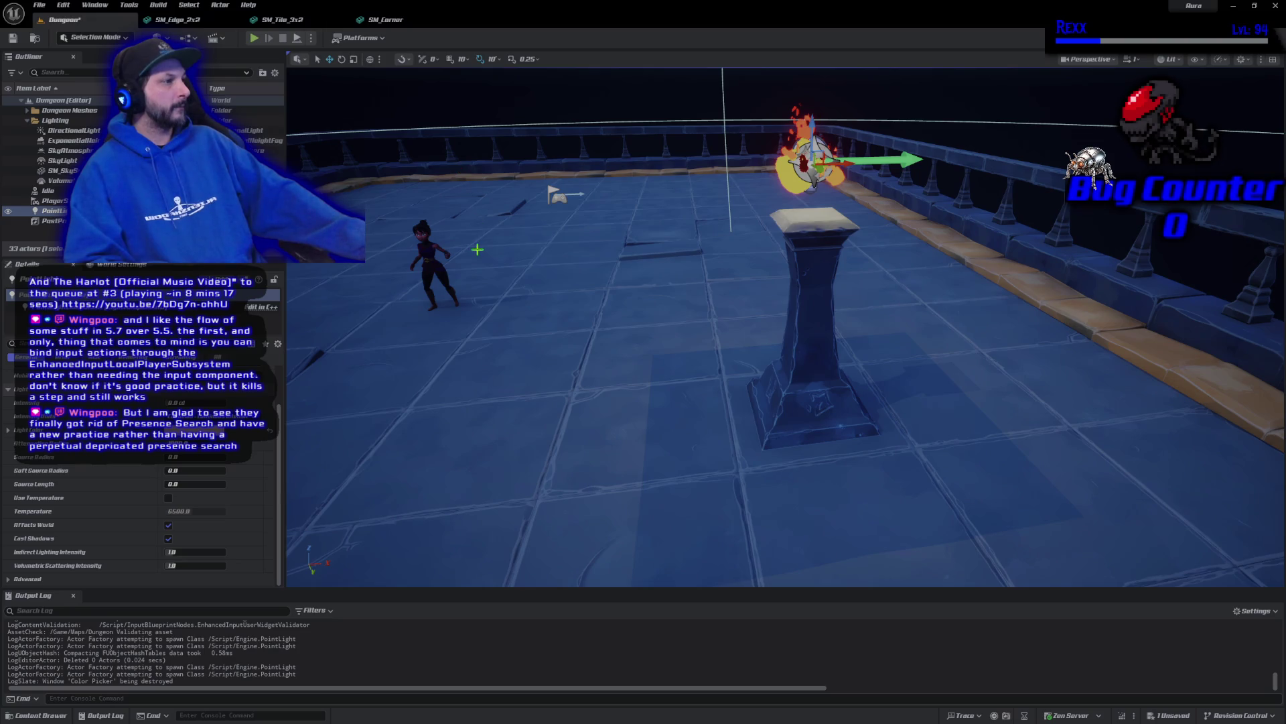
{"action": "left_click", "coordinate": [39, 7]}
{"action": "left_click", "coordinate": [65, 139]}
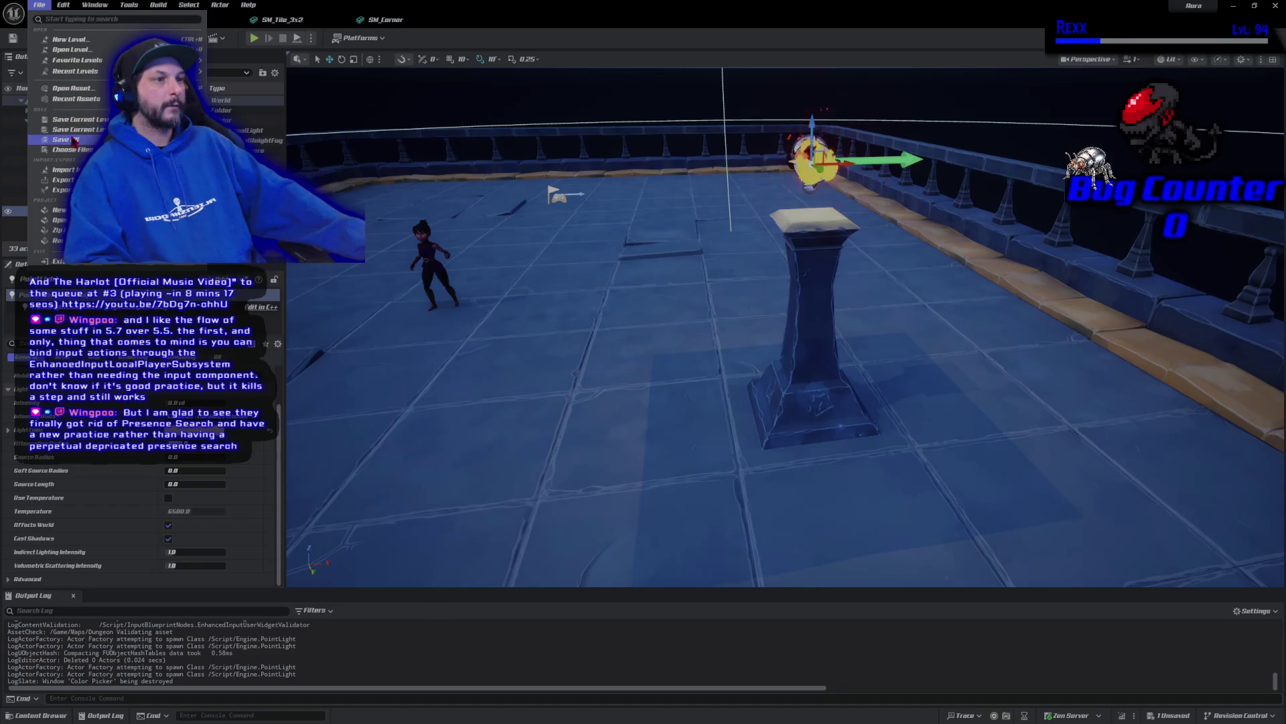
{"action": "scroll", "coordinate": [785, 326], "scroll_direction": "down", "scroll_amount": 10}
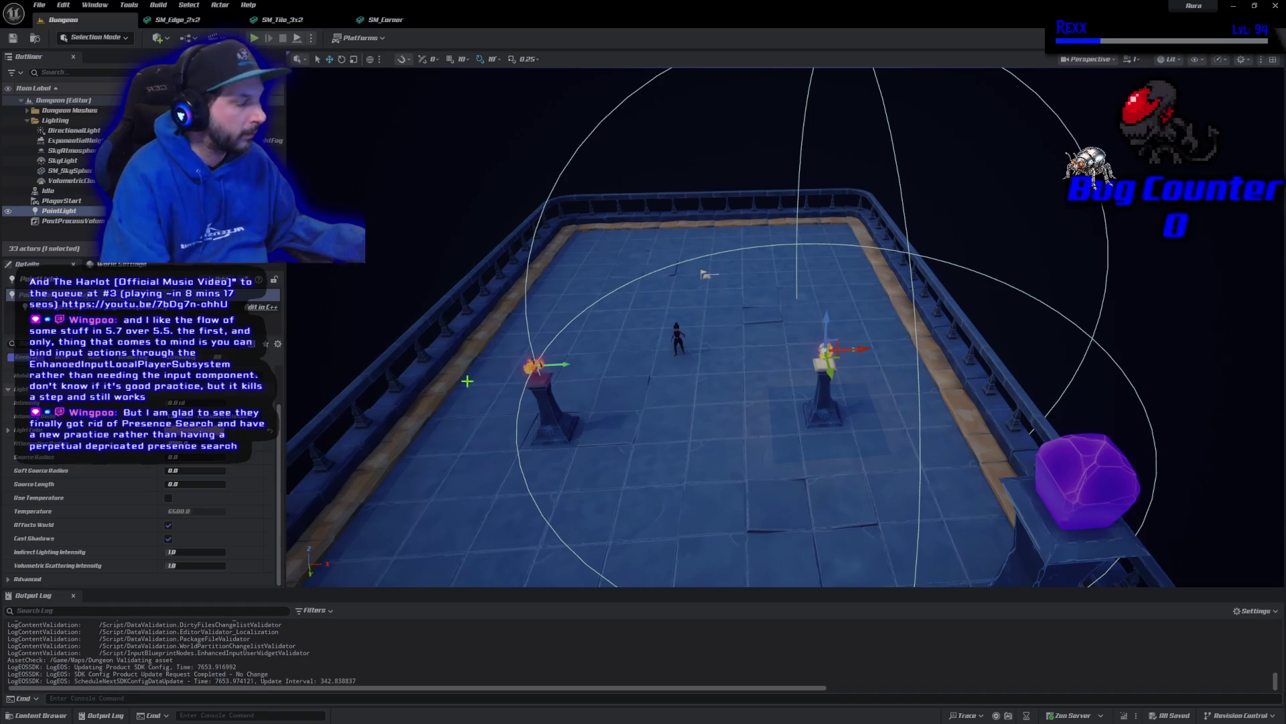
Duplicate the point light and position the copy over the left brazier's flame
{"action": "key", "text": "ctrl+d"}
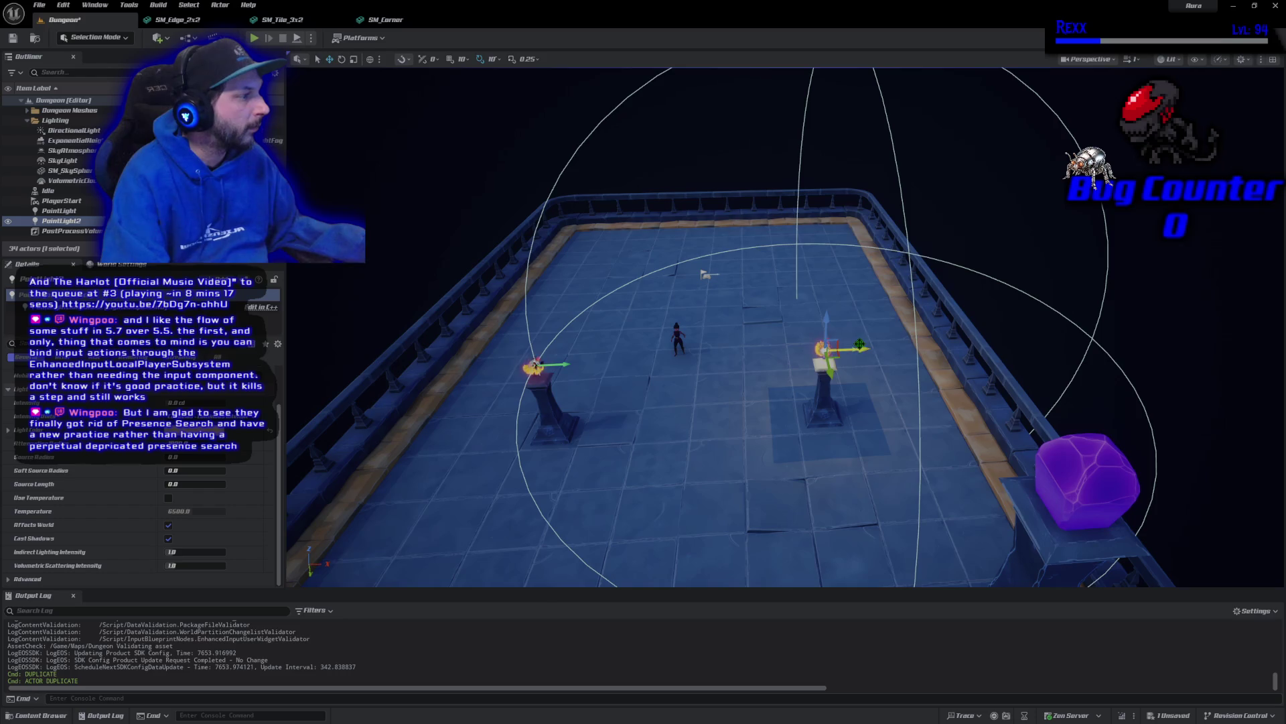
{"action": "left_click_drag", "start_coordinate": [861, 347], "coordinate": [570, 348]}
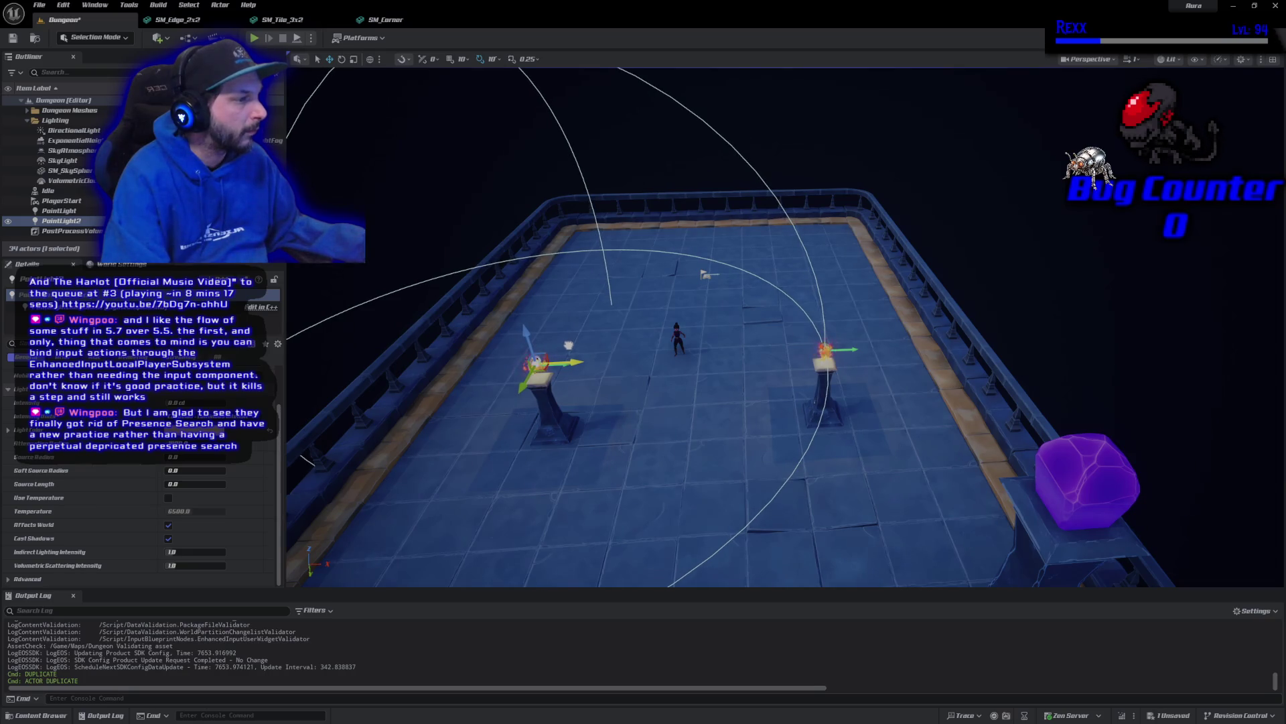
{"action": "left_click_drag", "start_coordinate": [536, 365], "coordinate": [531, 367]}
{"action": "left_click_drag", "start_coordinate": [826, 348], "coordinate": [826, 349]}
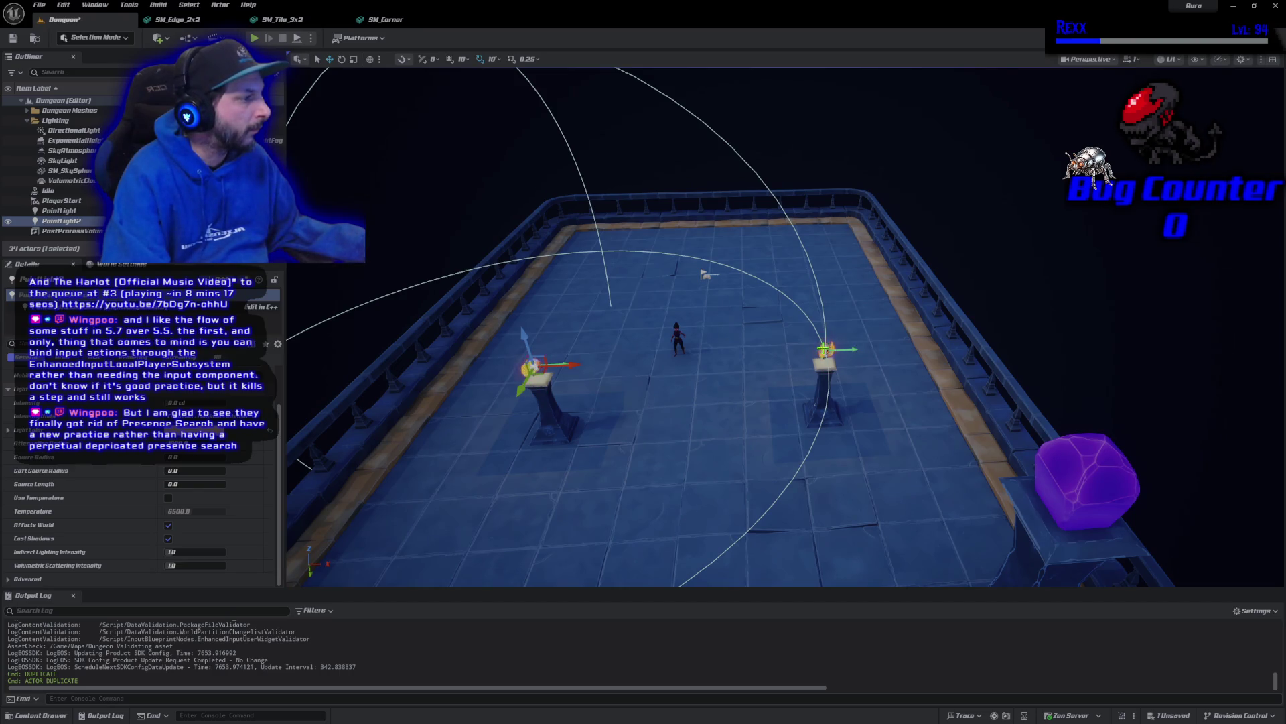
Nudge the right point light over its flame, save the Dungeon level, and deselect both lights
{"action": "left_click", "coordinate": [823, 345]}
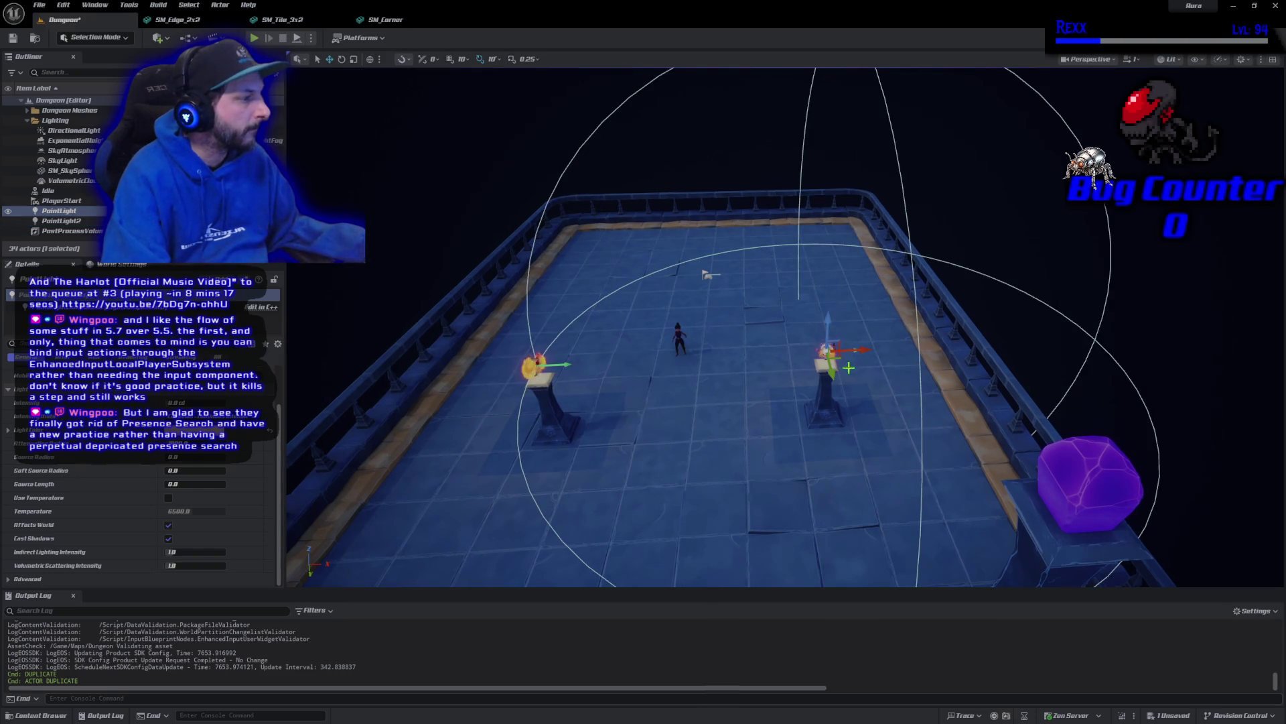
{"action": "left_click_drag", "start_coordinate": [830, 374], "coordinate": [832, 375]}
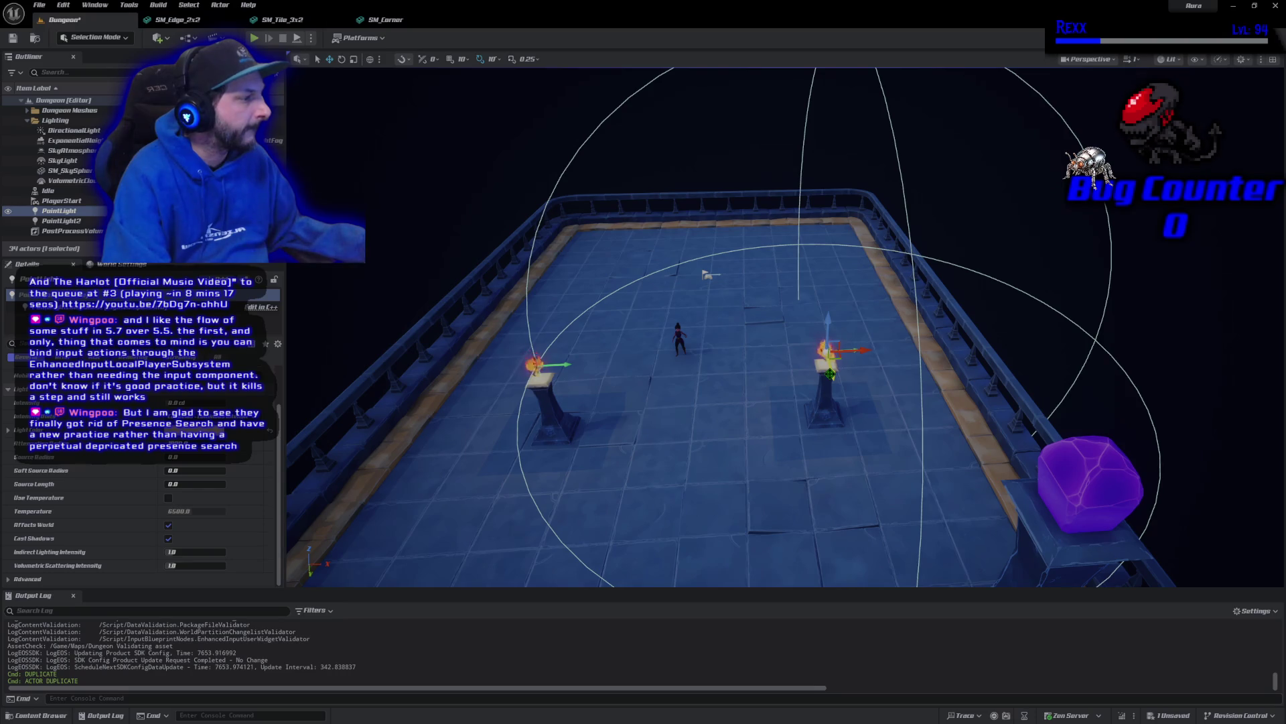
{"action": "key", "text": "ctrl+s"}
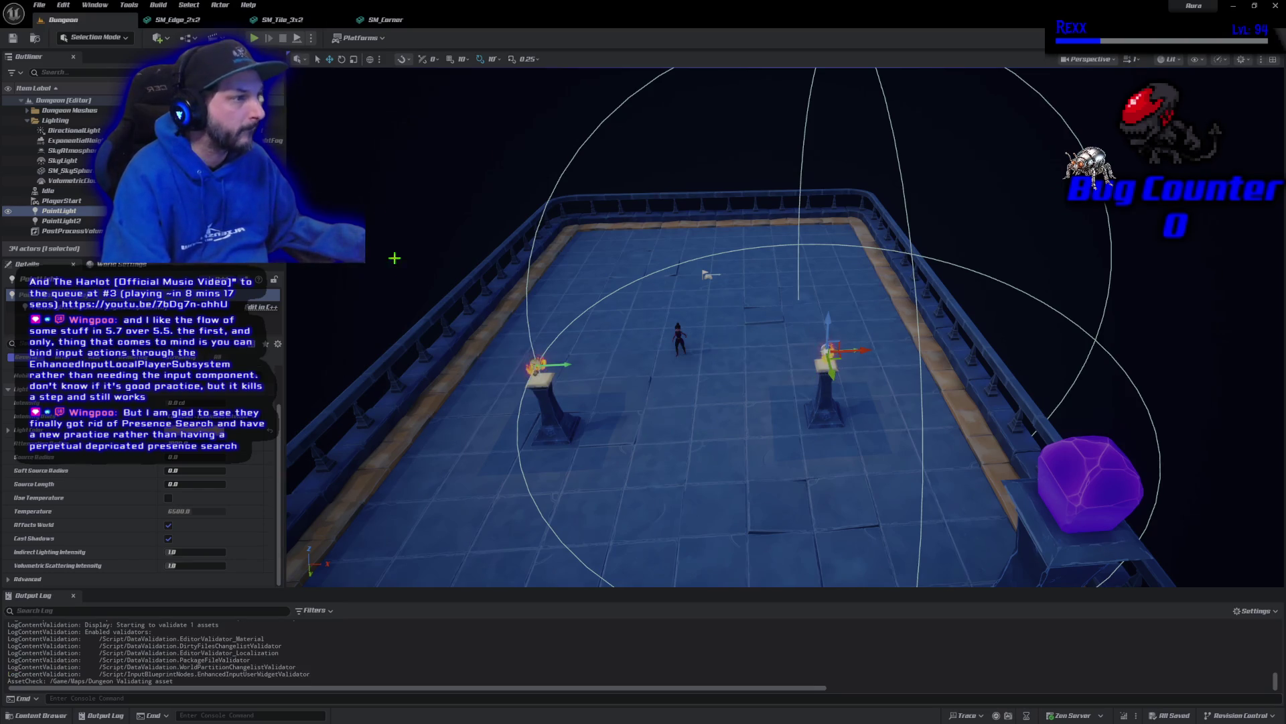
{"action": "left_click", "coordinate": [59, 221], "text": "ctrl"}
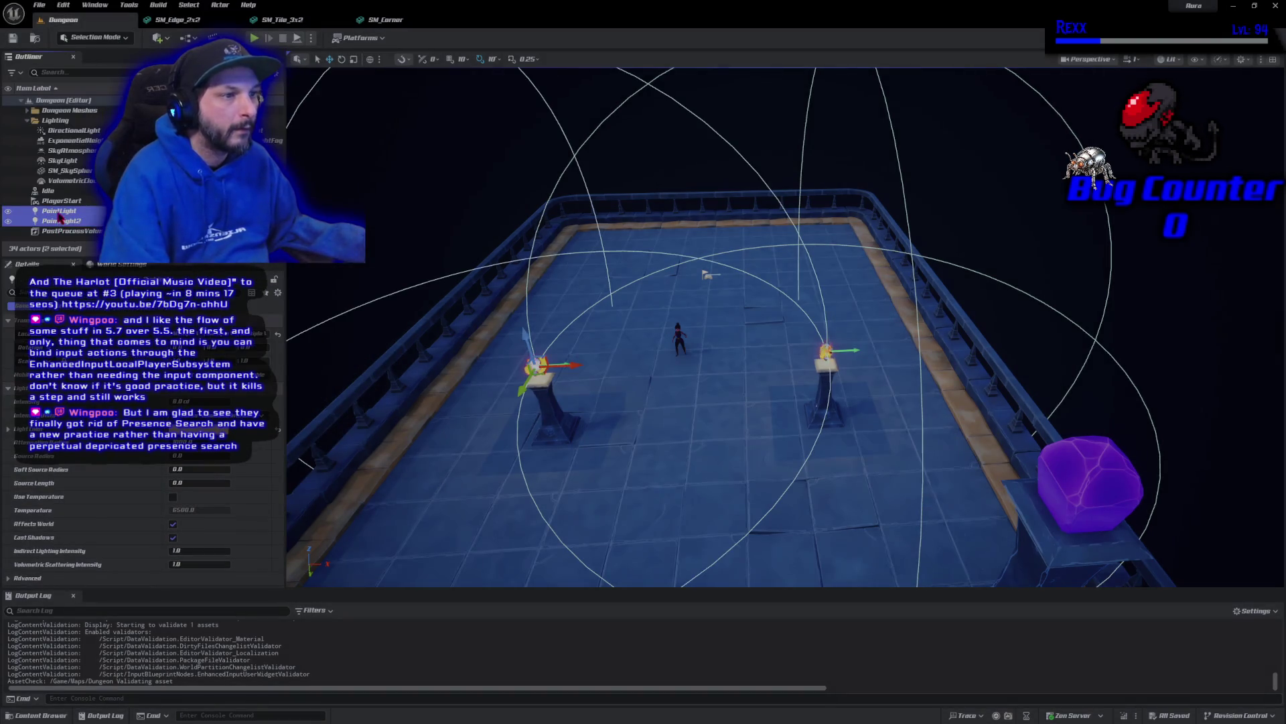
{"action": "left_click", "coordinate": [27, 121]}
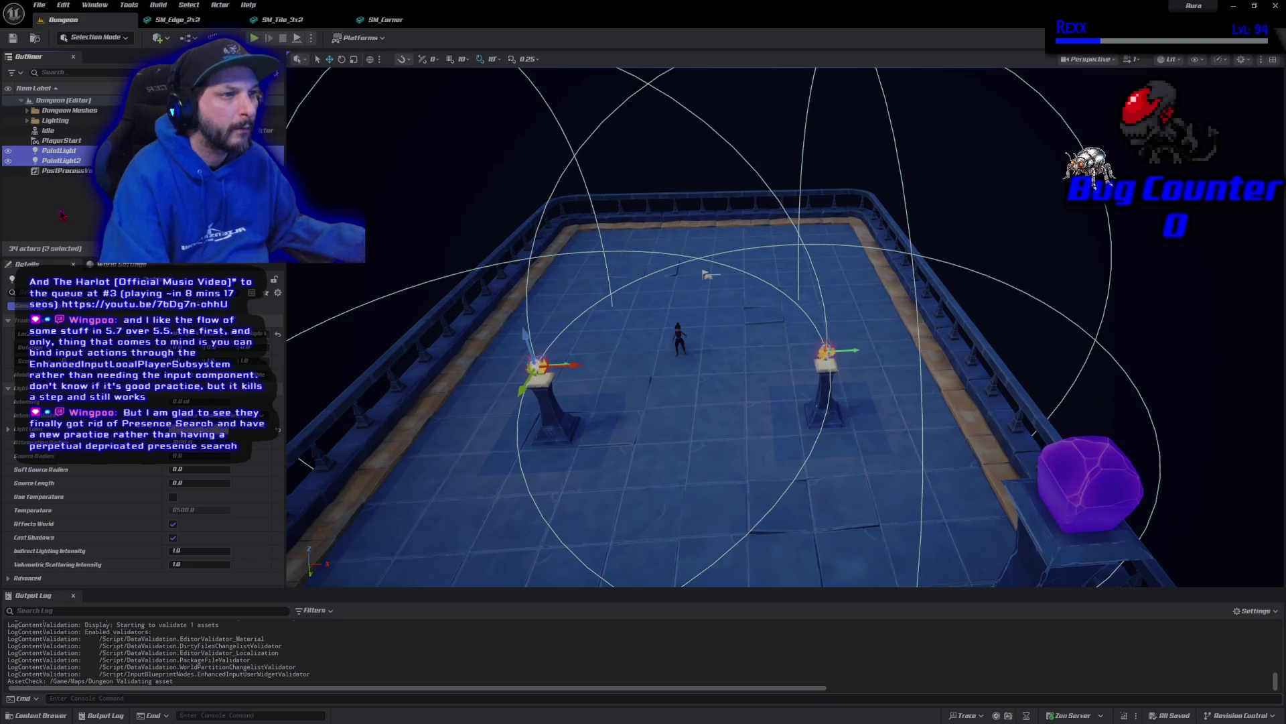
{"action": "left_click", "coordinate": [60, 215]}
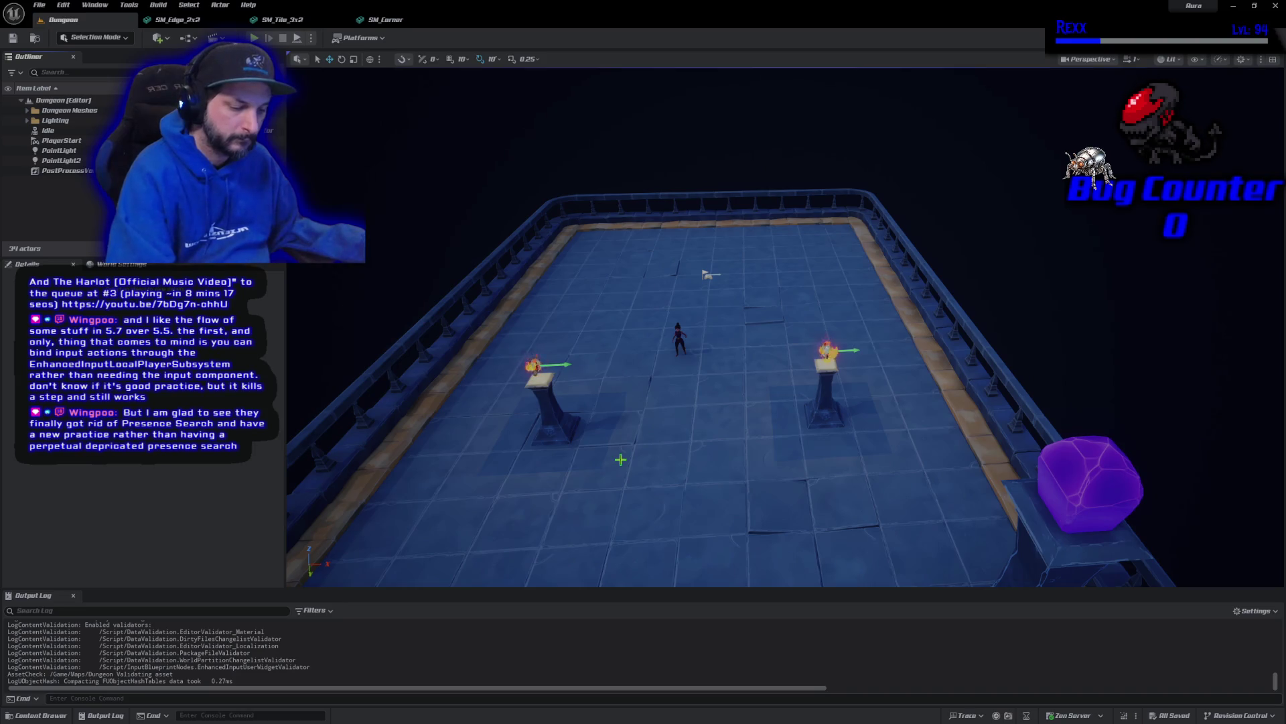
{"action": "key", "text": "alt+p"}
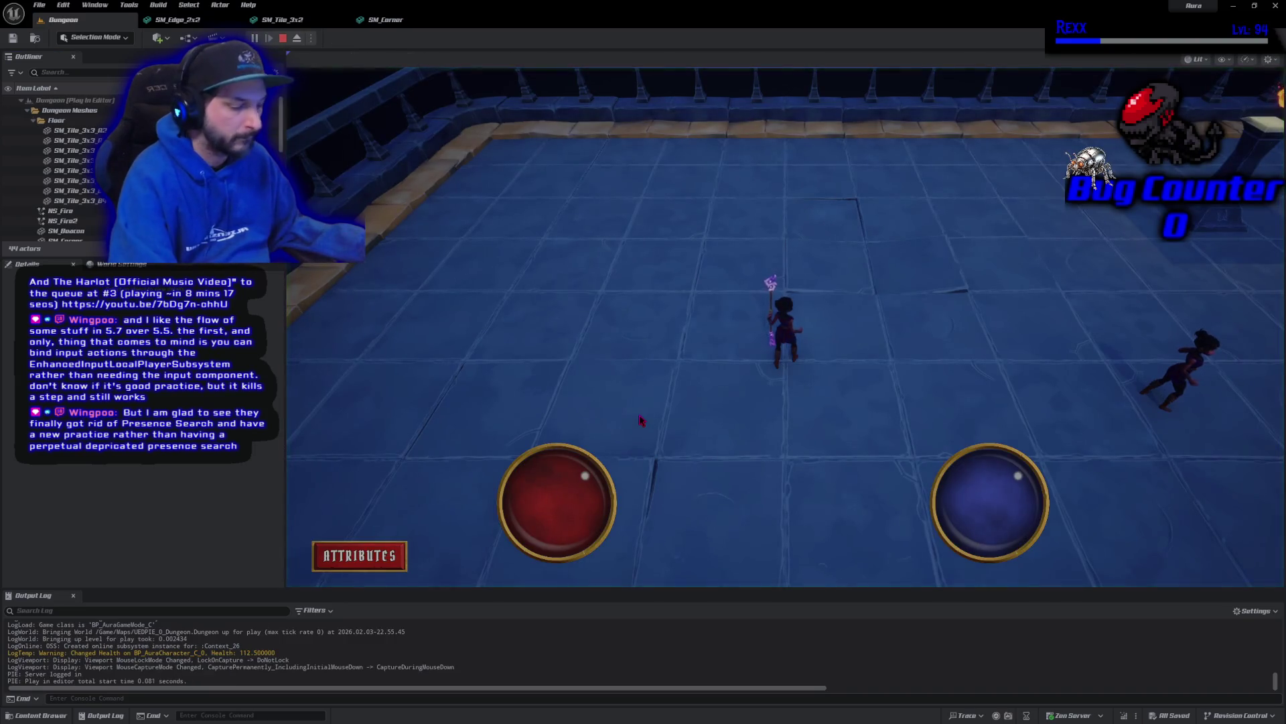
{"action": "key", "text": "w"}
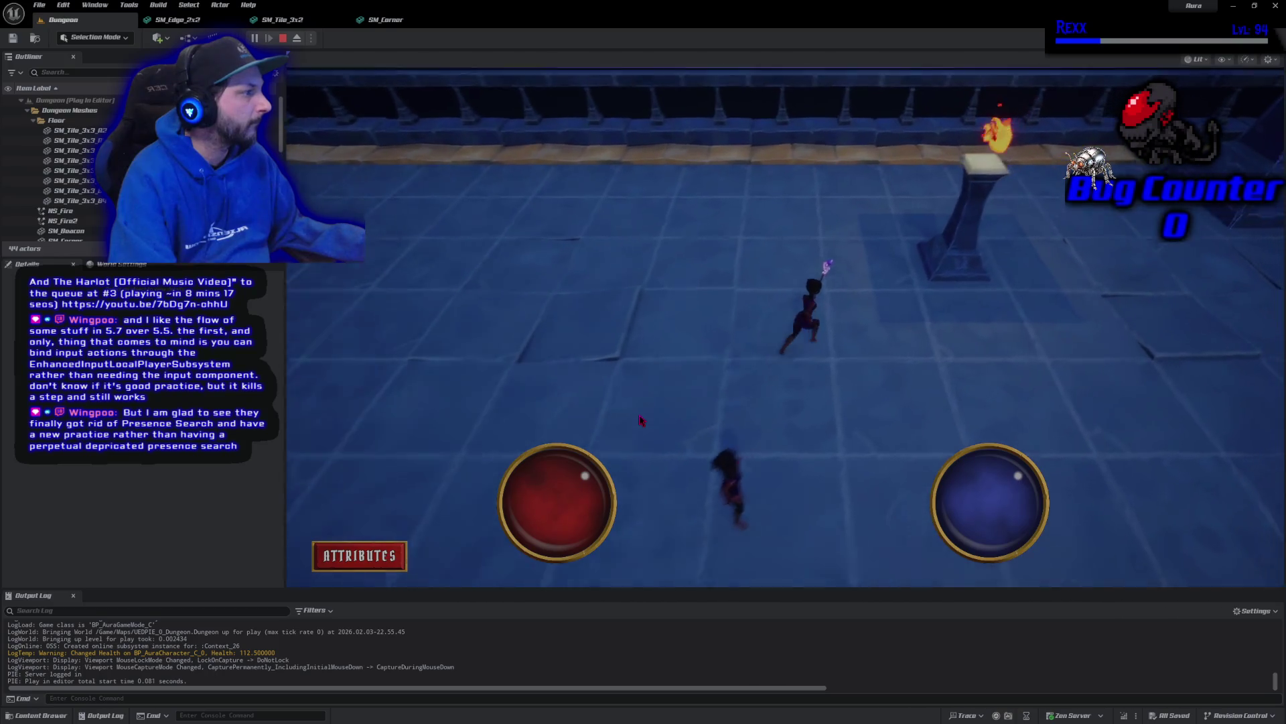
{"action": "left_click", "coordinate": [642, 420]}
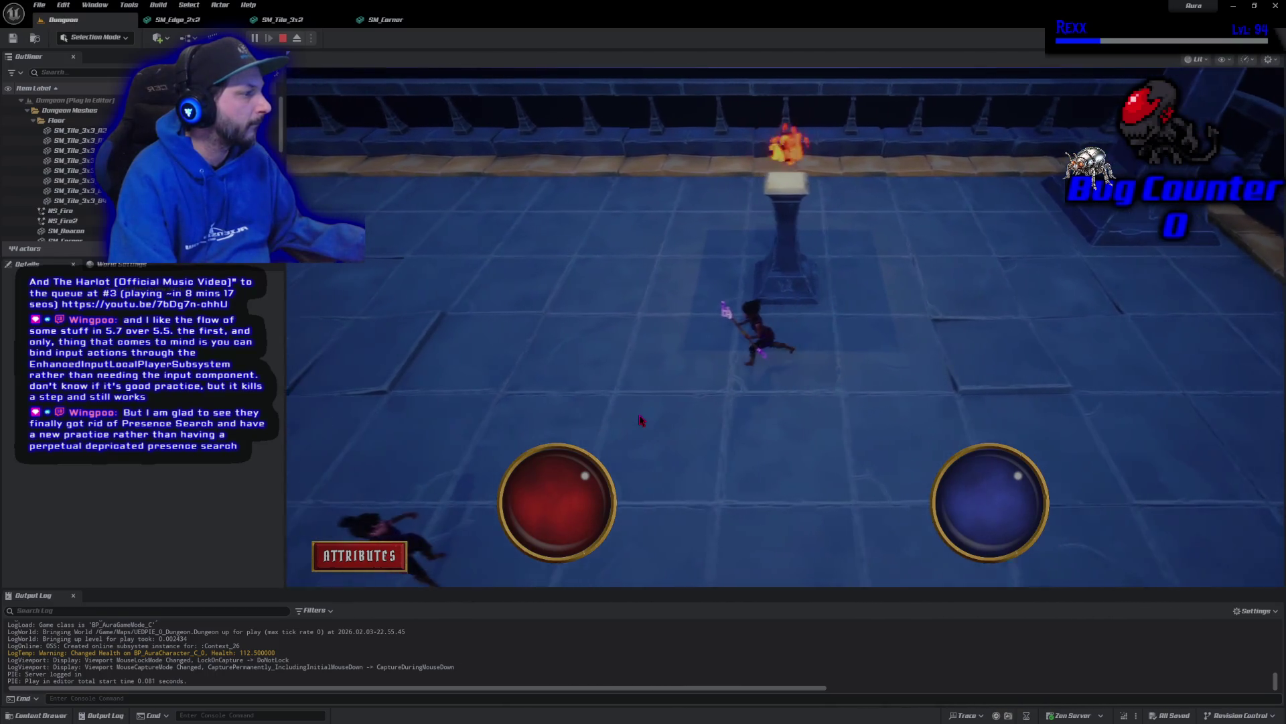
{"action": "key", "text": "a"}
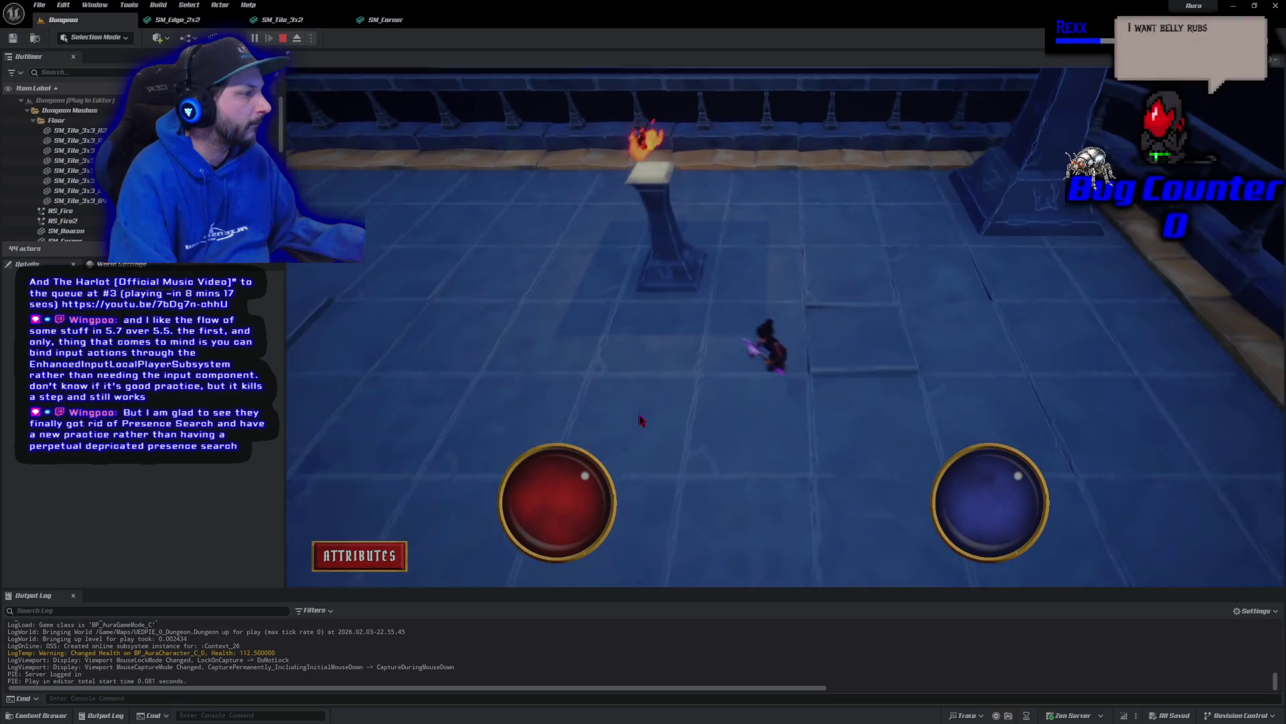
{"action": "key", "text": "d"}
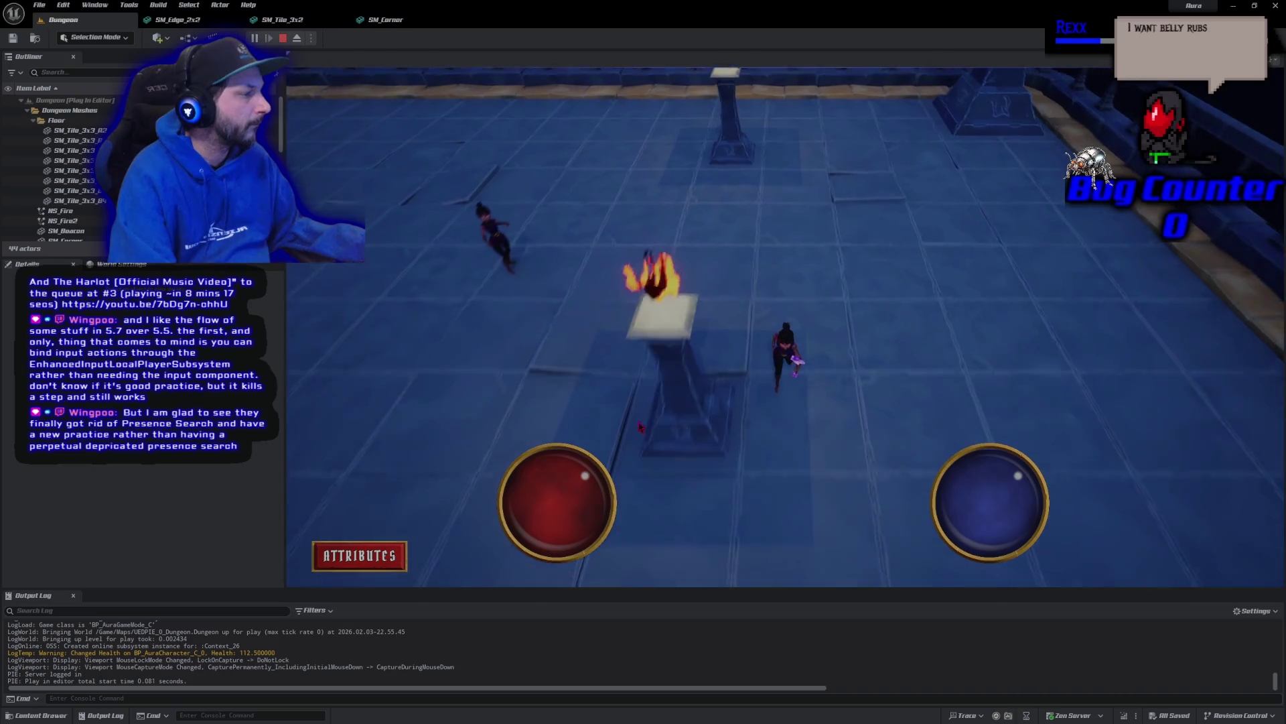
{"action": "key", "text": "s"}
{"action": "key", "text": "s"}
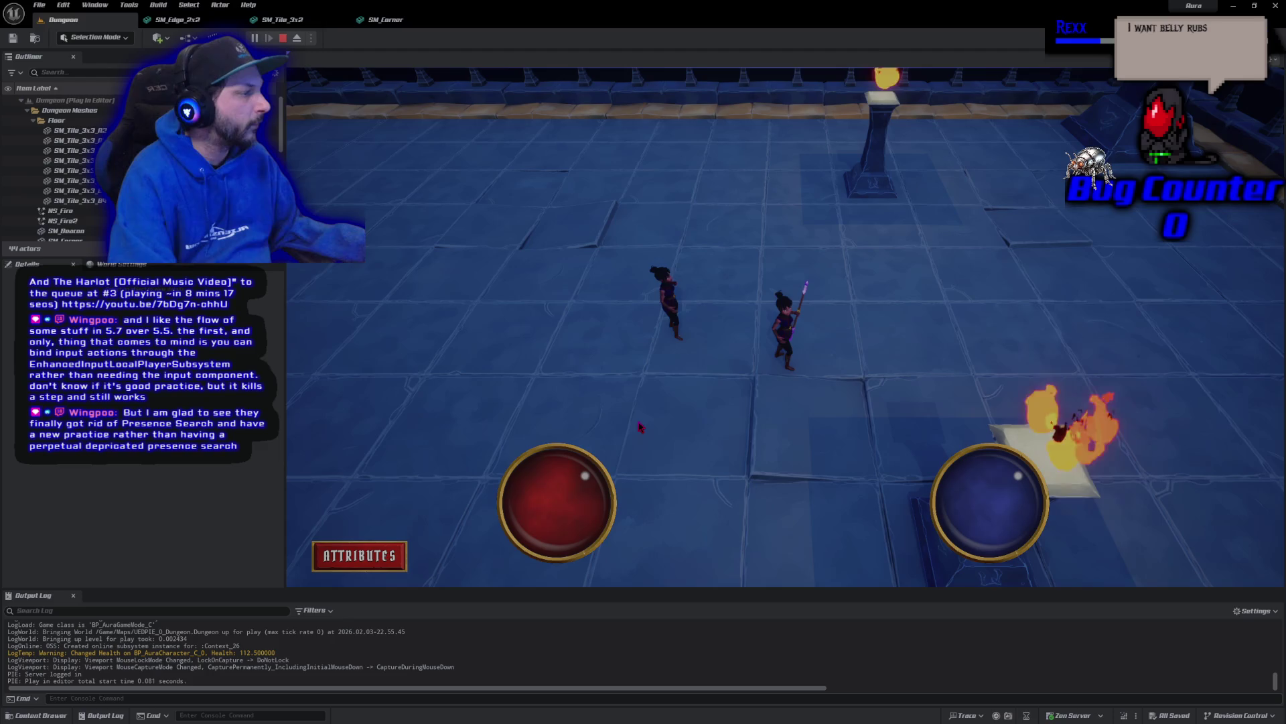
{"action": "key", "text": "d"}
{"action": "key", "text": "a"}
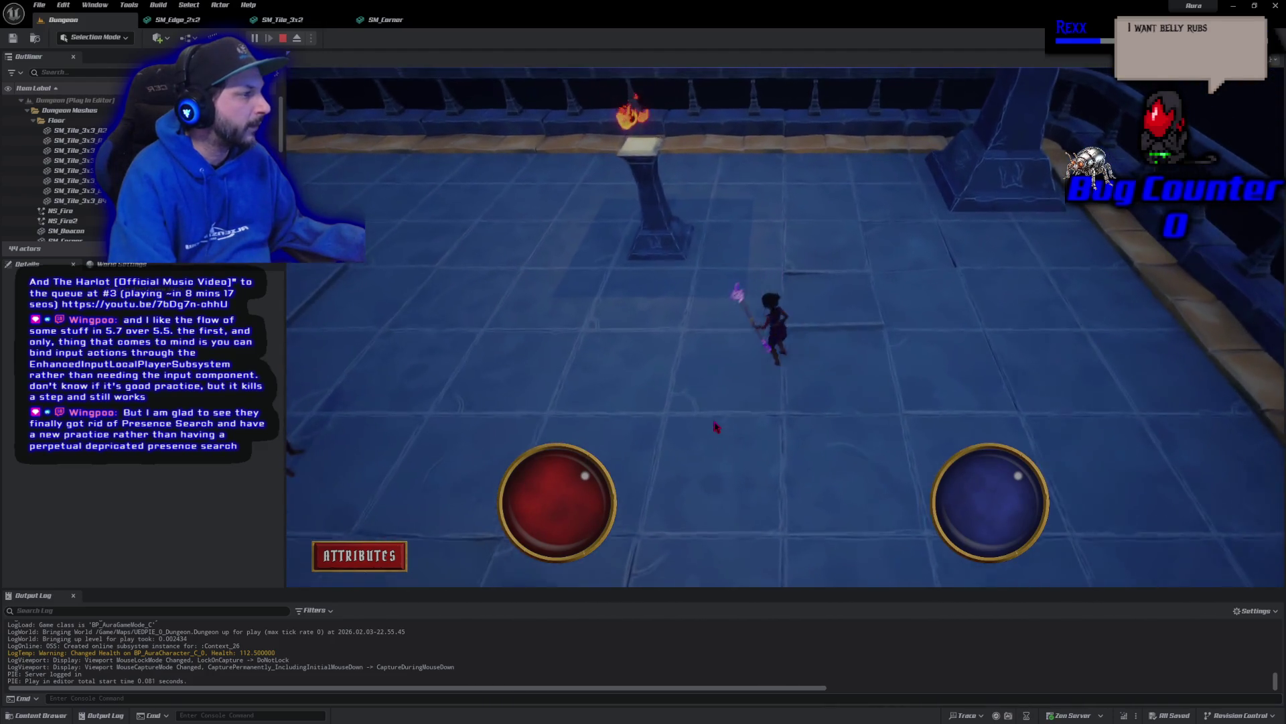
{"action": "key", "text": "Escape"}
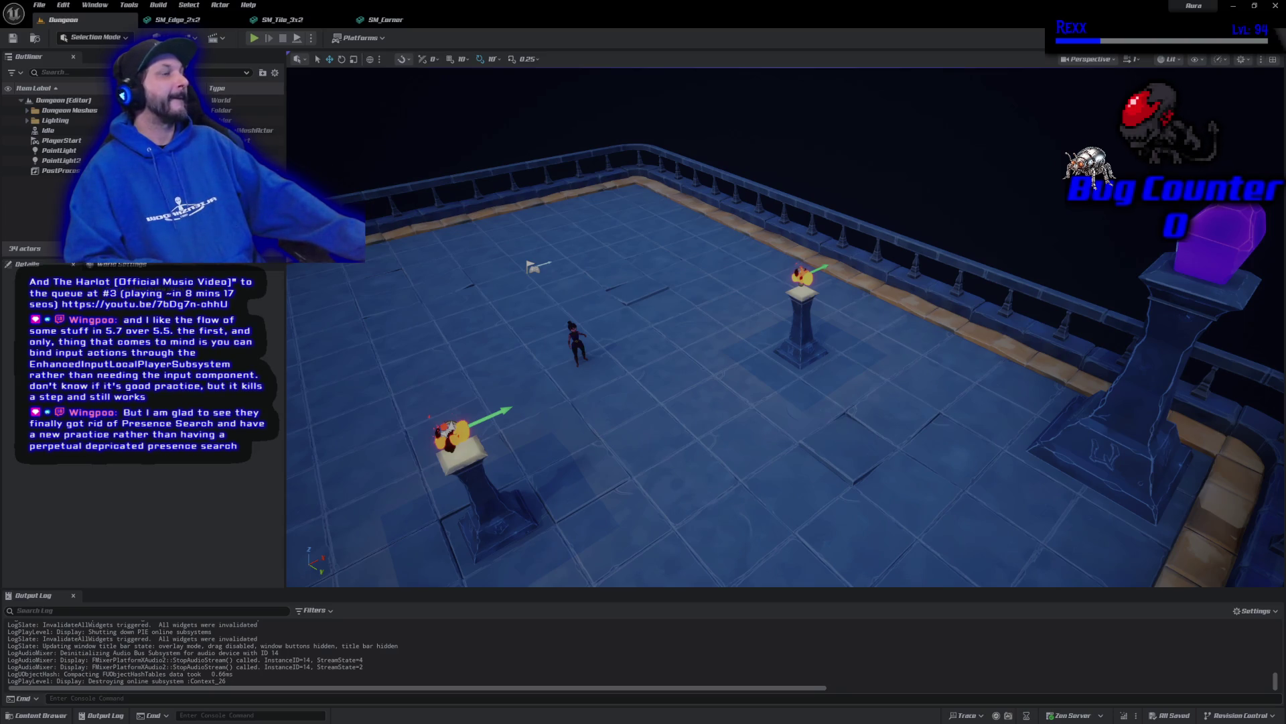
Close the SM_Edge_2x2, SM_Tile_3x2 and SM_Corner mesh editor tabs, returning to the Dungeon viewport
{"action": "scroll", "coordinate": [647, 418], "scroll_direction": "down", "scroll_amount": 5}
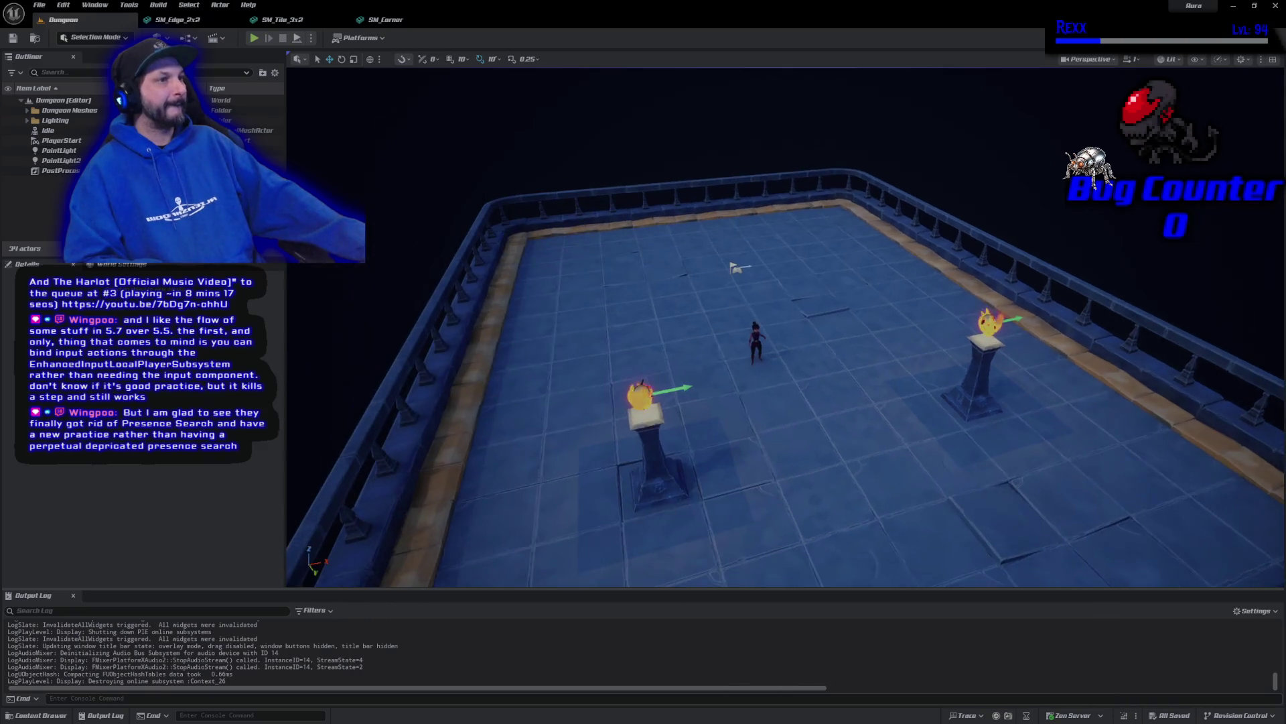
{"action": "left_click", "coordinate": [235, 19]}
{"action": "left_click", "coordinate": [235, 20]}
{"action": "left_click", "coordinate": [235, 19]}
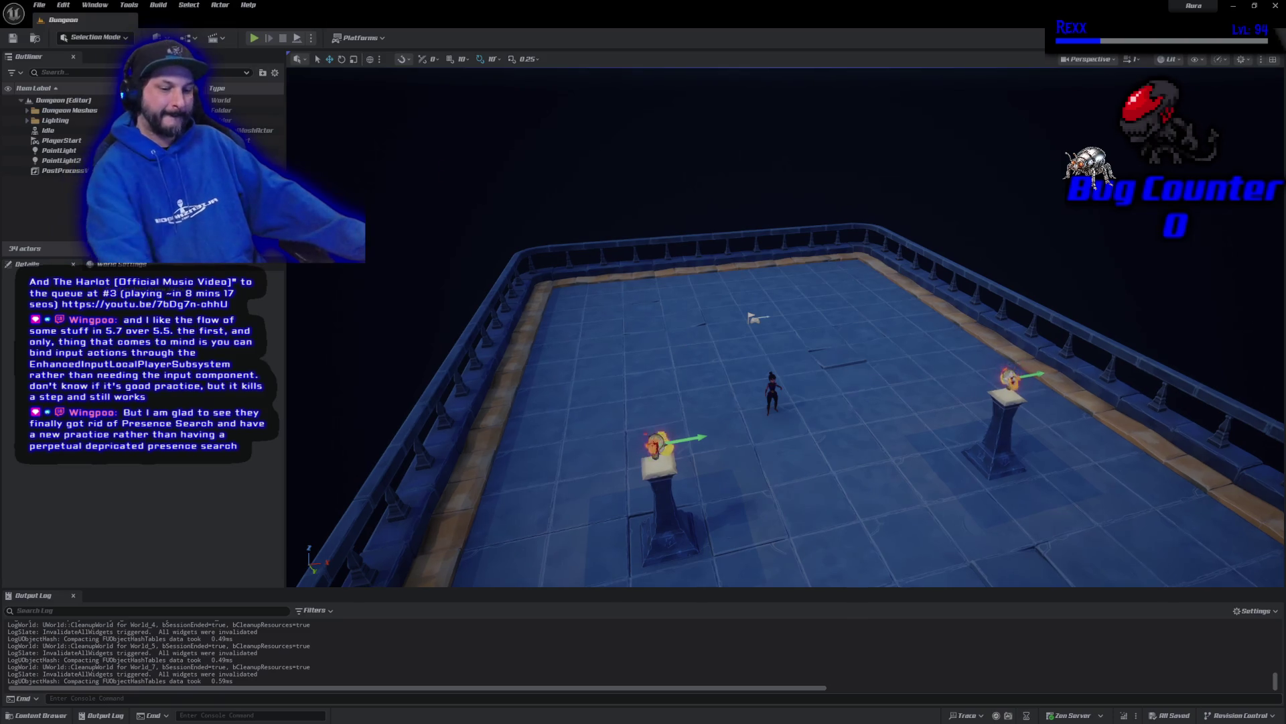
{"action": "scroll", "coordinate": [670, 69], "scroll_direction": "down", "scroll_amount": 5}
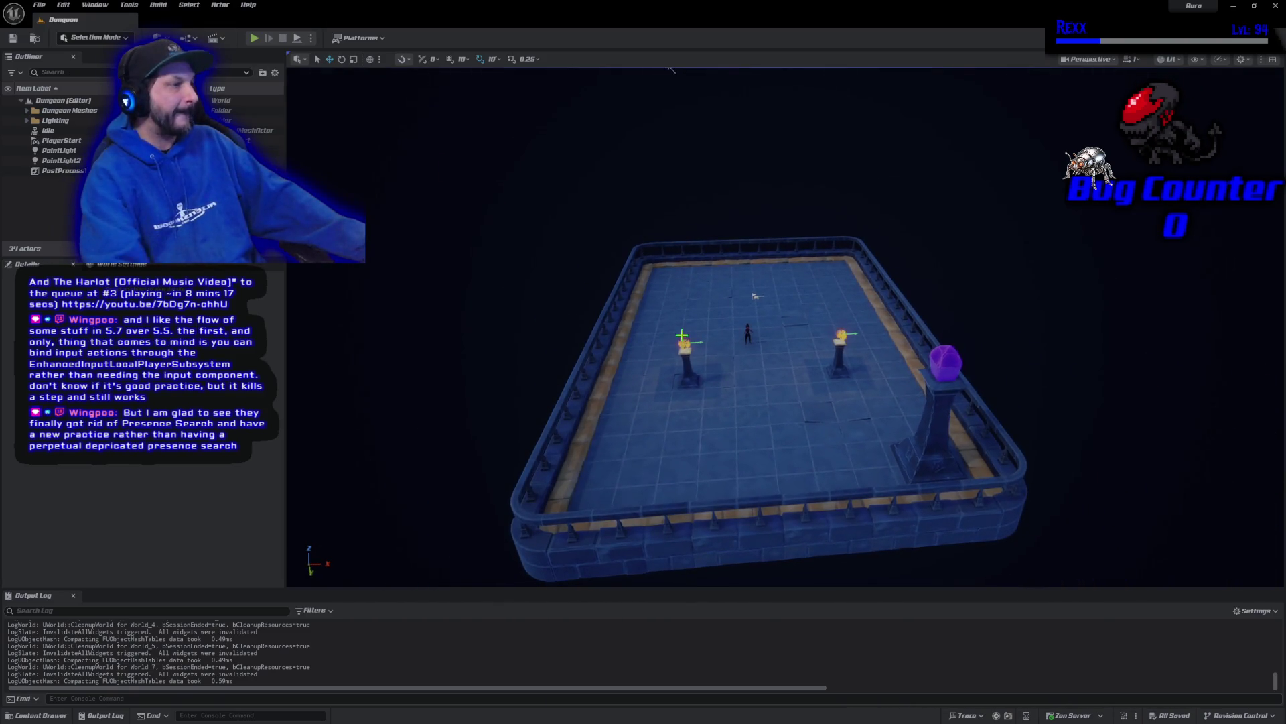
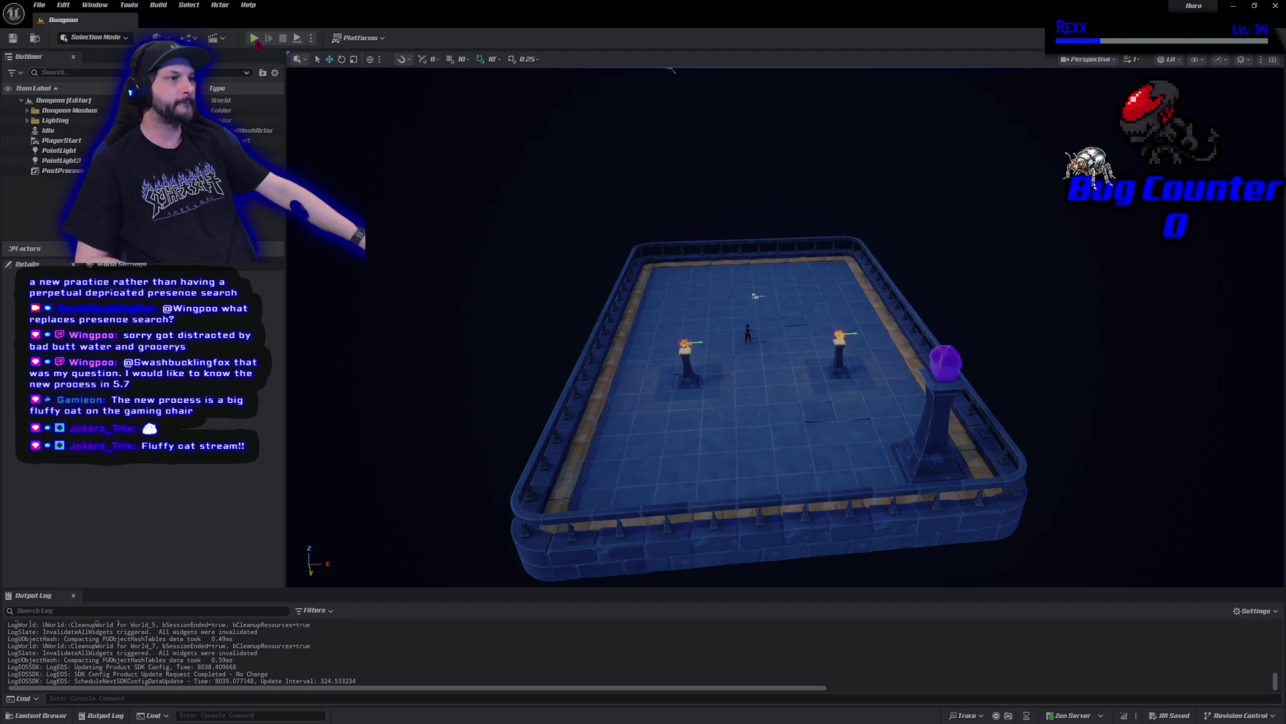
Playtest the Dungeon level, moving the character across the arena, then stop the session
{"action": "key", "text": "alt+p"}
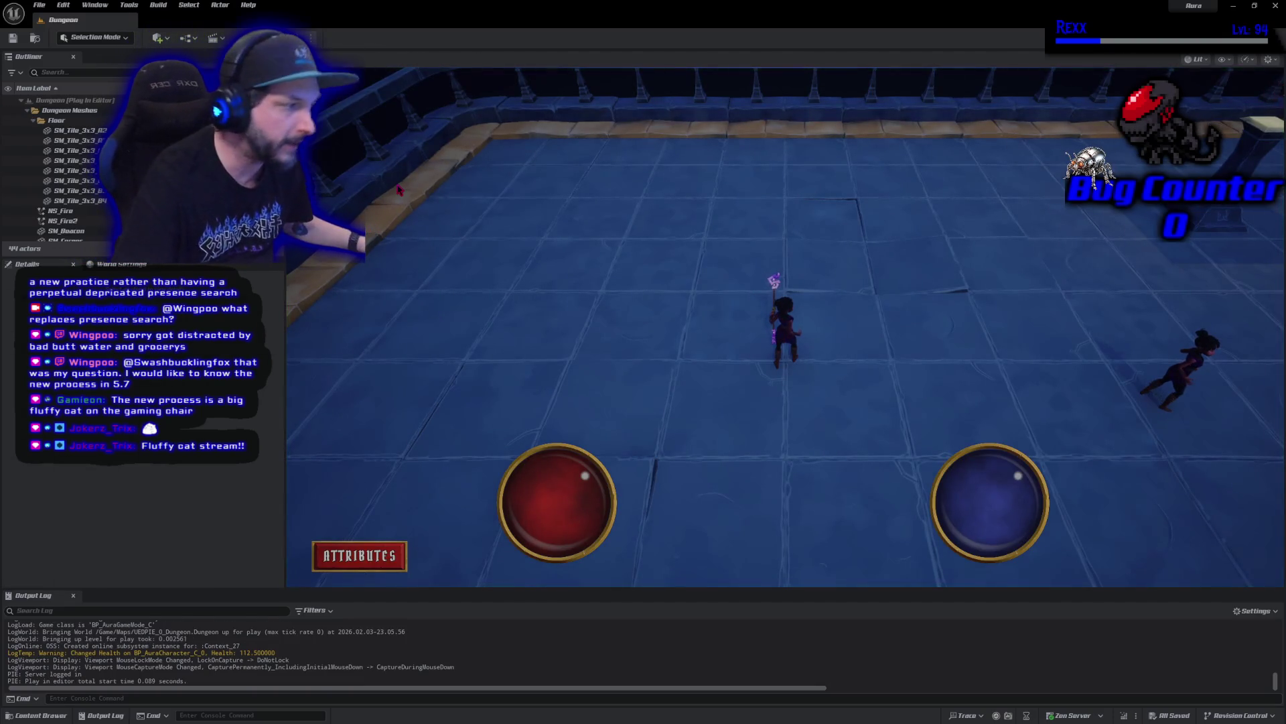
{"action": "left_click", "coordinate": [940, 373]}
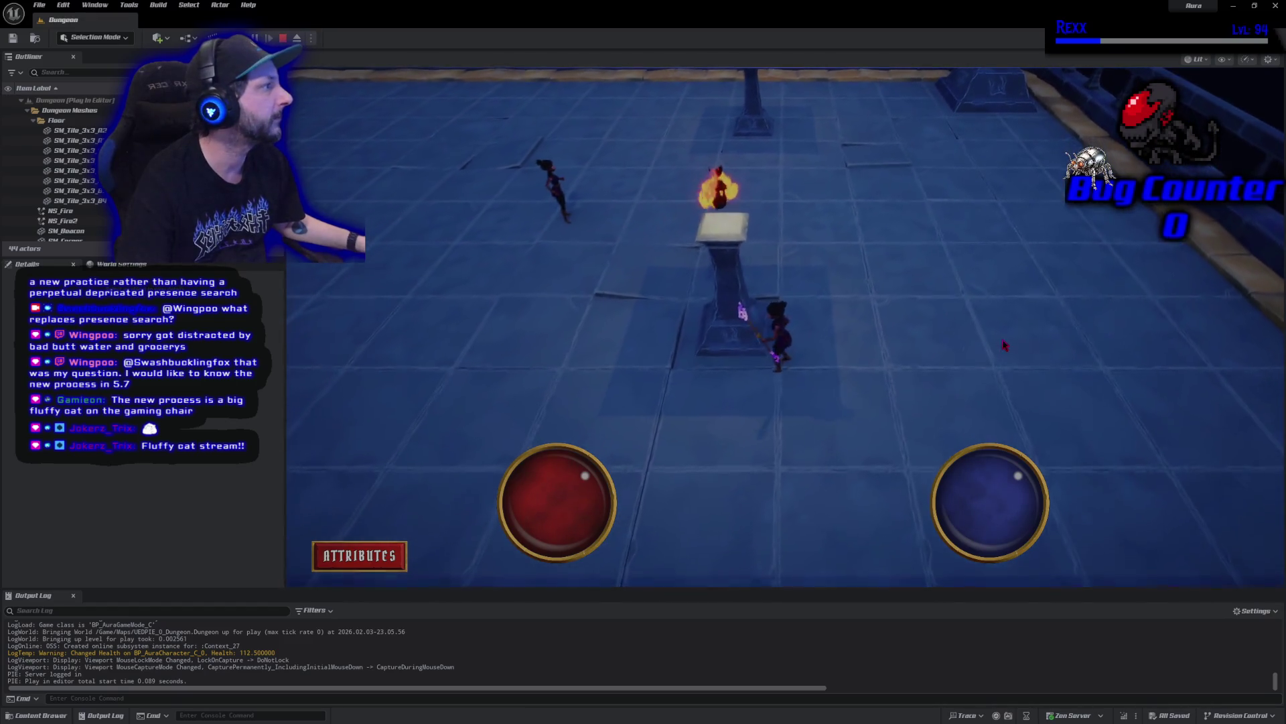
{"action": "key", "text": "Escape"}
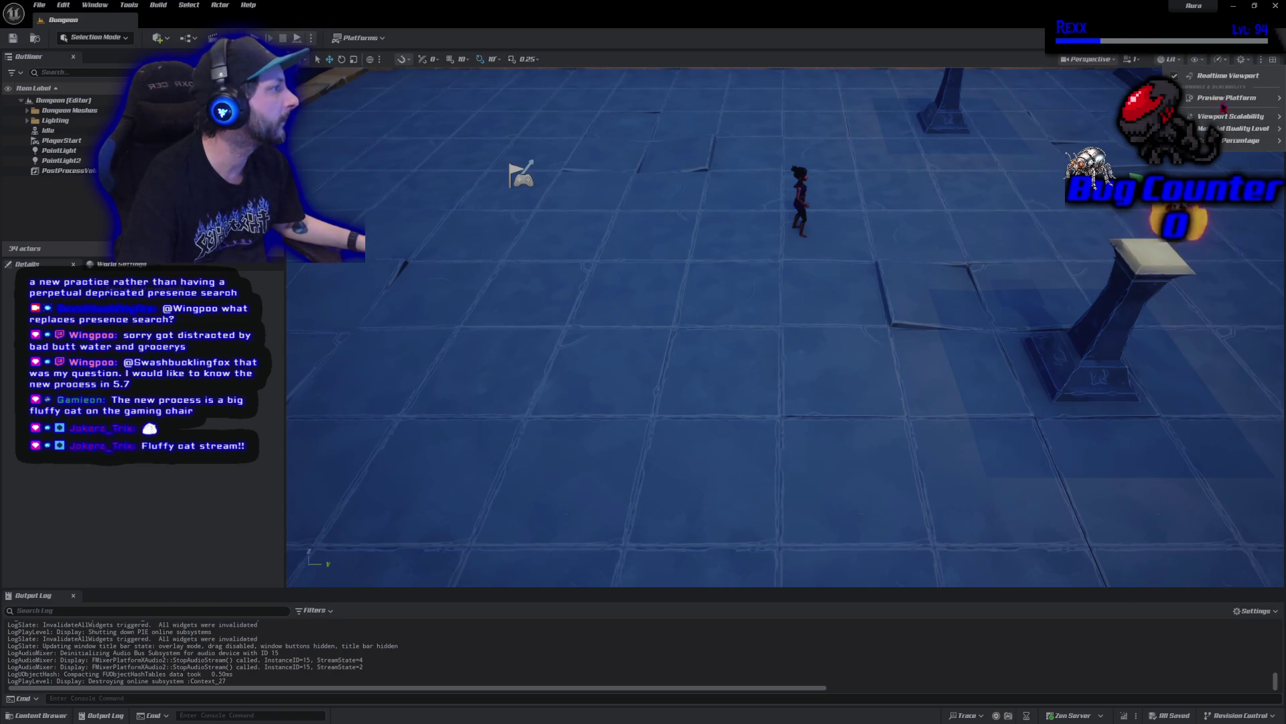
{"action": "mouse_move", "coordinate": [1240, 141]}
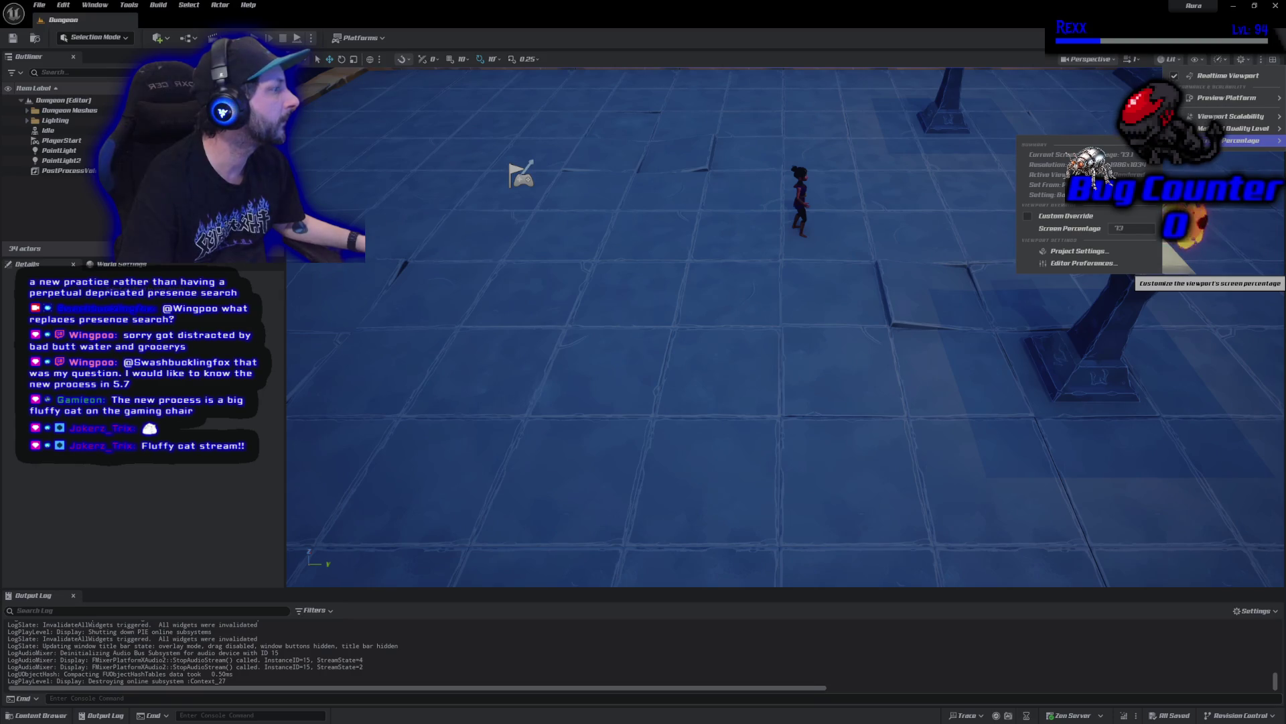
{"action": "mouse_move", "coordinate": [1231, 117]}
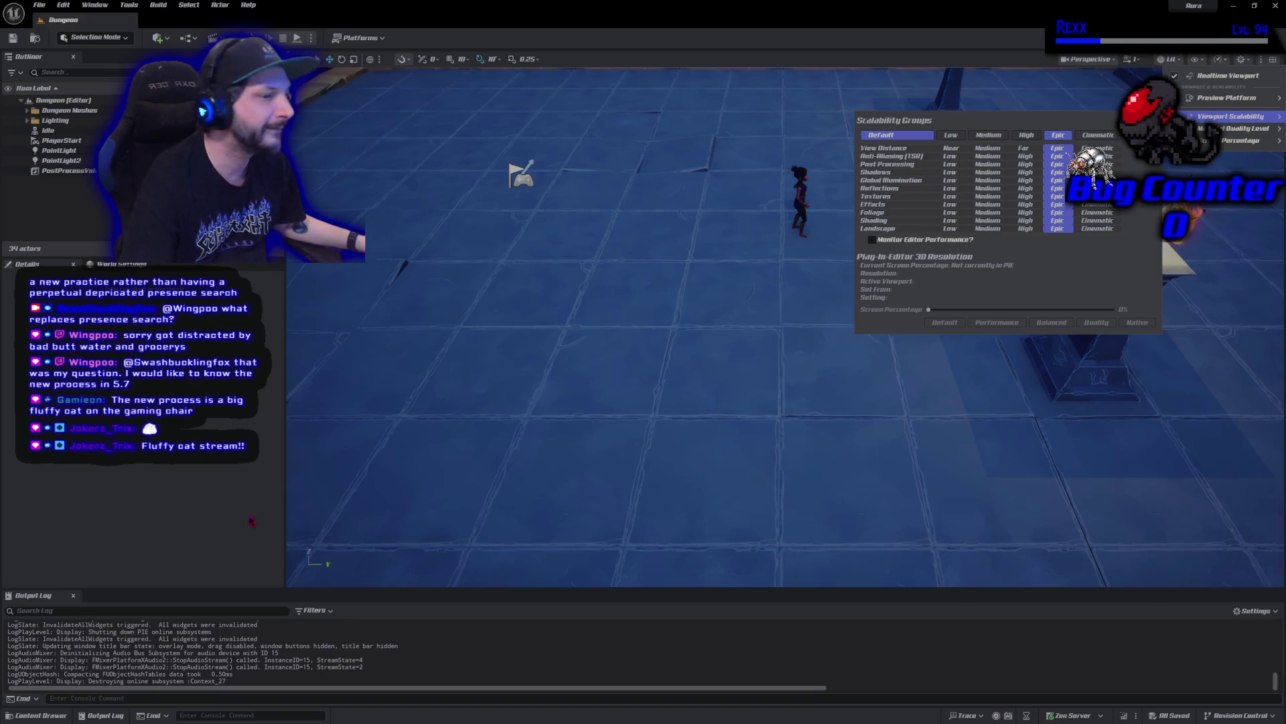
{"action": "left_click", "coordinate": [163, 485]}
{"action": "mouse_move", "coordinate": [668, 379]}
{"action": "left_mouse_down"}
{"action": "mouse_move", "coordinate": [791, 321]}
{"action": "mouse_move", "coordinate": [710, 402]}
{"action": "left_mouse_up"}
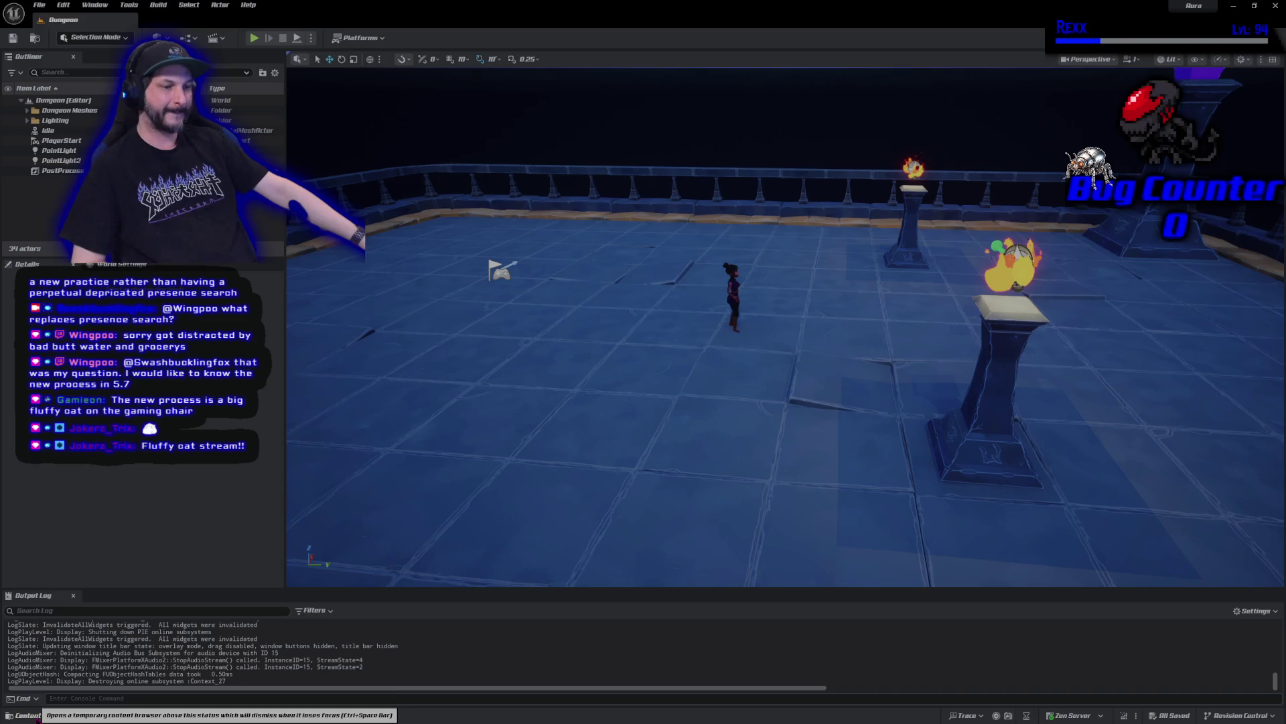
Browse to Content > Assets > Dungeon and place an SM_Tile_3x2x2 block in the arena
{"action": "left_click", "coordinate": [38, 716]}
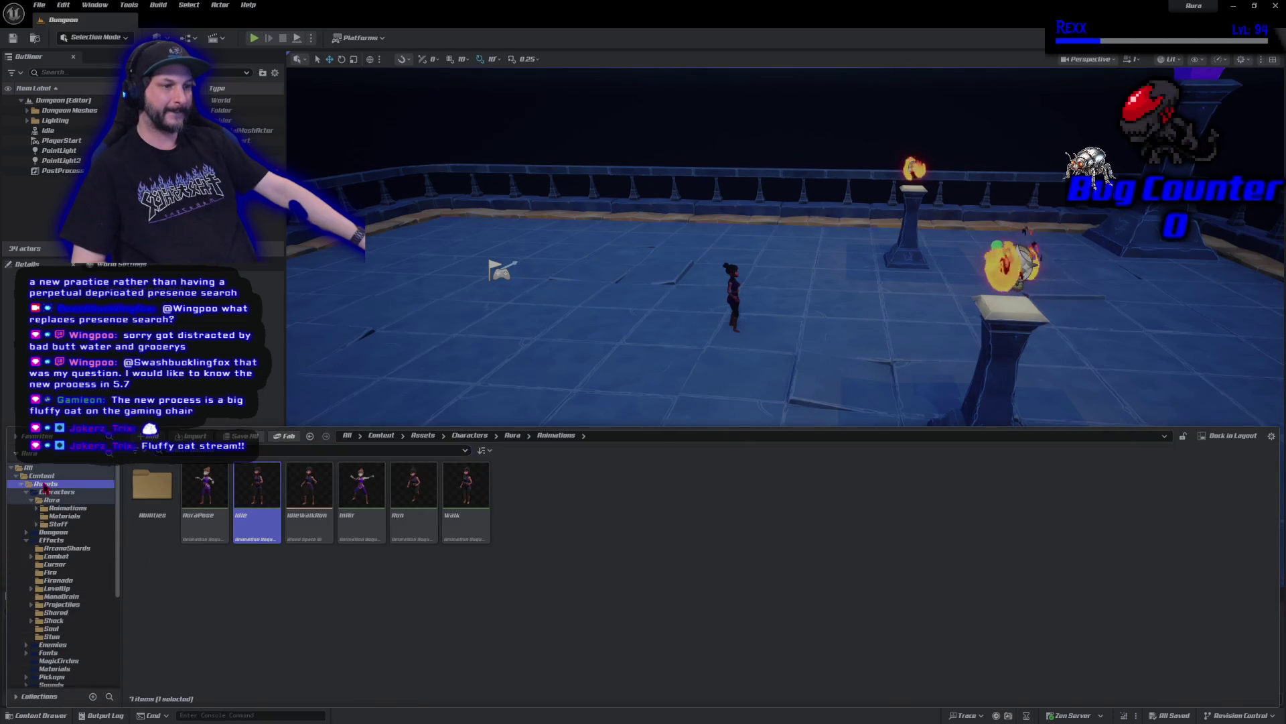
{"action": "left_click", "coordinate": [41, 483]}
{"action": "left_click", "coordinate": [26, 492]}
{"action": "left_click", "coordinate": [189, 510]}
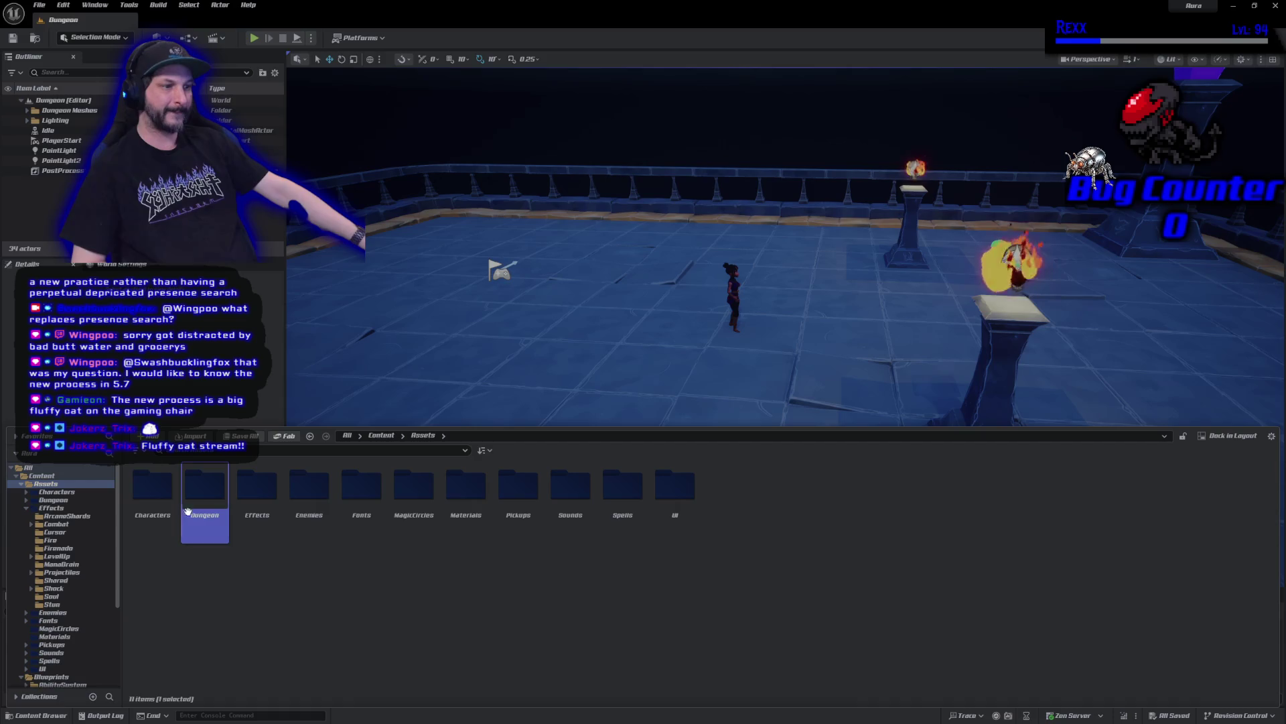
{"action": "double_click", "coordinate": [188, 510]}
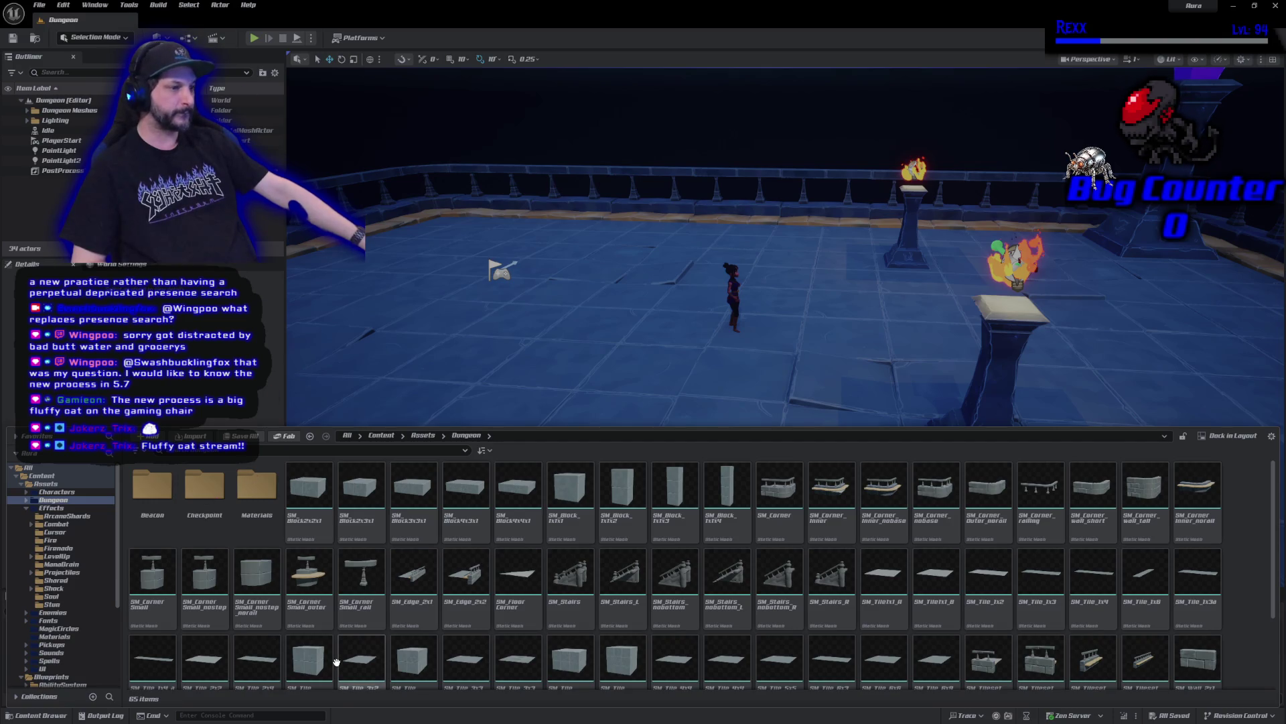
{"action": "scroll", "coordinate": [355, 657], "scroll_direction": "down", "scroll_amount": 3}
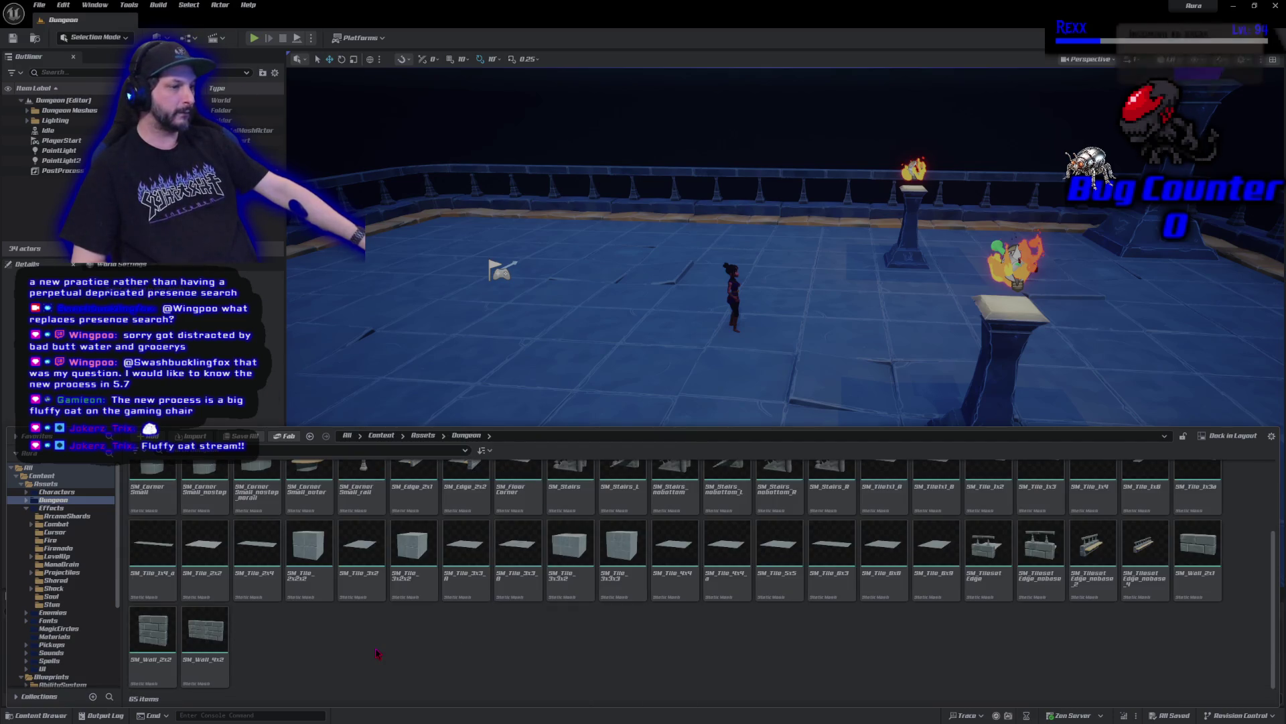
{"action": "mouse_move", "coordinate": [412, 549]}
{"action": "left_mouse_down"}
{"action": "mouse_move", "coordinate": [412, 562]}
{"action": "mouse_move", "coordinate": [388, 344]}
{"action": "mouse_move", "coordinate": [382, 373]}
{"action": "mouse_move", "coordinate": [427, 366]}
{"action": "left_mouse_up"}
Delete the first tile and duplicate the large SM_Tile_3x3x3 cube beside it
{"action": "key", "text": "Delete"}
{"action": "key", "text": "ctrl+d"}
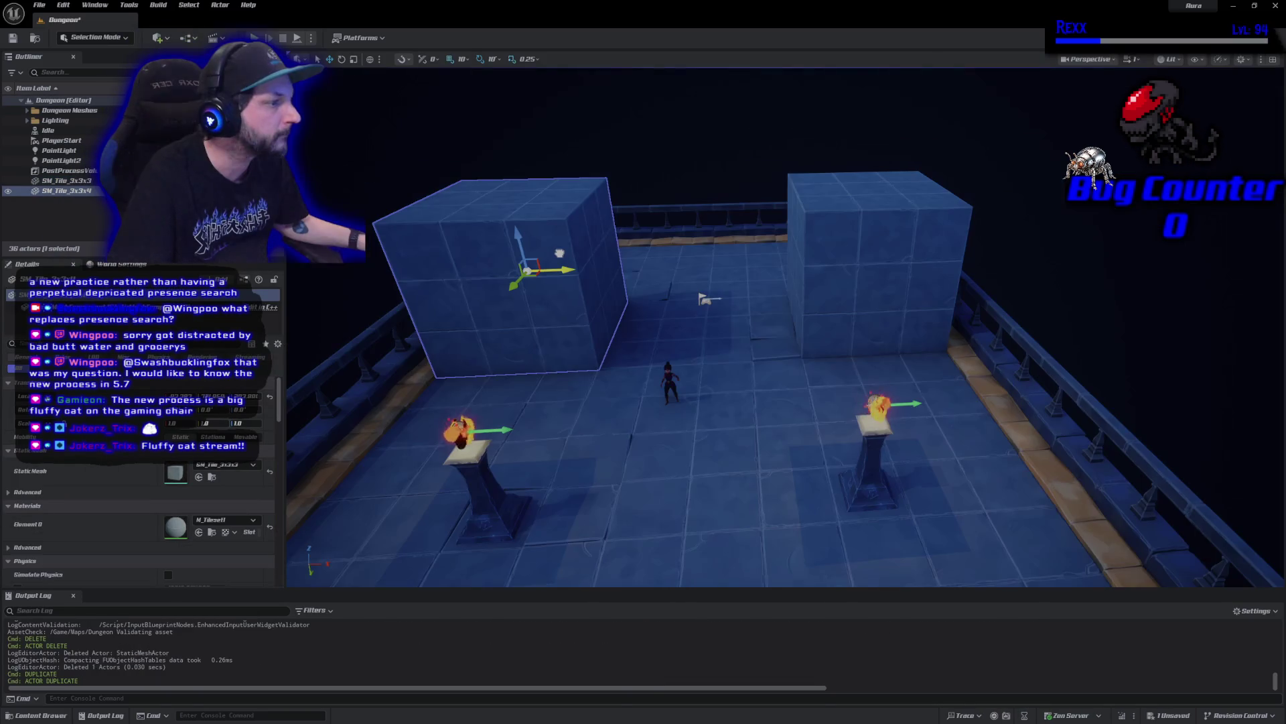
{"action": "left_click_drag", "start_coordinate": [630, 355], "coordinate": [683, 255]}
Nudge the left cube slightly left along X and bring the Dungeon assets back up
{"action": "left_click_drag", "start_coordinate": [784, 328], "coordinate": [784, 375]}
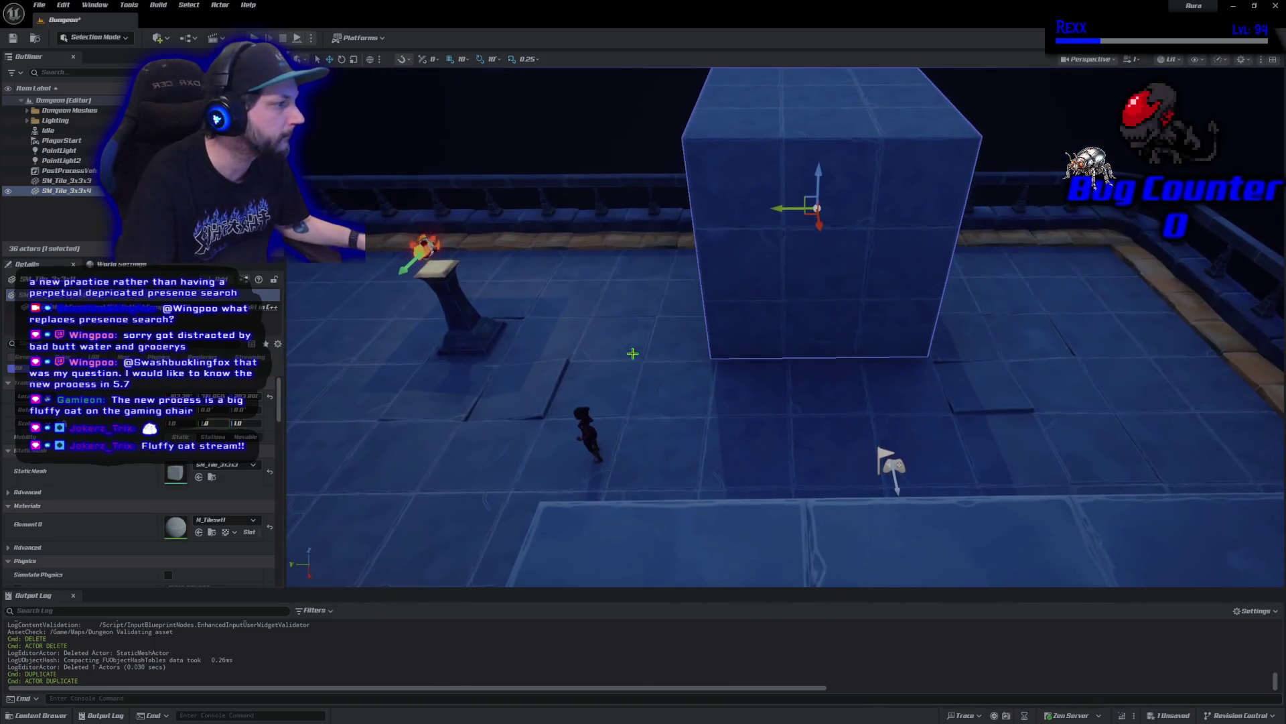
{"action": "left_click_drag", "start_coordinate": [785, 208], "coordinate": [781, 207]}
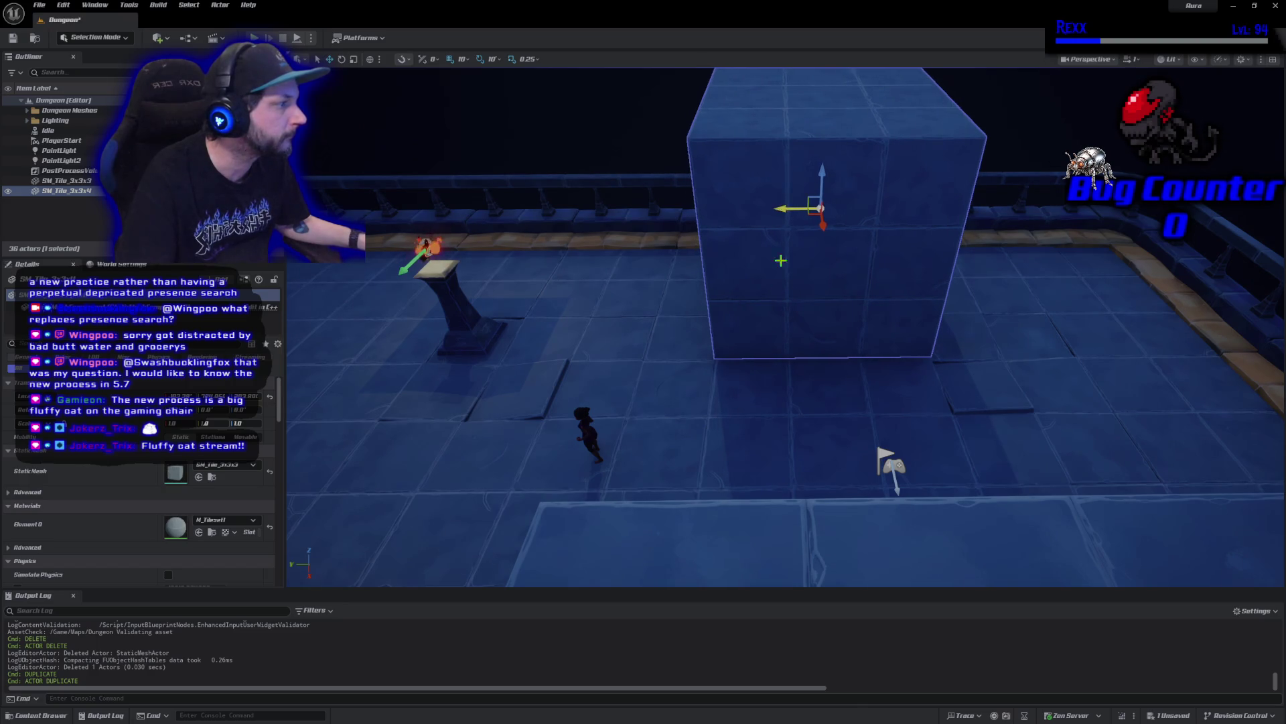
{"action": "mouse_move", "coordinate": [775, 342]}
{"action": "left_mouse_down"}
{"action": "mouse_move", "coordinate": [775, 255]}
{"action": "mouse_move", "coordinate": [778, 342]}
{"action": "left_mouse_up"}
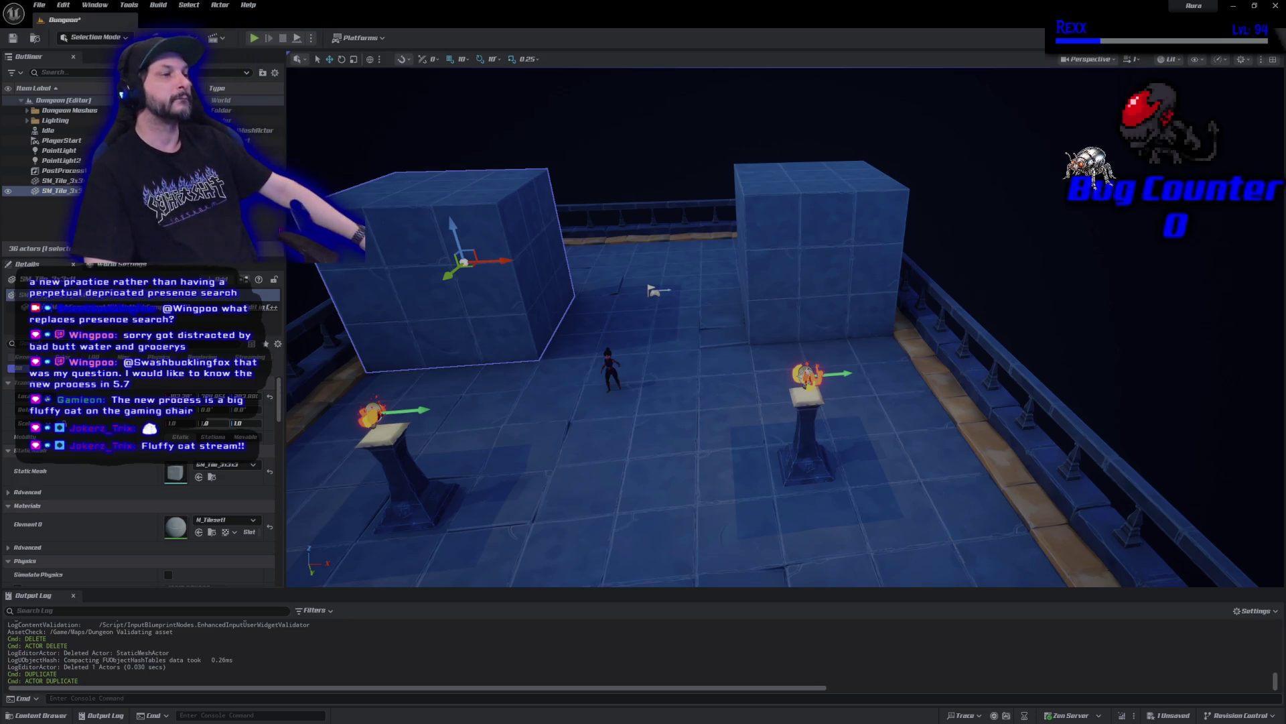
{"action": "left_click", "coordinate": [37, 716]}
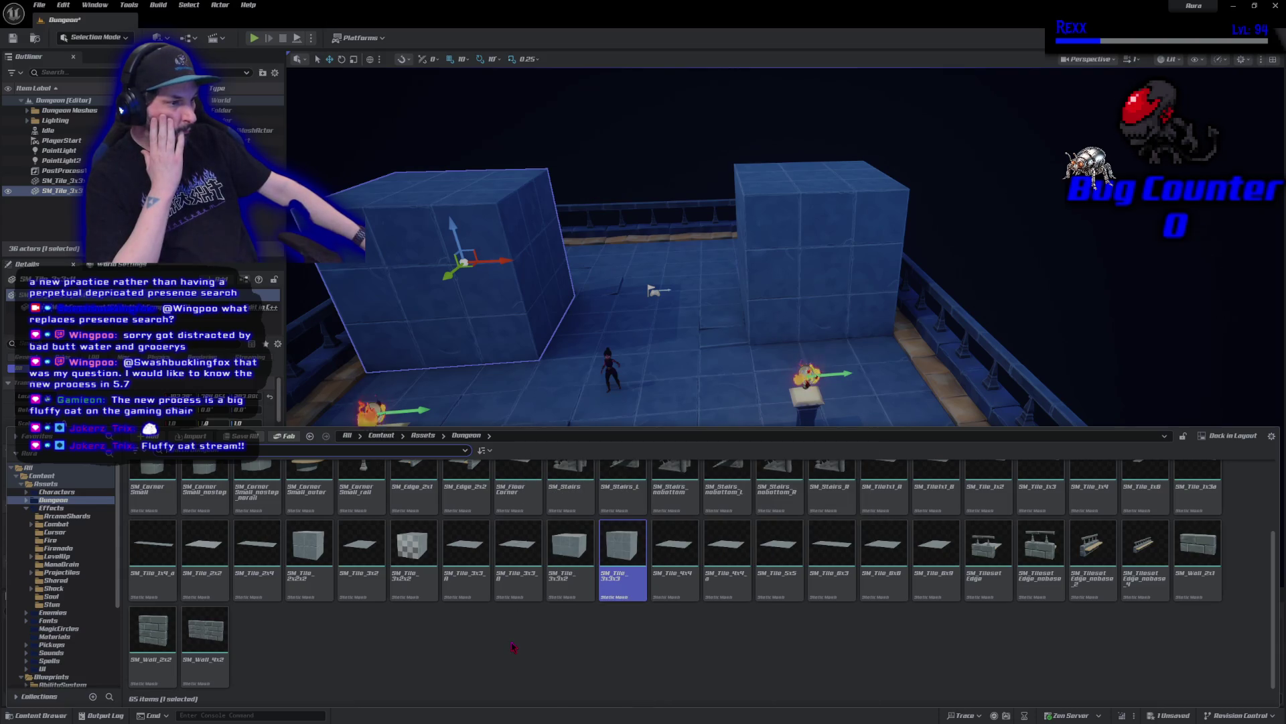
Place an SM_Tile_3x3x2 block in front of the gap between the two cubes
{"action": "scroll", "coordinate": [675, 612], "scroll_direction": "up", "scroll_amount": 1}
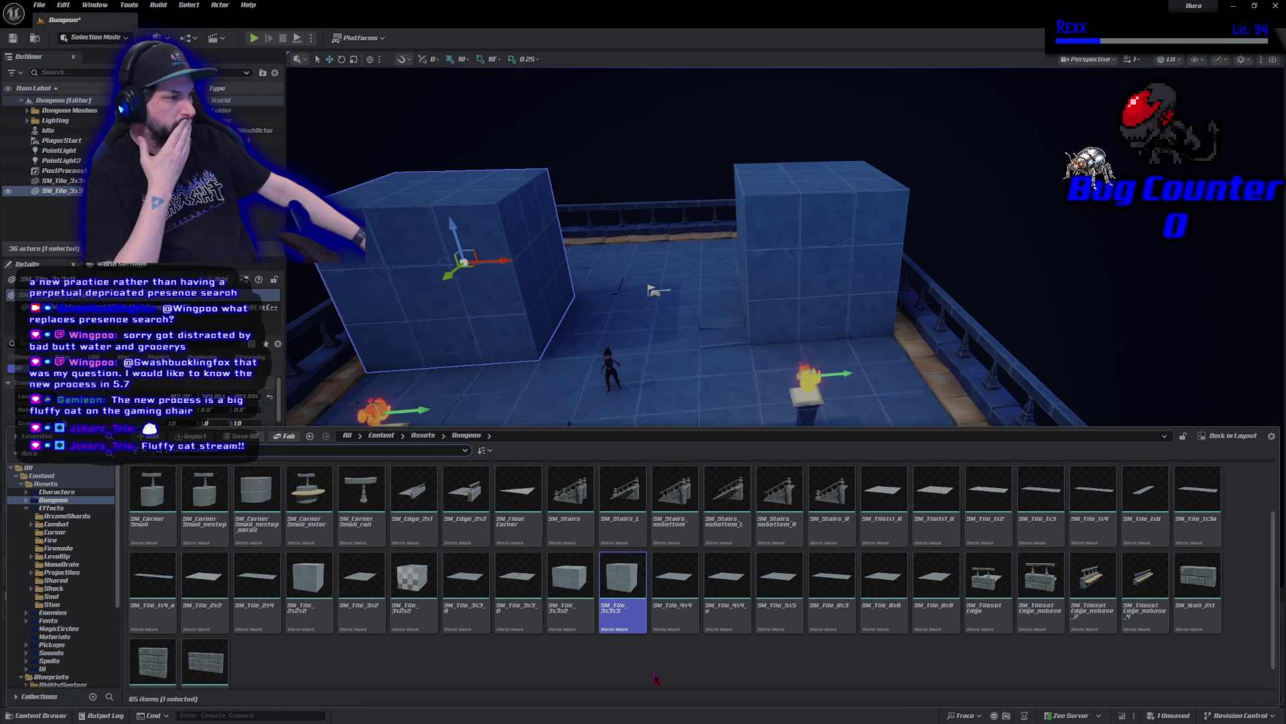
{"action": "mouse_move", "coordinate": [570, 576]}
{"action": "left_mouse_down"}
{"action": "mouse_move", "coordinate": [615, 368]}
{"action": "mouse_move", "coordinate": [658, 344]}
{"action": "left_mouse_up"}
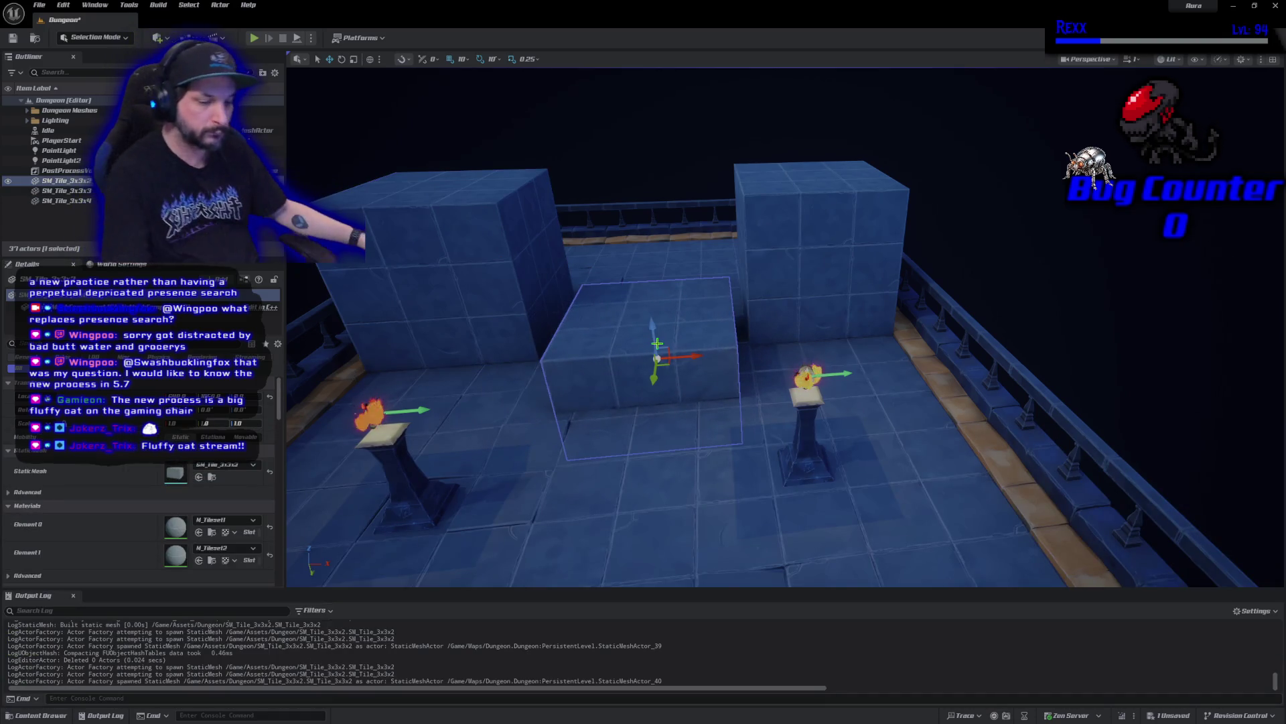
Rotate the new tile -90°, slide it right into the gap, and stack a duplicate on top
{"action": "key", "text": "e"}
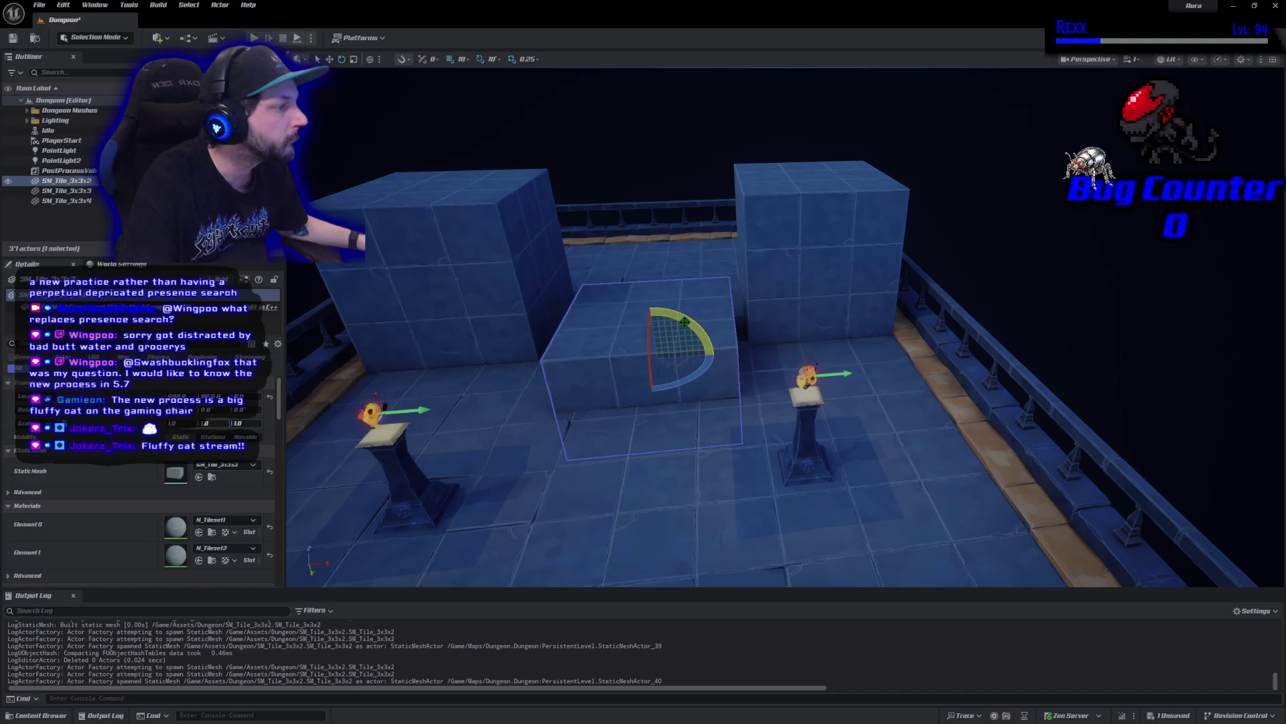
{"action": "left_click_drag", "start_coordinate": [682, 328], "coordinate": [764, 338]}
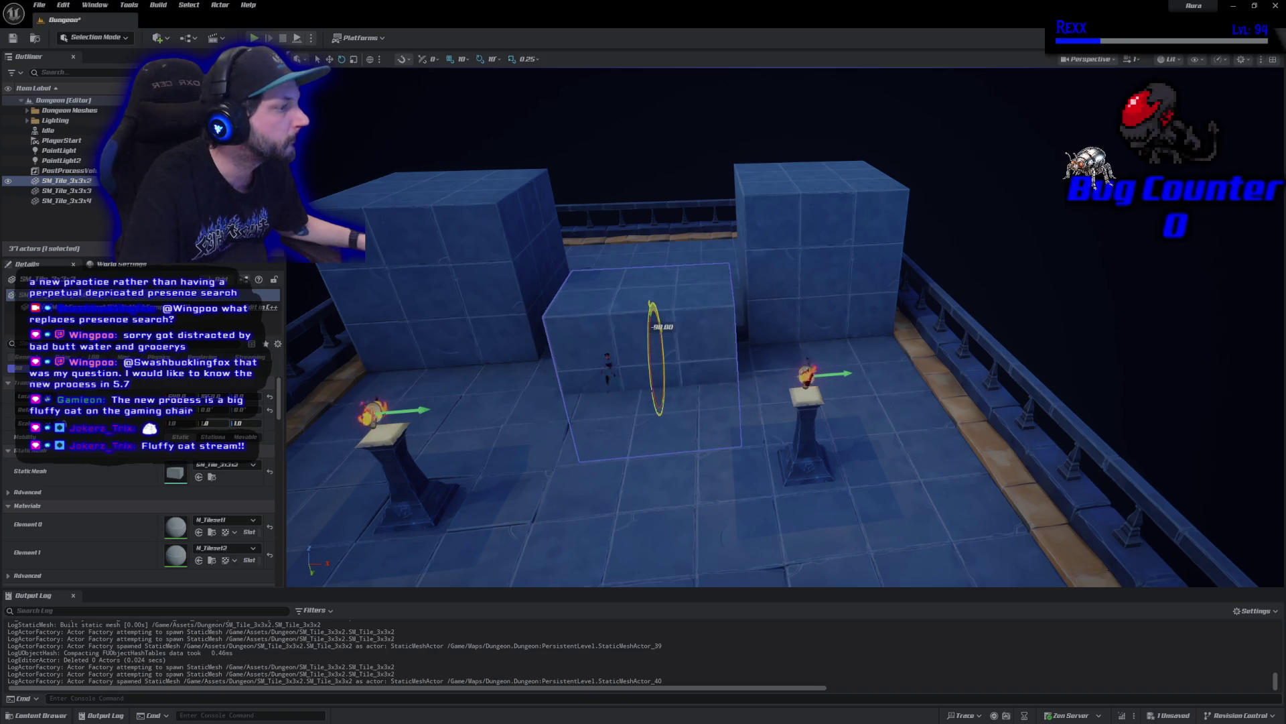
{"action": "mouse_move", "coordinate": [658, 382]}
{"action": "left_mouse_down"}
{"action": "mouse_move", "coordinate": [737, 388]}
{"action": "mouse_move", "coordinate": [674, 416]}
{"action": "mouse_move", "coordinate": [647, 338]}
{"action": "mouse_move", "coordinate": [665, 211]}
{"action": "mouse_move", "coordinate": [662, 230]}
{"action": "mouse_move", "coordinate": [719, 260]}
{"action": "left_mouse_up"}
{"action": "key", "text": "w"}
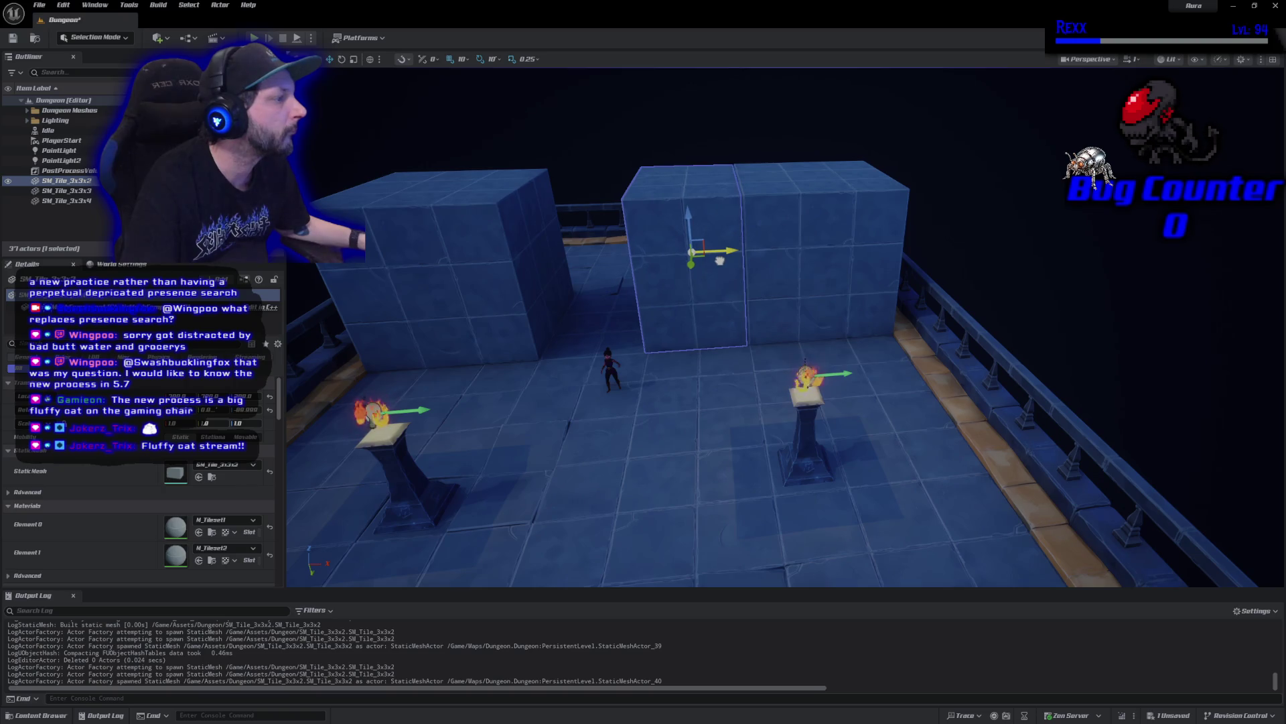
{"action": "left_click_drag", "start_coordinate": [720, 260], "coordinate": [723, 260]}
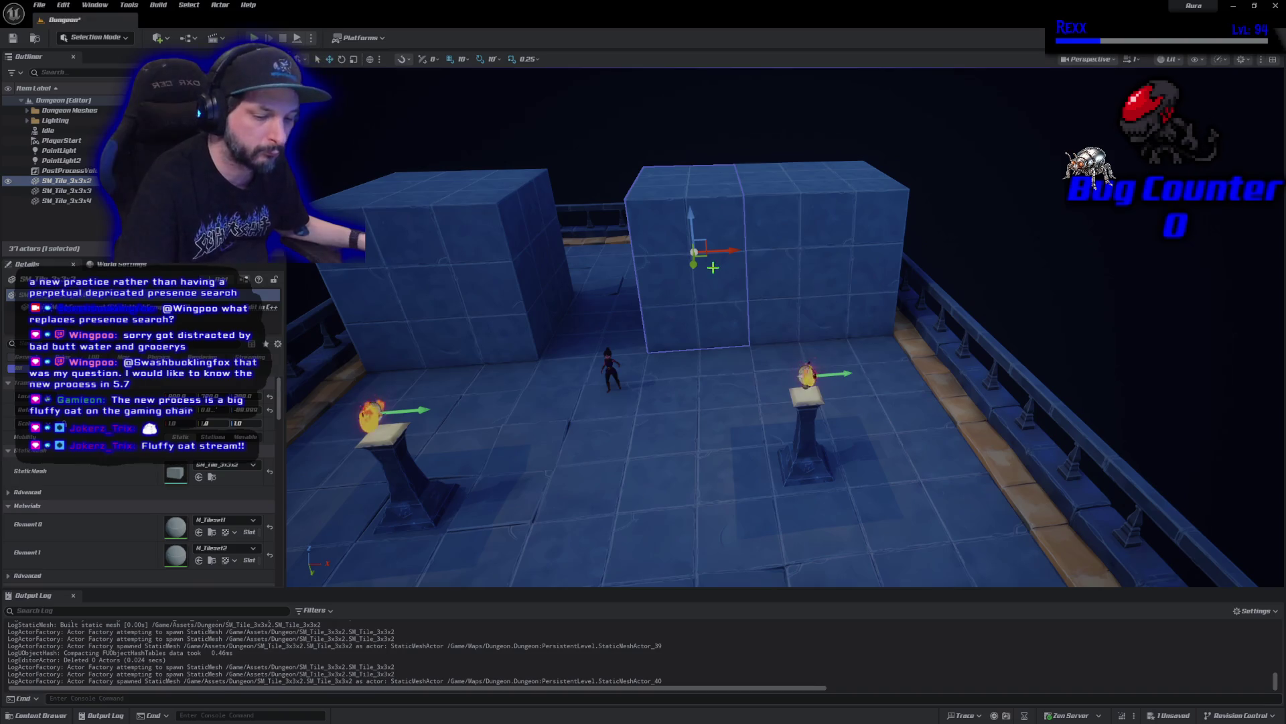
{"action": "key", "text": "ctrl+d"}
{"action": "left_click_drag", "start_coordinate": [696, 230], "coordinate": [682, 76]}
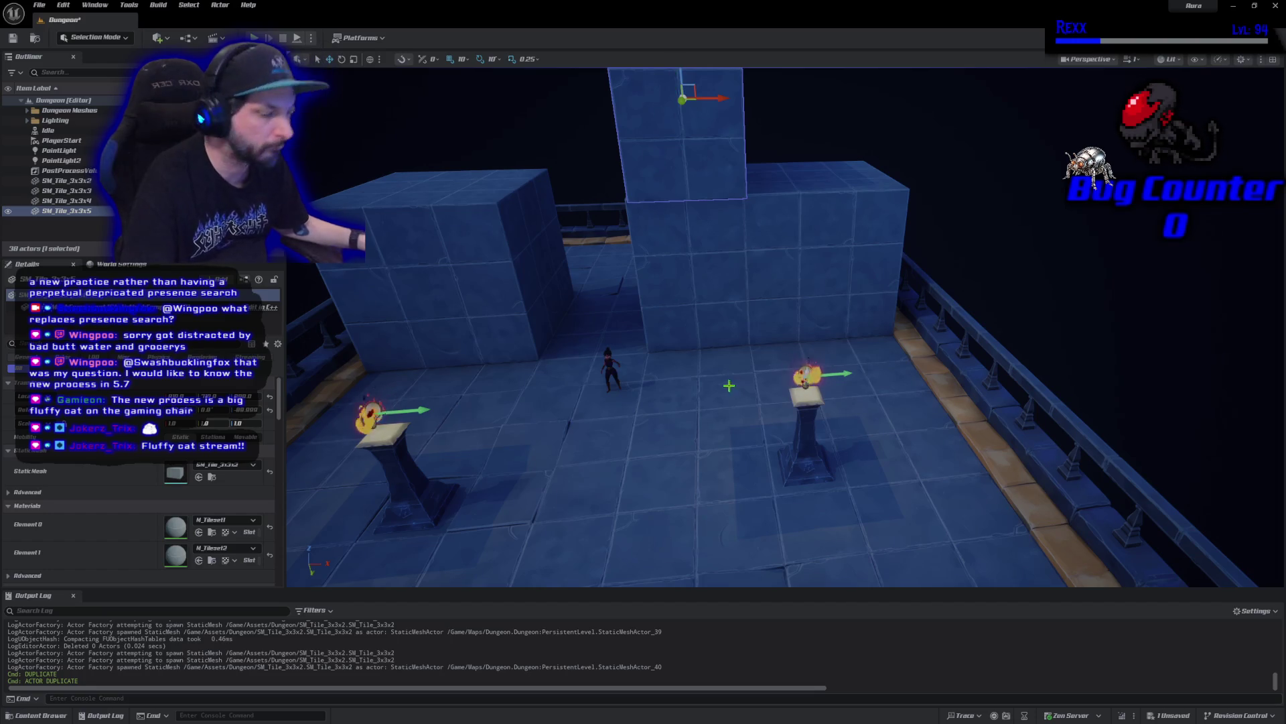
Frame the raised tile and nudge it slightly back and left
{"action": "key", "text": "f"}
{"action": "mouse_move", "coordinate": [677, 461]}
{"action": "left_mouse_down"}
{"action": "mouse_move", "coordinate": [801, 530]}
{"action": "mouse_move", "coordinate": [688, 547]}
{"action": "mouse_move", "coordinate": [721, 536]}
{"action": "mouse_move", "coordinate": [765, 370]}
{"action": "mouse_move", "coordinate": [756, 355]}
{"action": "left_mouse_up"}
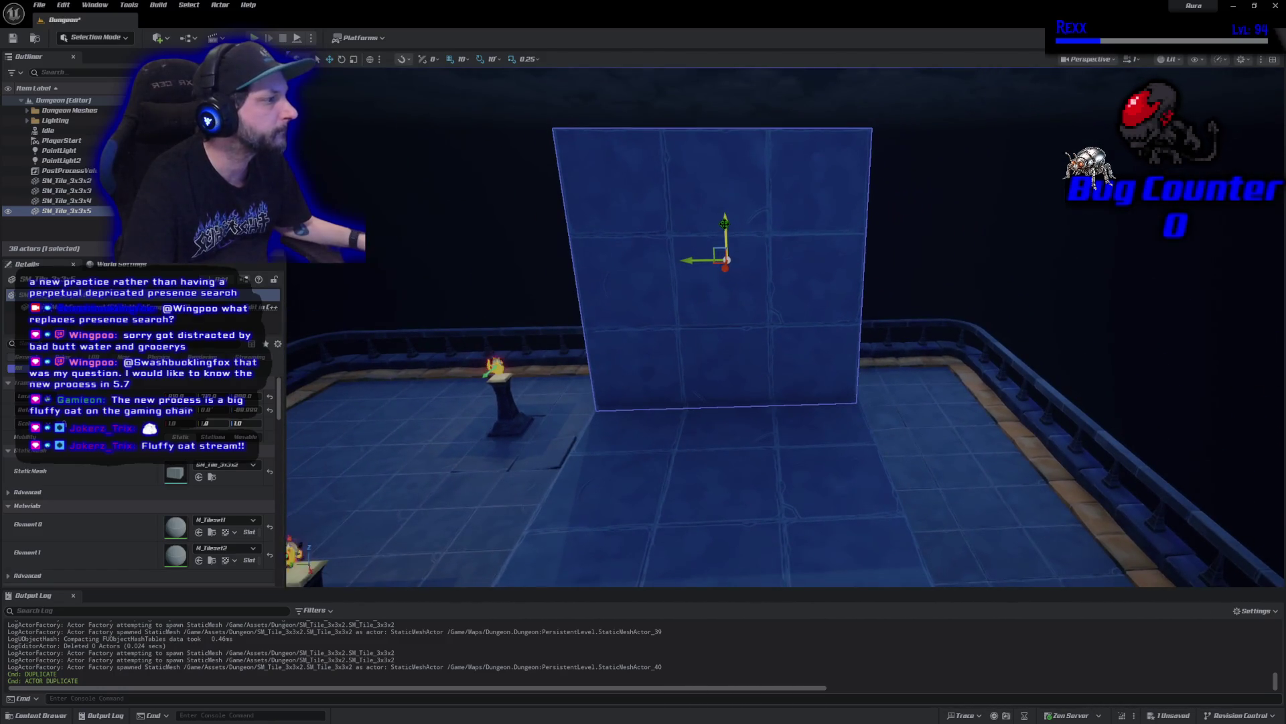
{"action": "left_click_drag", "start_coordinate": [727, 291], "coordinate": [759, 329]}
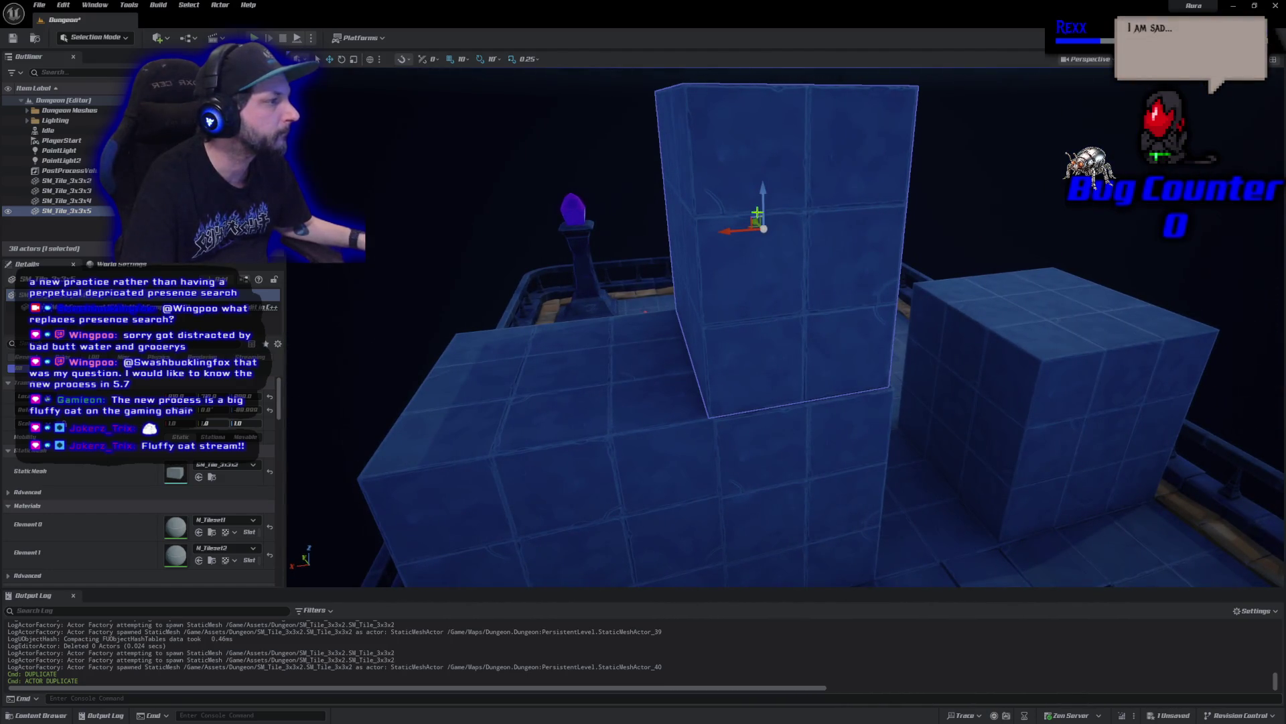
{"action": "scroll", "coordinate": [755, 221], "scroll_direction": "up", "scroll_amount": 1}
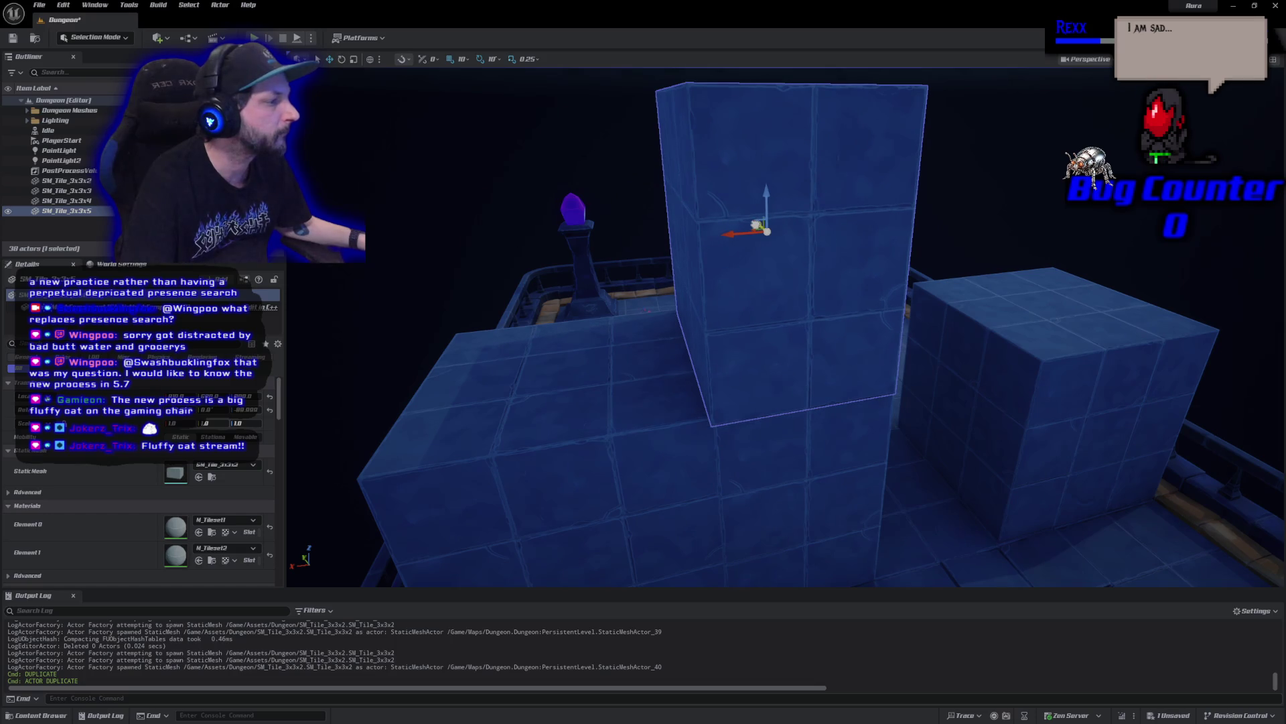
{"action": "left_click_drag", "start_coordinate": [757, 224], "coordinate": [756, 223]}
{"action": "left_click_drag", "start_coordinate": [816, 329], "coordinate": [631, 175]}
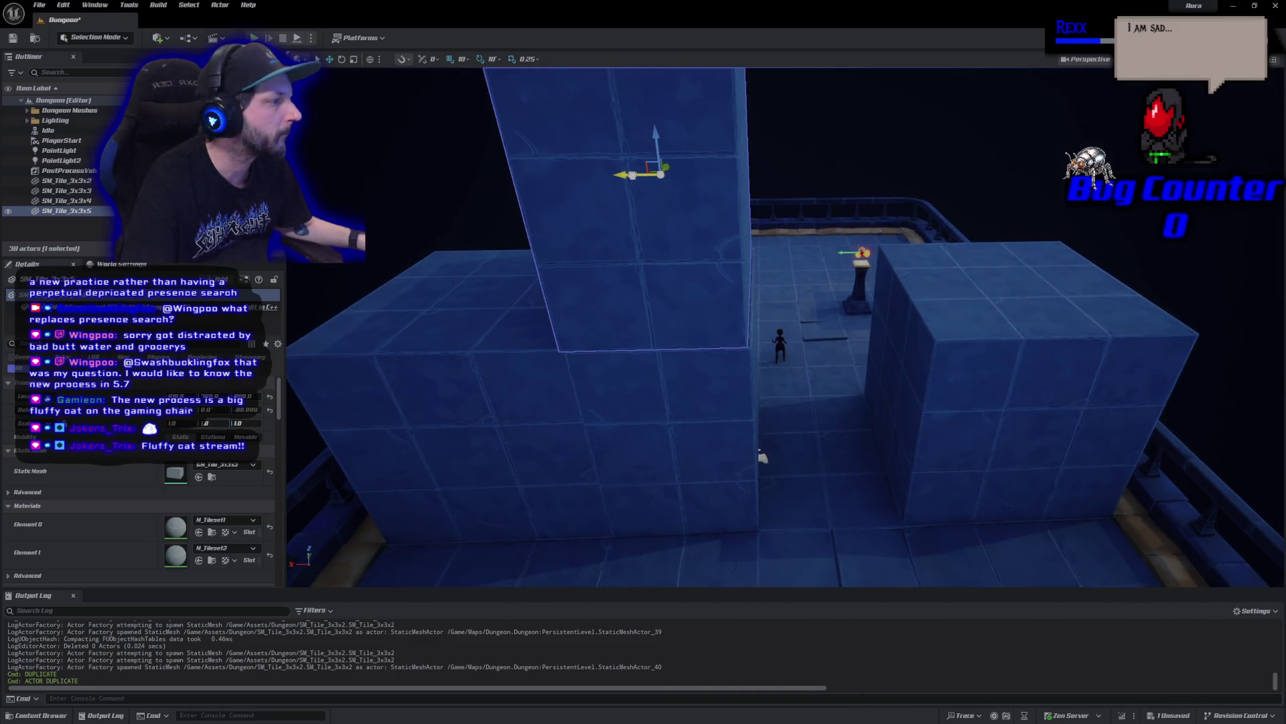
{"action": "left_click_drag", "start_coordinate": [713, 310], "coordinate": [1269, 406]}
{"action": "mouse_move", "coordinate": [992, 567]}
{"action": "left_mouse_down"}
{"action": "mouse_move", "coordinate": [784, 537]}
{"action": "mouse_move", "coordinate": [1014, 520]}
{"action": "mouse_move", "coordinate": [776, 456]}
{"action": "mouse_move", "coordinate": [670, 462]}
{"action": "left_mouse_up"}
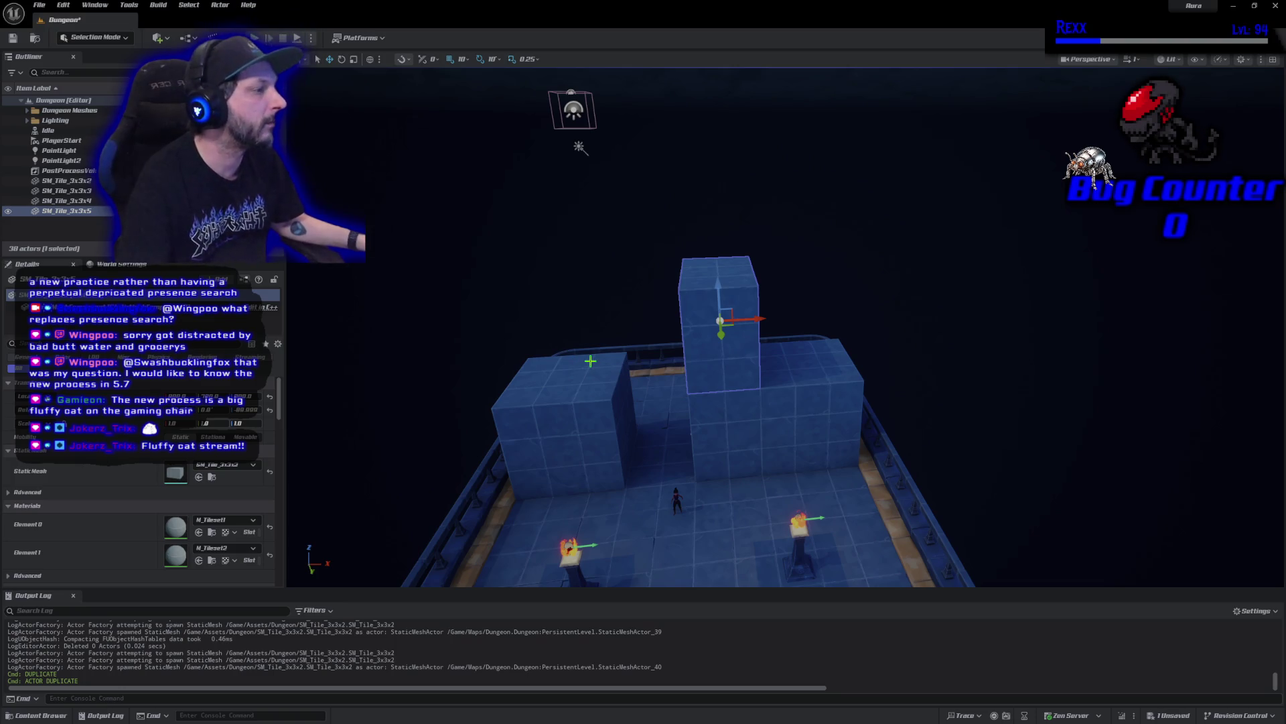
{"action": "left_click_drag", "start_coordinate": [674, 367], "coordinate": [692, 394]}
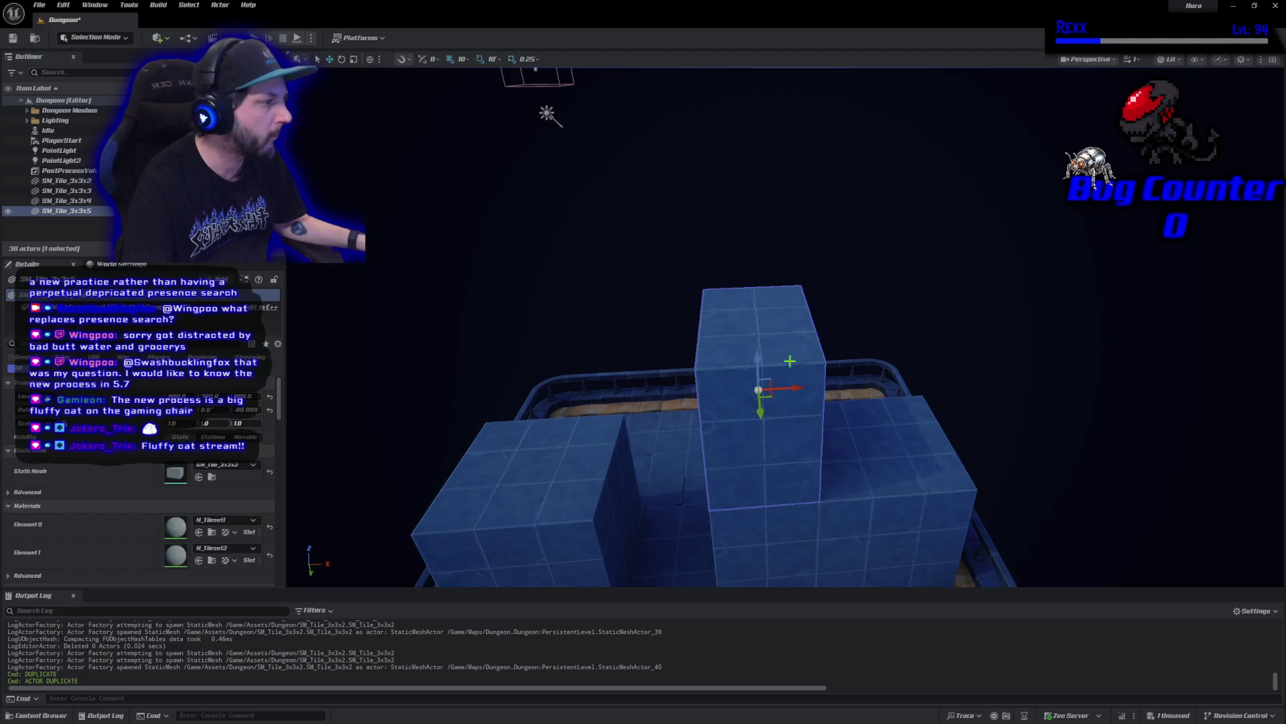
Rotate the top tile about 50°, slide it left, and slide a duplicate further left
{"action": "key", "text": "e"}
{"action": "mouse_move", "coordinate": [790, 361]}
{"action": "left_mouse_down"}
{"action": "mouse_move", "coordinate": [797, 415]}
{"action": "mouse_move", "coordinate": [729, 353]}
{"action": "mouse_move", "coordinate": [753, 381]}
{"action": "left_mouse_up"}
{"action": "key", "text": "w"}
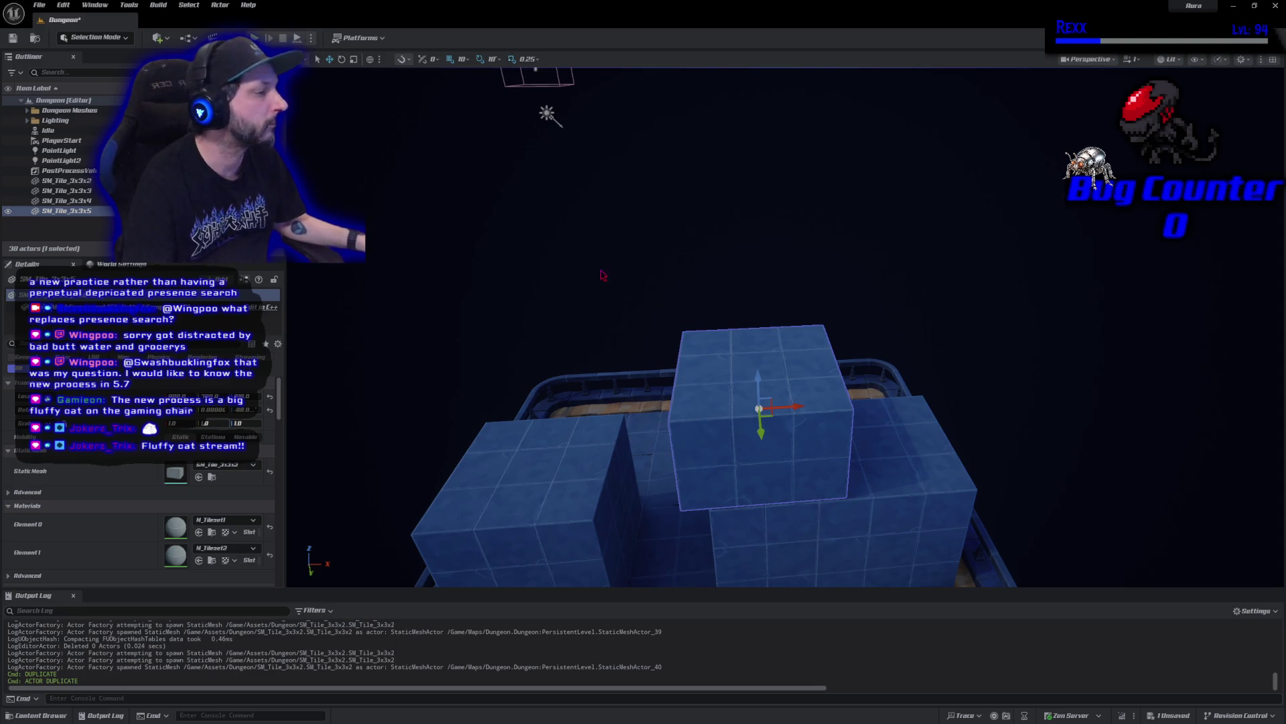
{"action": "left_click_drag", "start_coordinate": [800, 407], "coordinate": [677, 422]}
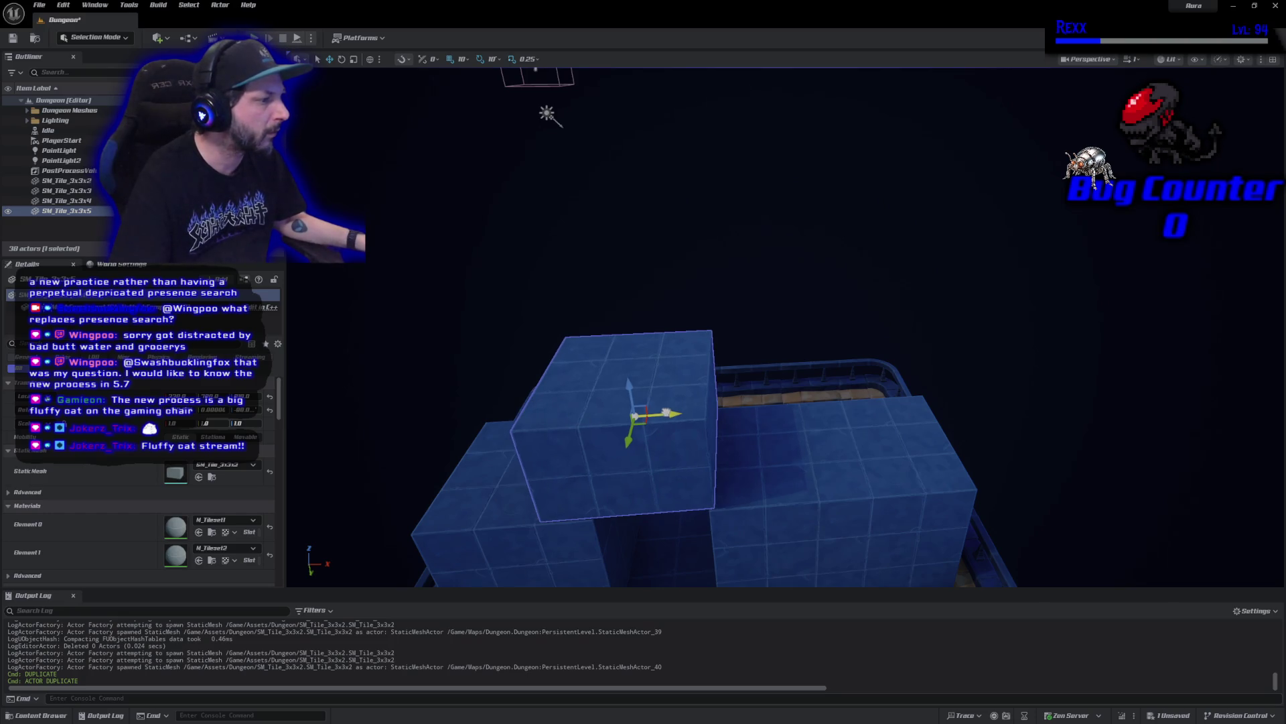
{"action": "left_click_drag", "start_coordinate": [660, 412], "coordinate": [561, 413]}
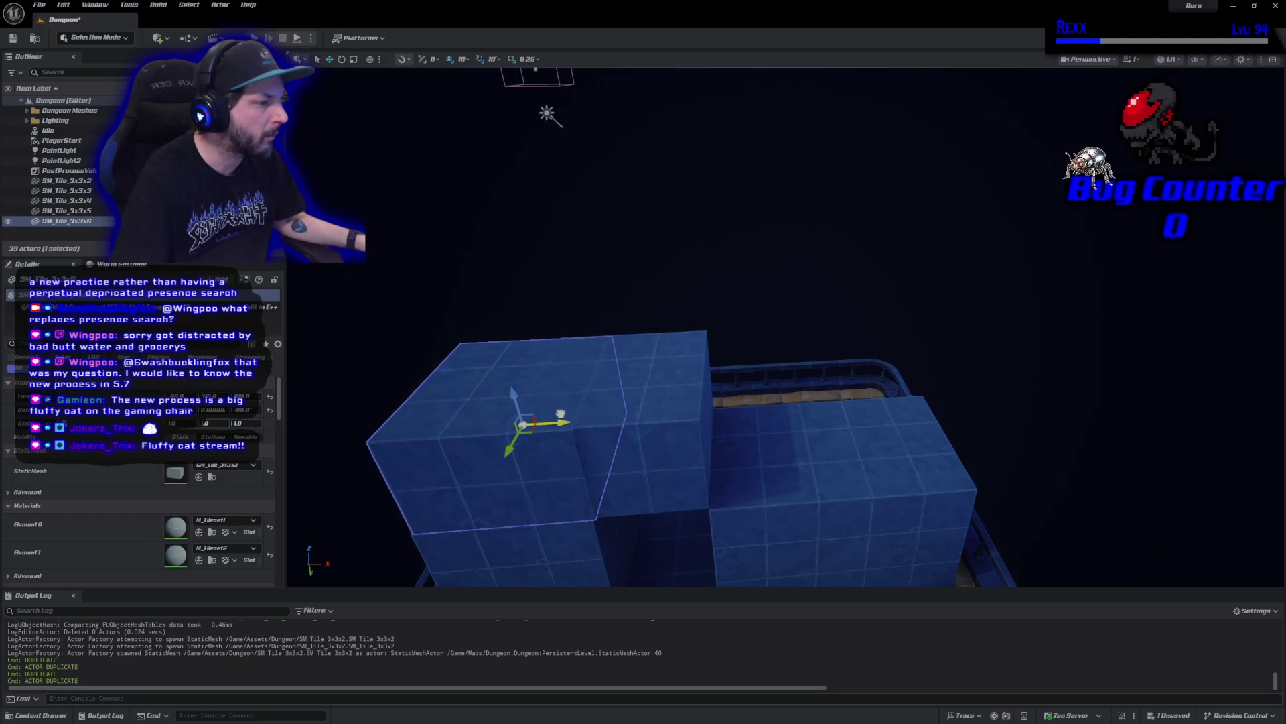
Adjust the upper wall tile above the doorway, nudging it down and sideways
{"action": "left_click", "coordinate": [582, 246]}
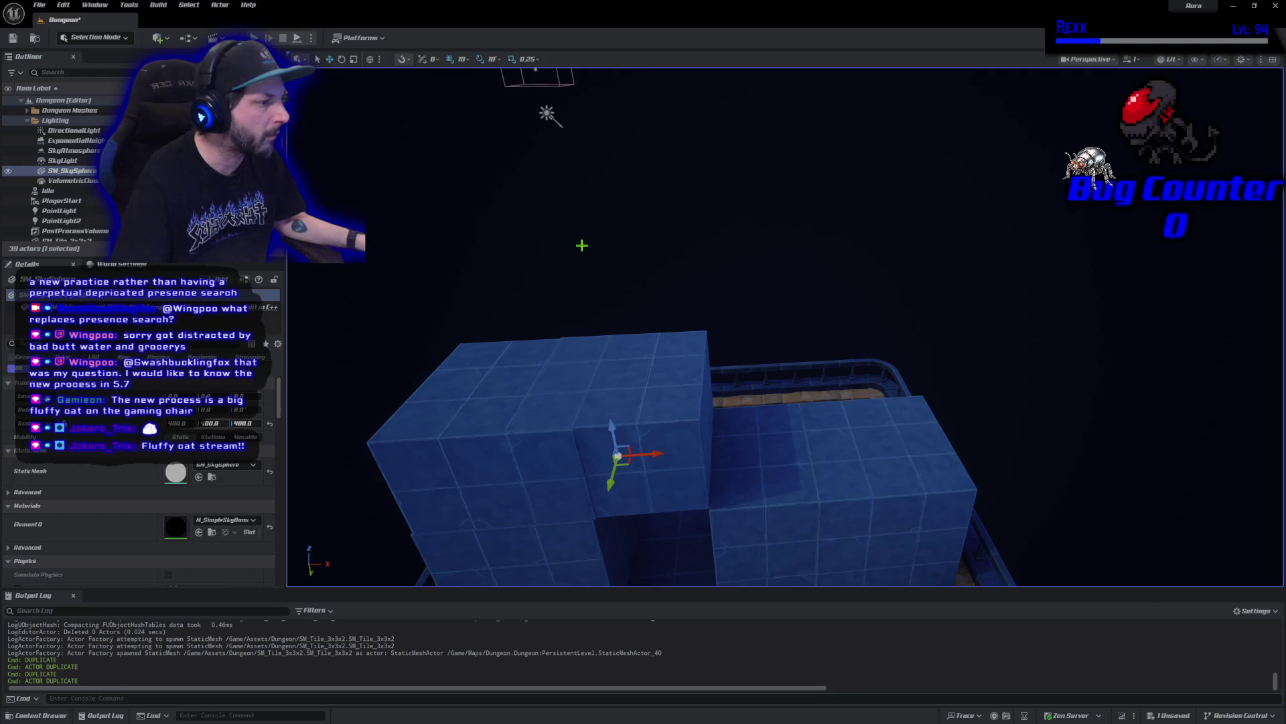
{"action": "left_click_drag", "start_coordinate": [586, 263], "coordinate": [586, 198]}
{"action": "left_click_drag", "start_coordinate": [751, 360], "coordinate": [752, 360]}
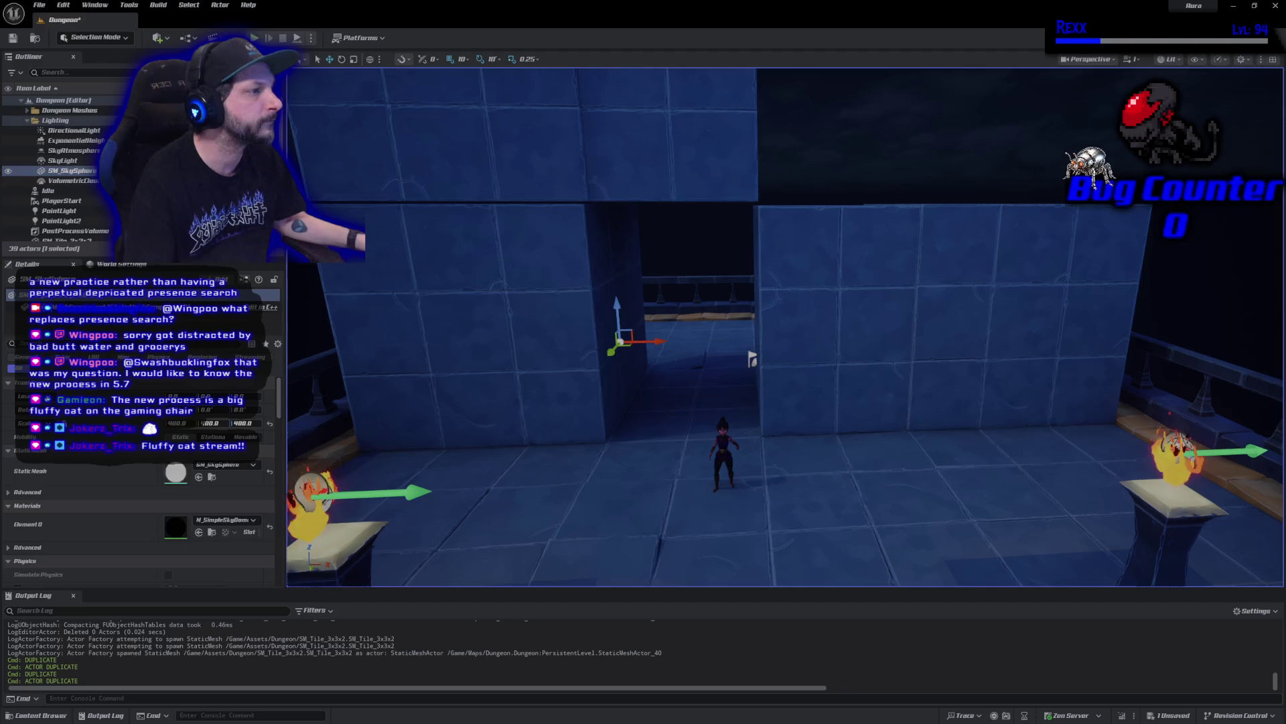
{"action": "key", "text": "ctrl+z"}
{"action": "key", "text": "ctrl+z"}
{"action": "key", "text": "ctrl+z"}
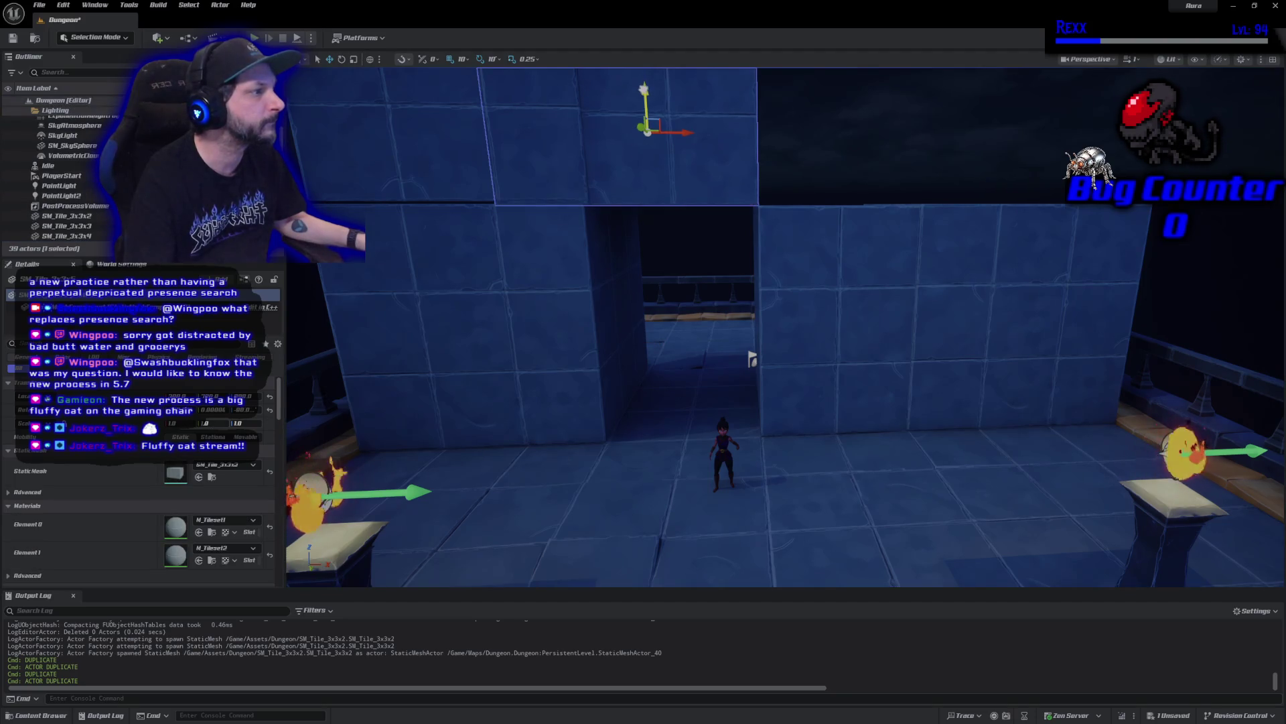
{"action": "key", "text": "ctrl+z"}
{"action": "key", "text": "ctrl+z"}
{"action": "key", "text": "ctrl+z"}
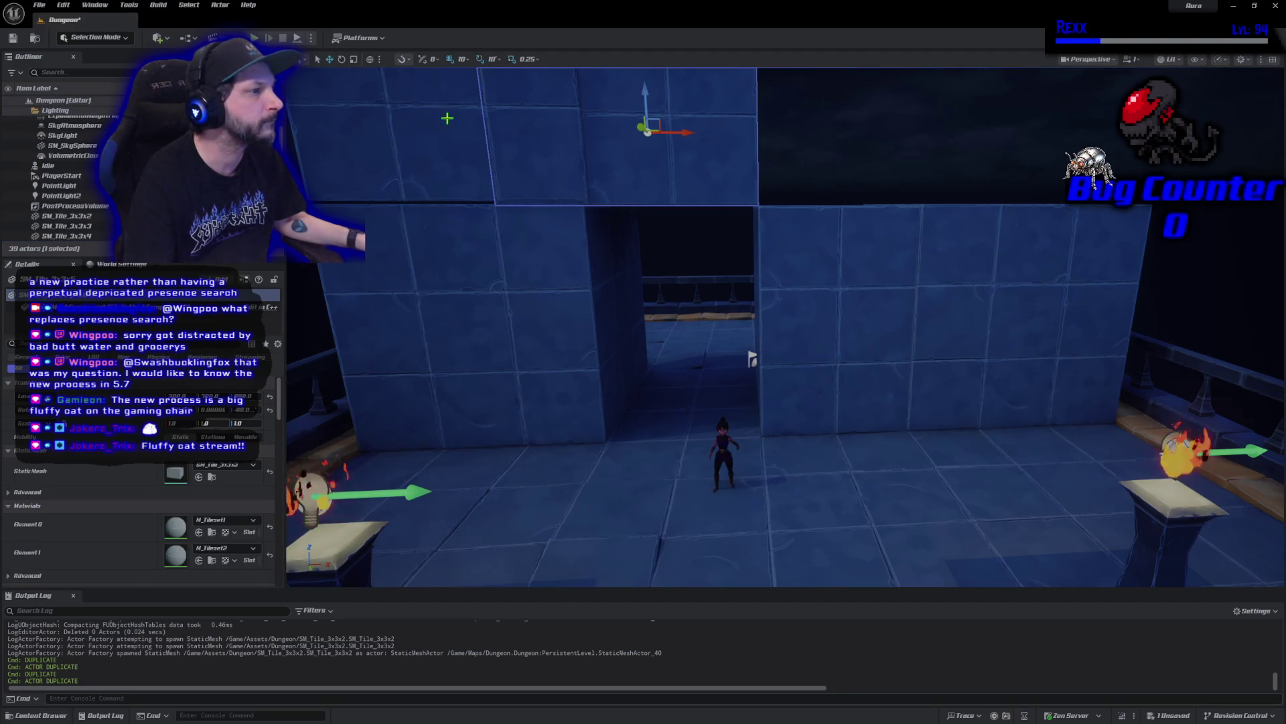
{"action": "key", "text": "ctrl+z"}
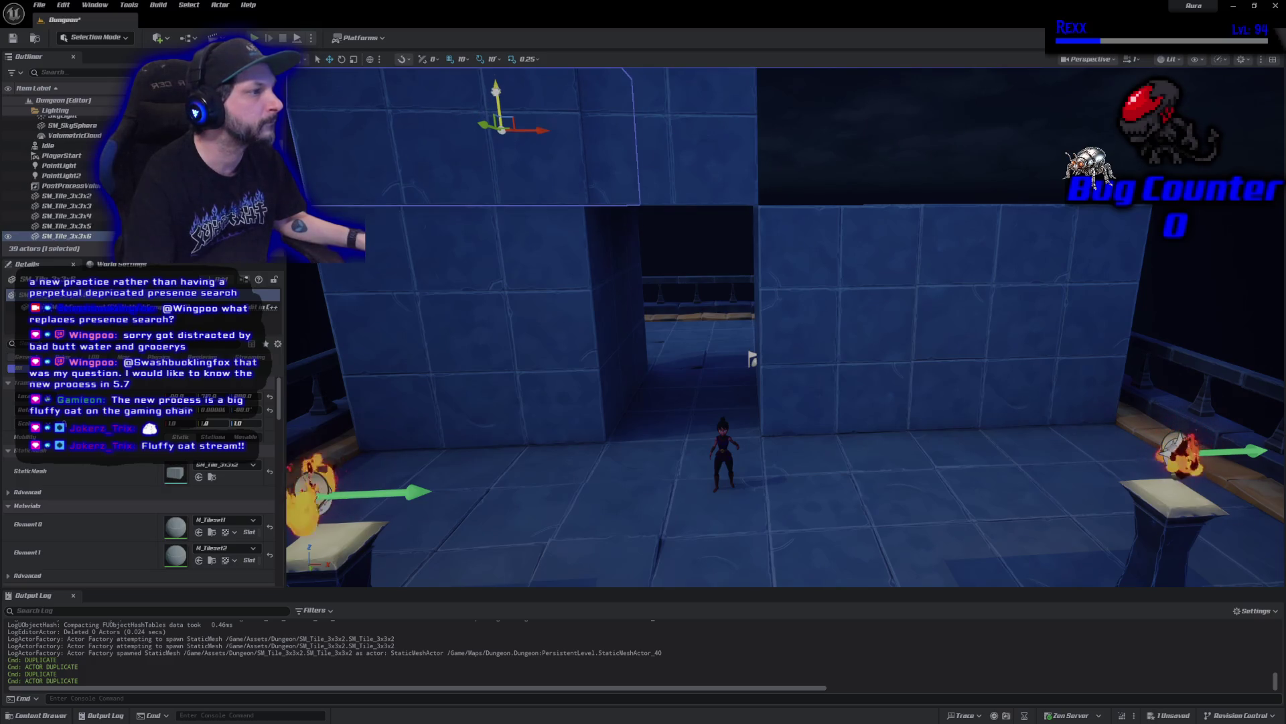
{"action": "mouse_move", "coordinate": [752, 365]}
{"action": "left_mouse_down"}
{"action": "mouse_move", "coordinate": [833, 382]}
{"action": "mouse_move", "coordinate": [962, 373]}
{"action": "mouse_move", "coordinate": [821, 580]}
{"action": "mouse_move", "coordinate": [617, 575]}
{"action": "left_mouse_up"}
{"action": "left_click_drag", "start_coordinate": [751, 231], "coordinate": [756, 230]}
{"action": "mouse_move", "coordinate": [903, 412]}
{"action": "left_mouse_down"}
{"action": "mouse_move", "coordinate": [903, 395]}
{"action": "mouse_move", "coordinate": [903, 413]}
{"action": "left_mouse_up"}
{"action": "mouse_move", "coordinate": [431, 94]}
{"action": "left_mouse_down"}
{"action": "mouse_move", "coordinate": [431, 127]}
{"action": "mouse_move", "coordinate": [431, 95]}
{"action": "left_mouse_up"}
{"action": "left_click", "coordinate": [436, 161]}
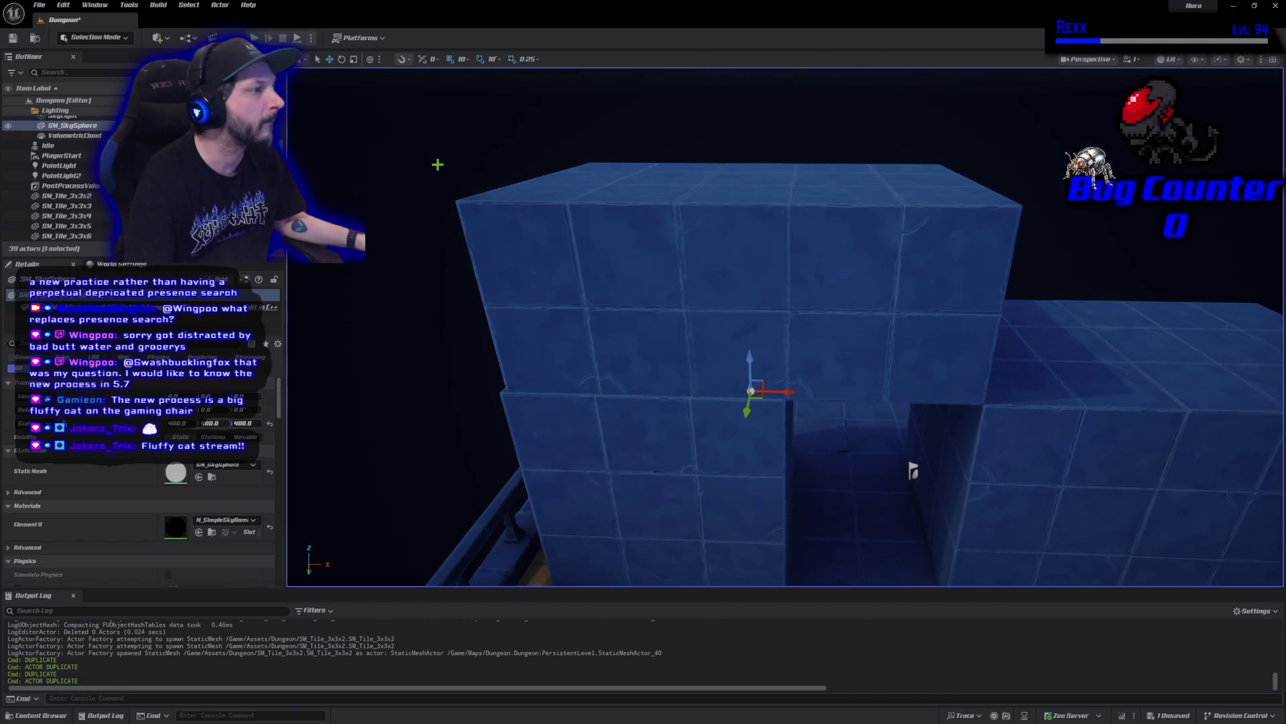
{"action": "left_click_drag", "start_coordinate": [706, 382], "coordinate": [706, 402]}
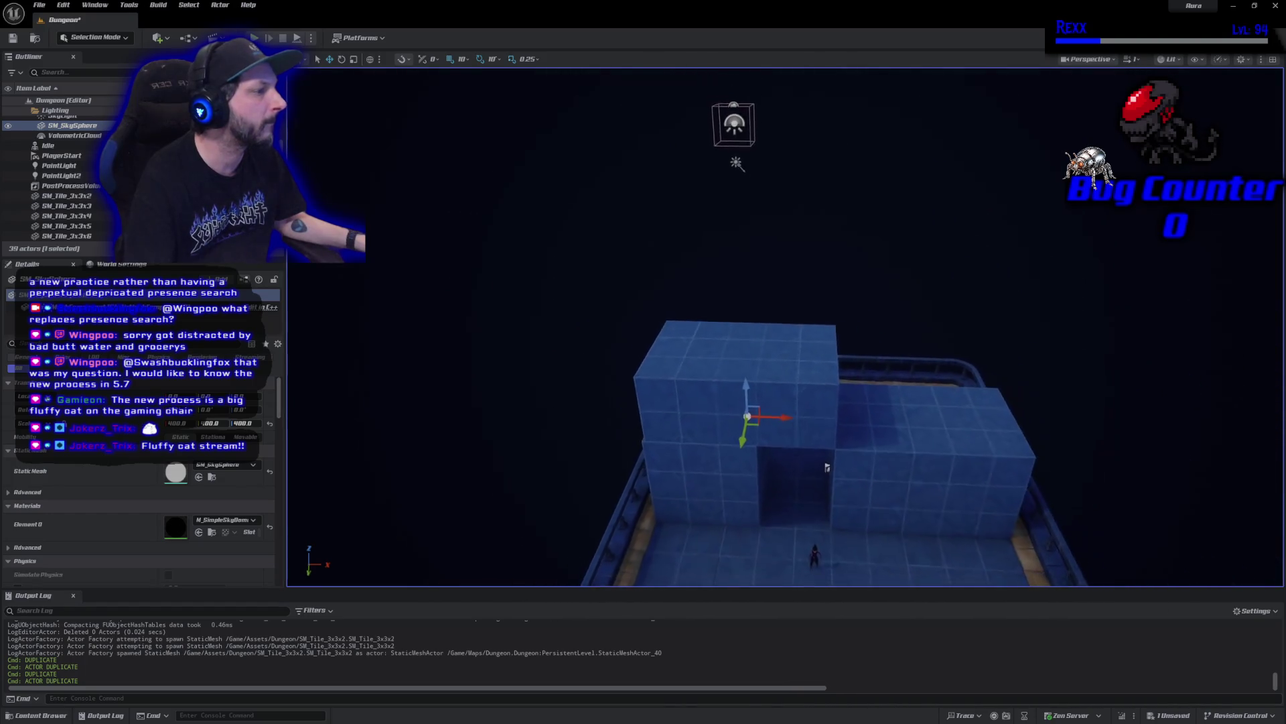
{"action": "scroll", "coordinate": [732, 130], "scroll_direction": "down", "scroll_amount": 5}
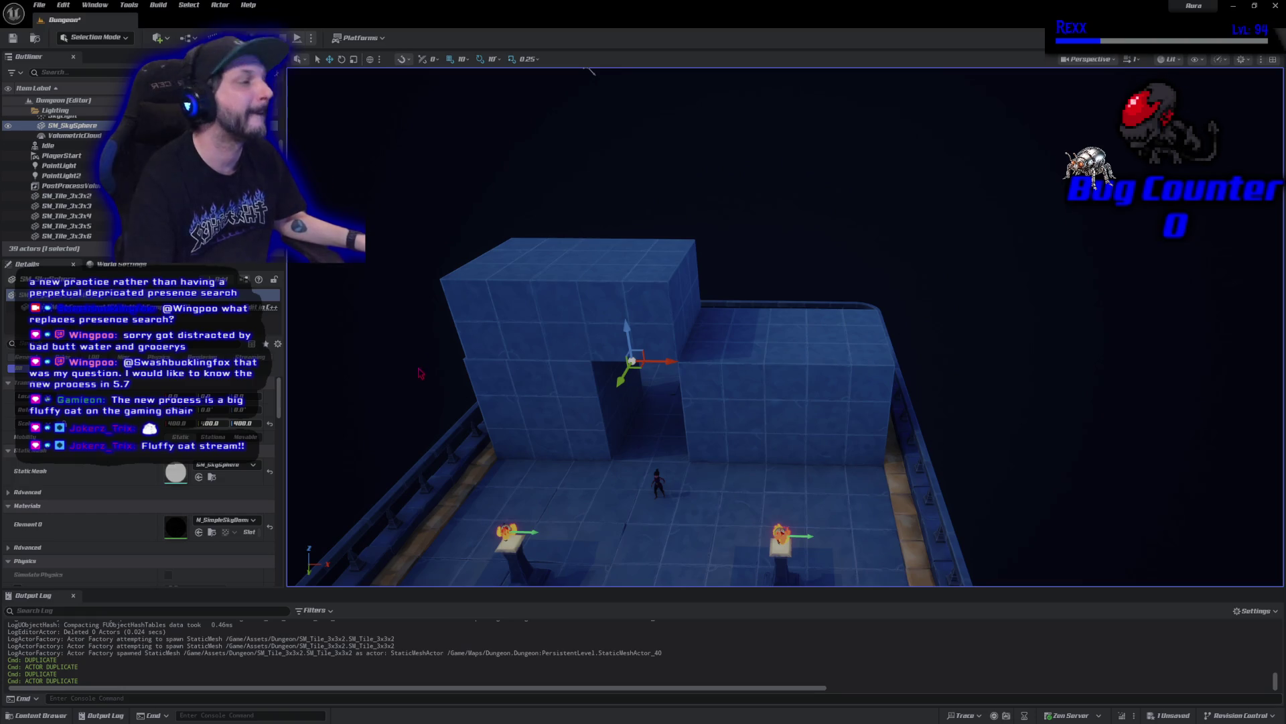
Duplicate the upper tile block, slide the copy right, then delete it
{"action": "left_click", "coordinate": [652, 318]}
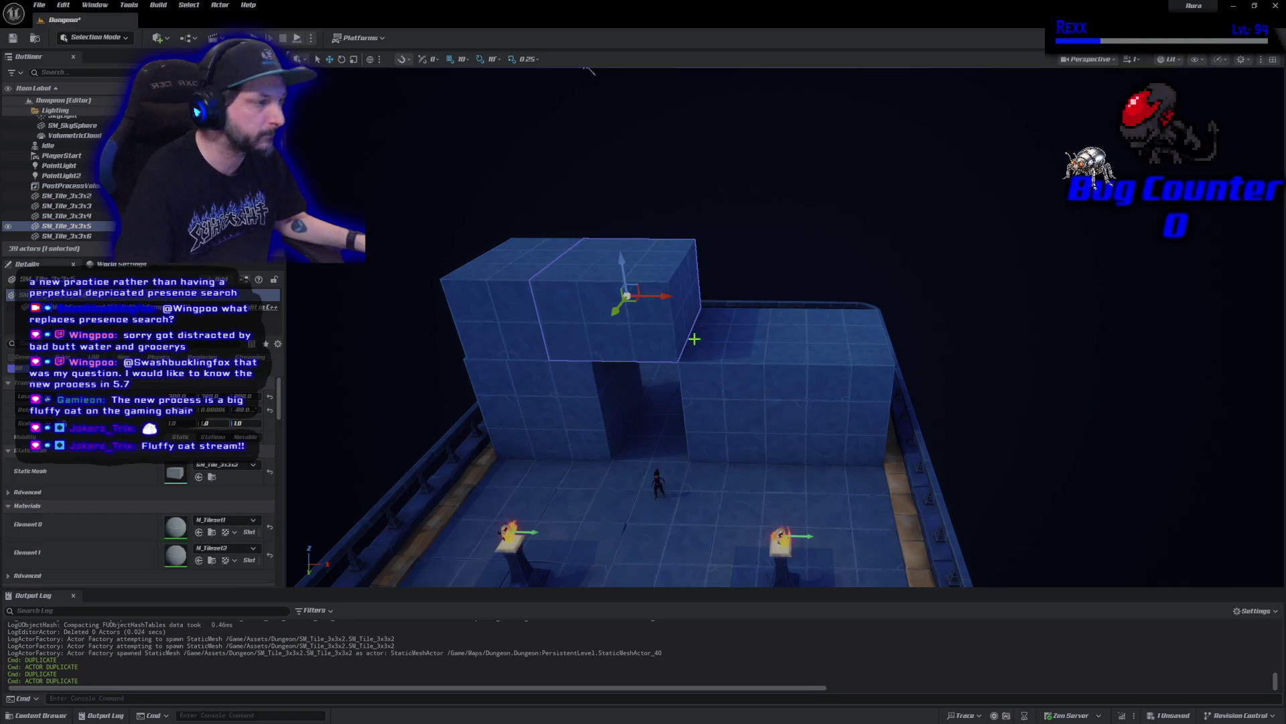
{"action": "key", "text": "ctrl+d"}
{"action": "mouse_move", "coordinate": [660, 295]}
{"action": "left_mouse_down"}
{"action": "mouse_move", "coordinate": [804, 301]}
{"action": "mouse_move", "coordinate": [780, 314]}
{"action": "left_mouse_up"}
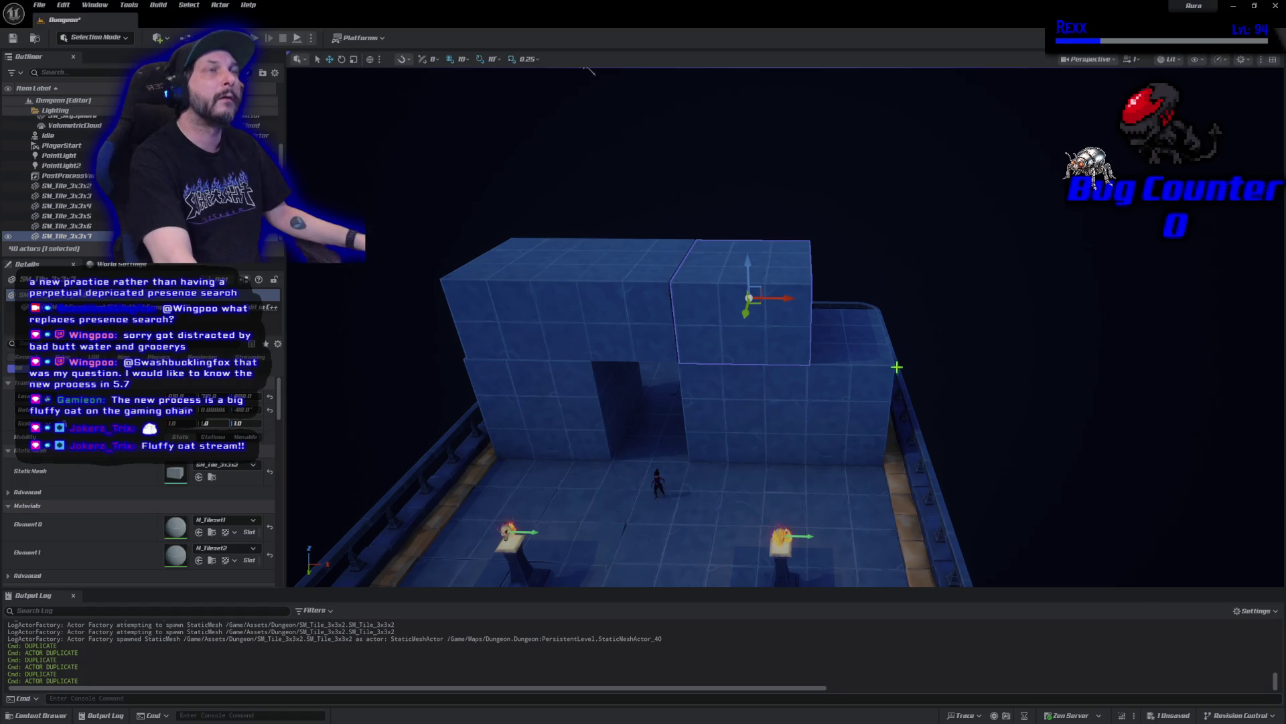
{"action": "key", "text": "Delete"}
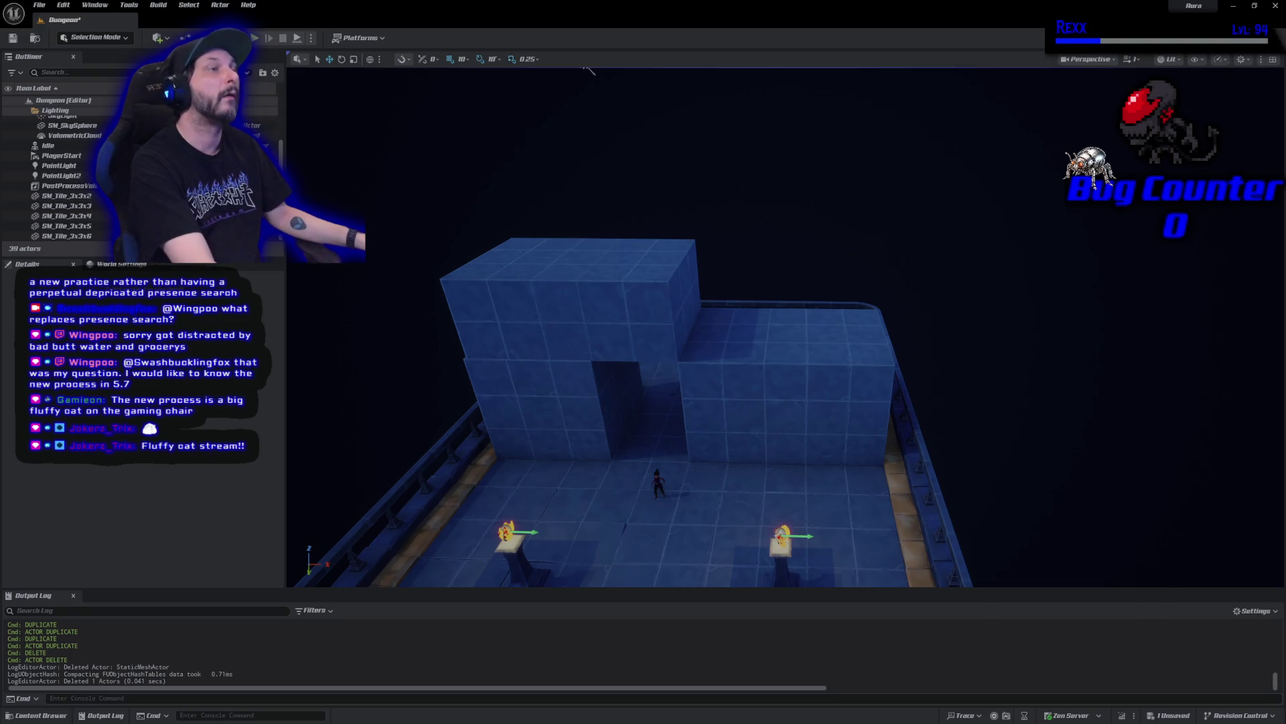
Place a new SM_Tile_3x3x2 block, rotate it -90°, and lower it onto the wall
{"action": "left_click", "coordinate": [41, 714]}
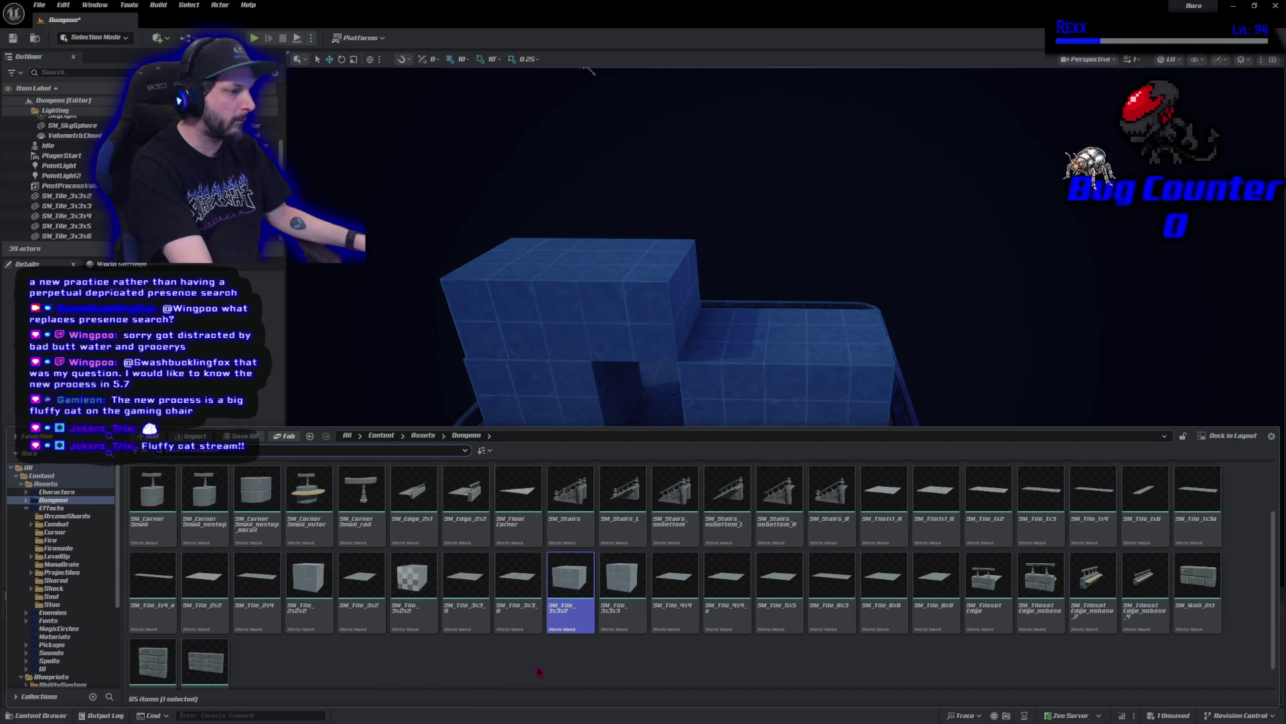
{"action": "mouse_move", "coordinate": [570, 576]}
{"action": "left_mouse_down"}
{"action": "mouse_move", "coordinate": [763, 310]}
{"action": "mouse_move", "coordinate": [761, 387]}
{"action": "mouse_move", "coordinate": [747, 258]}
{"action": "left_mouse_up"}
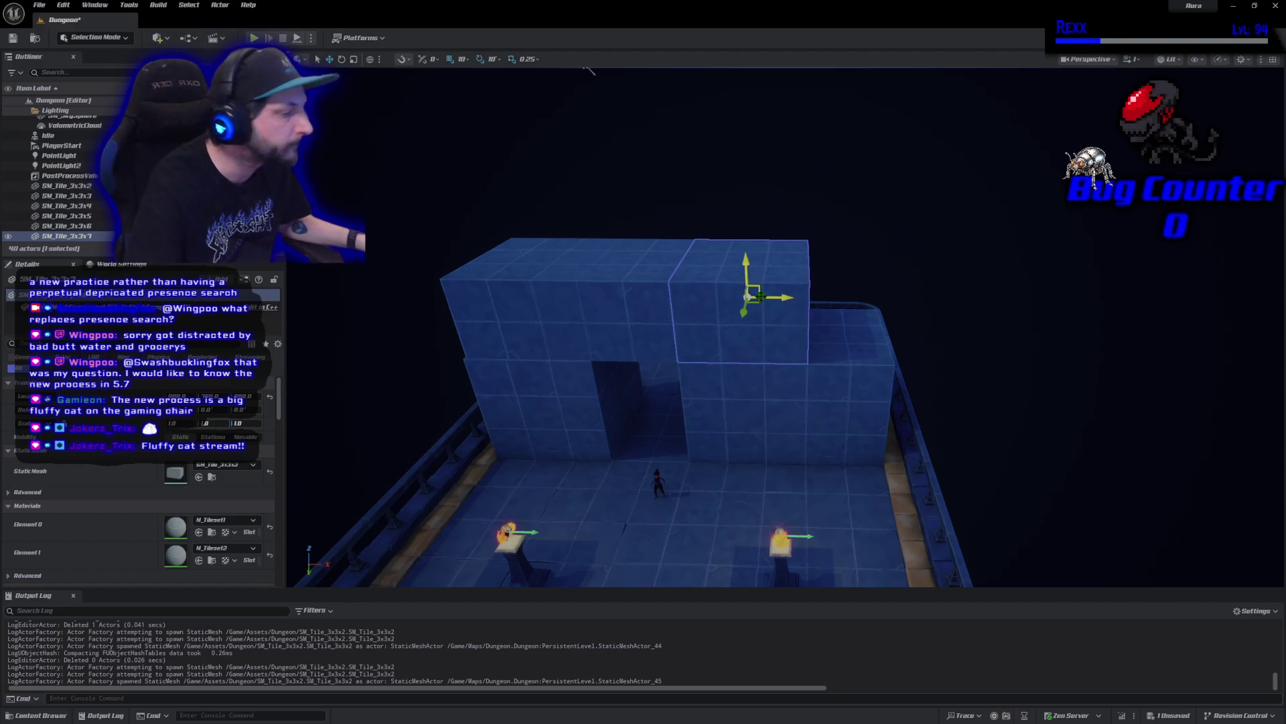
{"action": "key", "text": "e"}
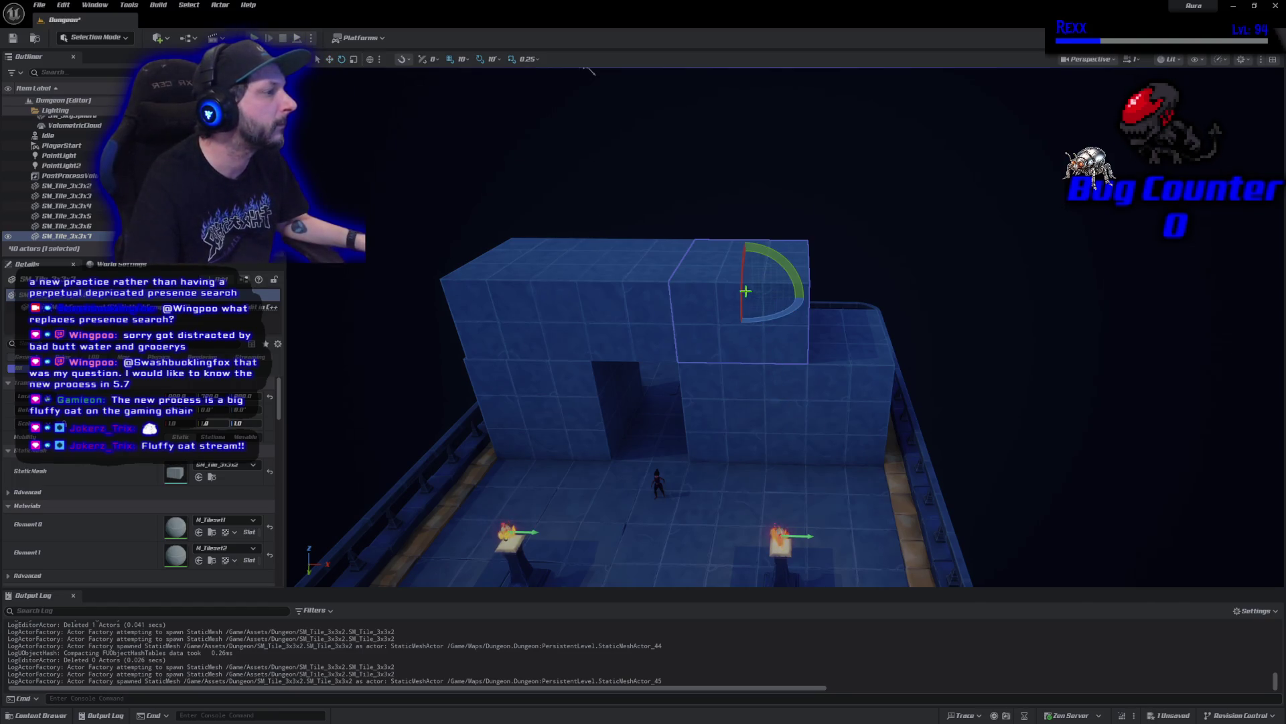
{"action": "mouse_move", "coordinate": [801, 288]}
{"action": "left_mouse_down"}
{"action": "mouse_move", "coordinate": [781, 335]}
{"action": "mouse_move", "coordinate": [746, 284]}
{"action": "mouse_move", "coordinate": [767, 325]}
{"action": "mouse_move", "coordinate": [763, 299]}
{"action": "left_mouse_up"}
{"action": "scroll", "coordinate": [762, 298], "scroll_direction": "up", "scroll_amount": 5}
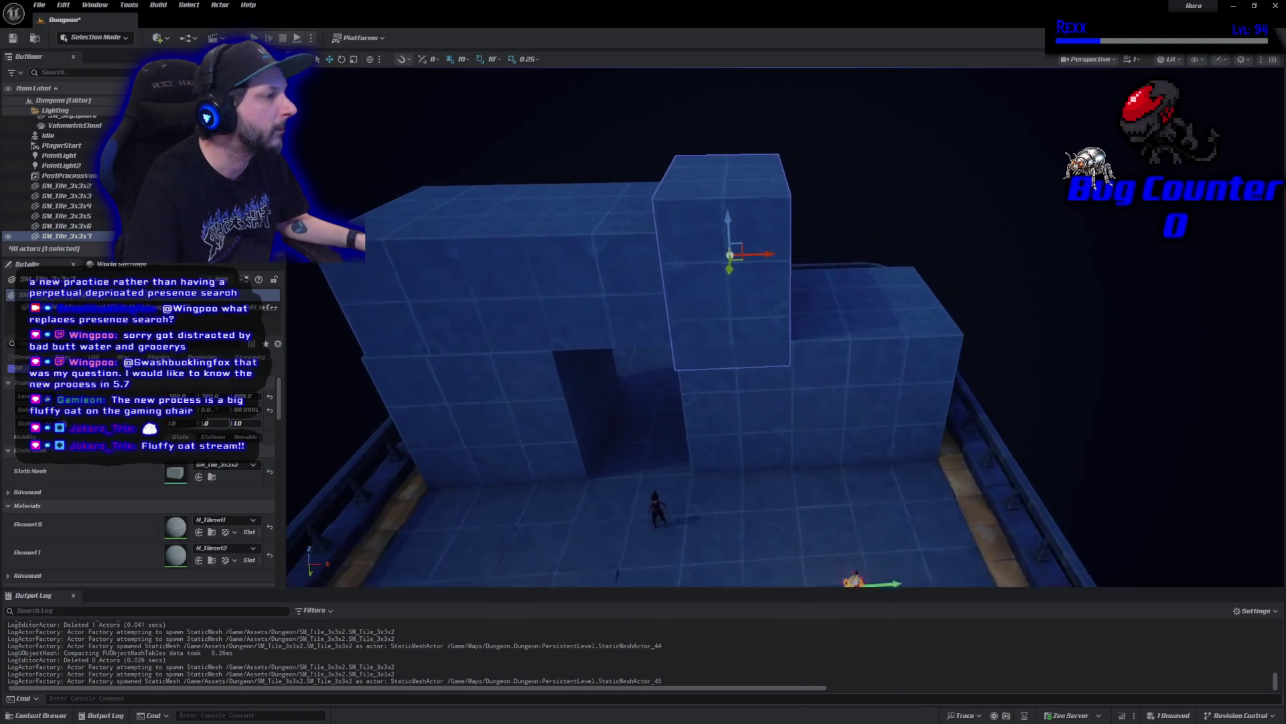
{"action": "left_click_drag", "start_coordinate": [842, 240], "coordinate": [845, 239]}
{"action": "left_click_drag", "start_coordinate": [745, 402], "coordinate": [630, 325]}
{"action": "left_click_drag", "start_coordinate": [769, 236], "coordinate": [764, 209]}
{"action": "left_click_drag", "start_coordinate": [615, 94], "coordinate": [615, 72]}
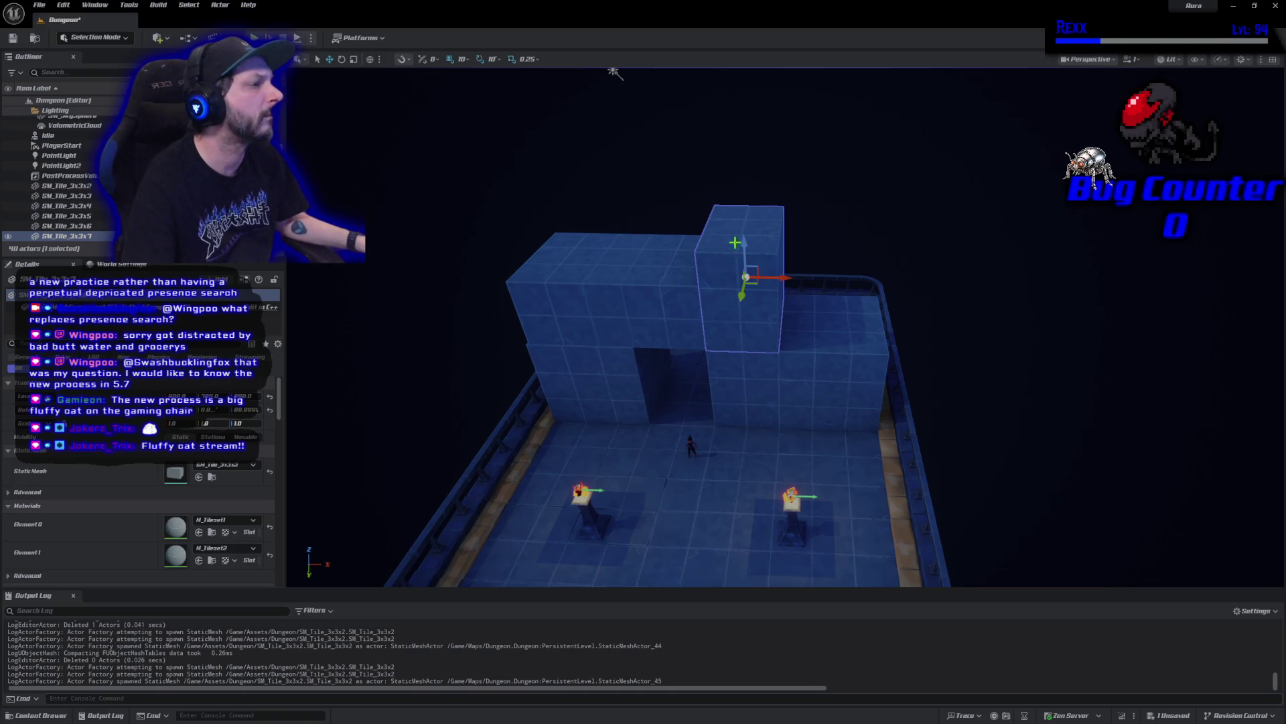
{"action": "left_click_drag", "start_coordinate": [746, 244], "coordinate": [746, 288]}
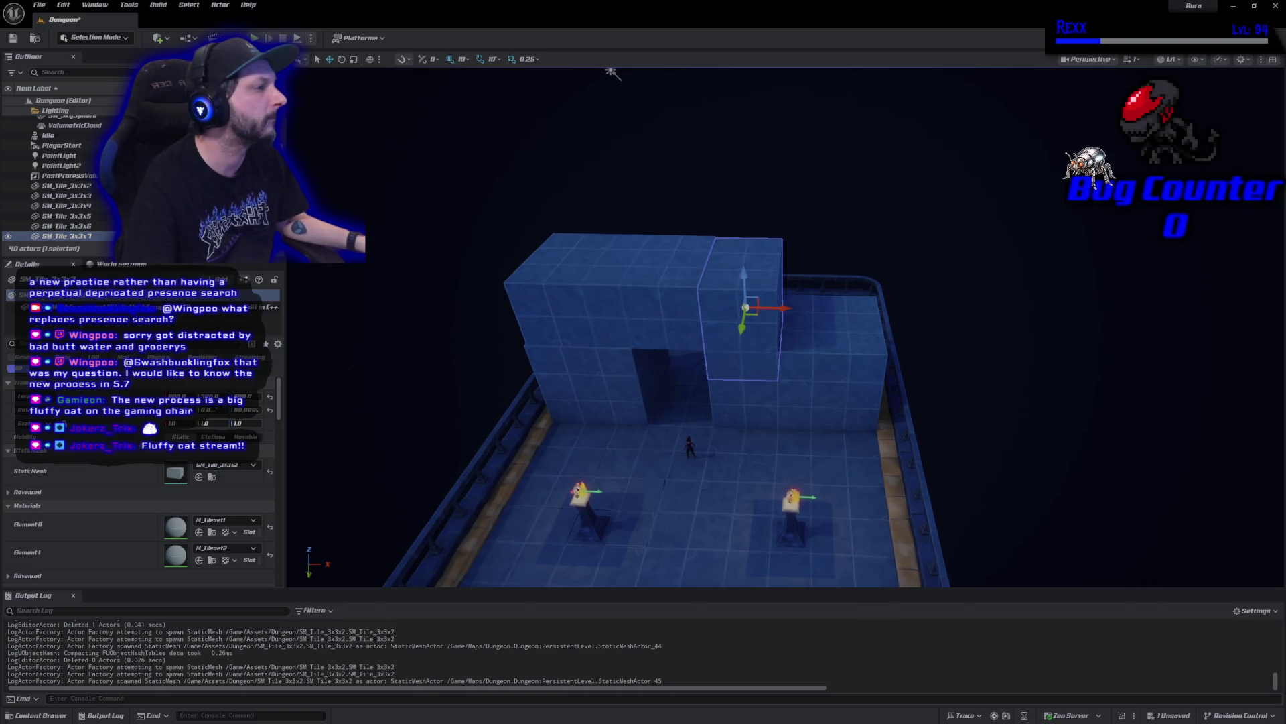
Raise the upper-right tile block slightly, then select the left pedestal and its fire
{"action": "left_click", "coordinate": [746, 168]}
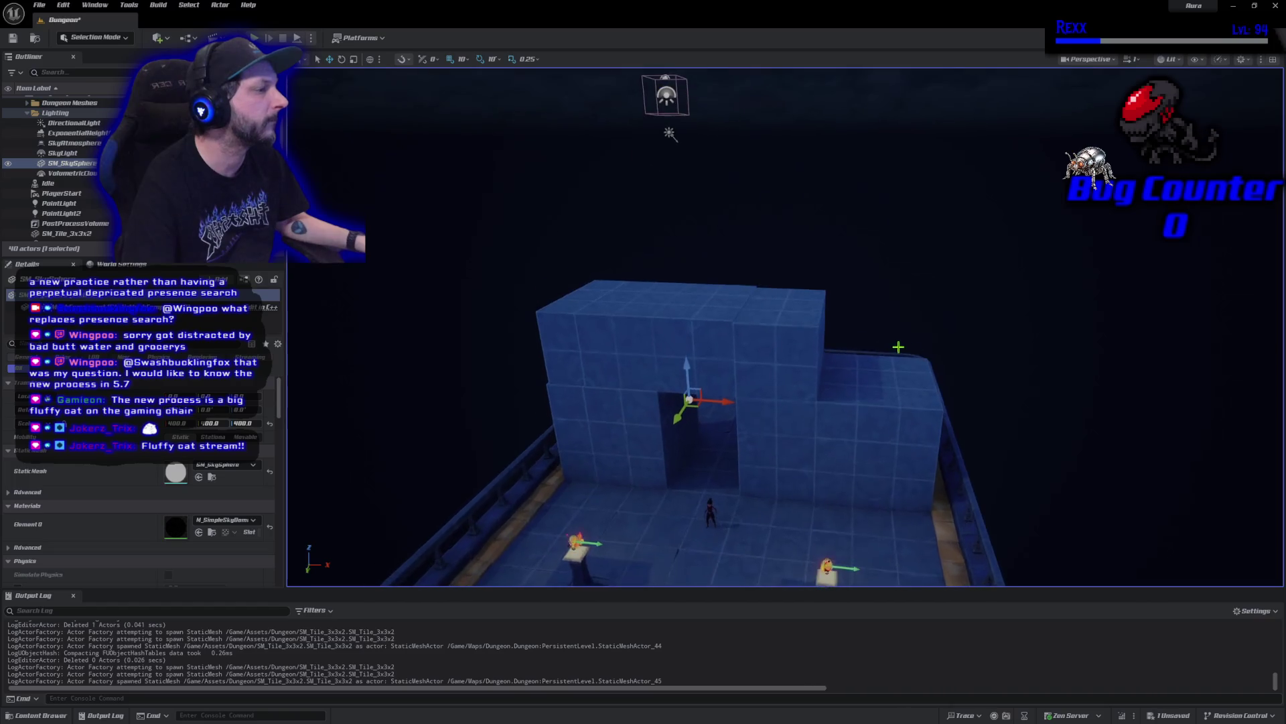
{"action": "left_click", "coordinate": [786, 333]}
{"action": "left_click_drag", "start_coordinate": [786, 327], "coordinate": [786, 323]}
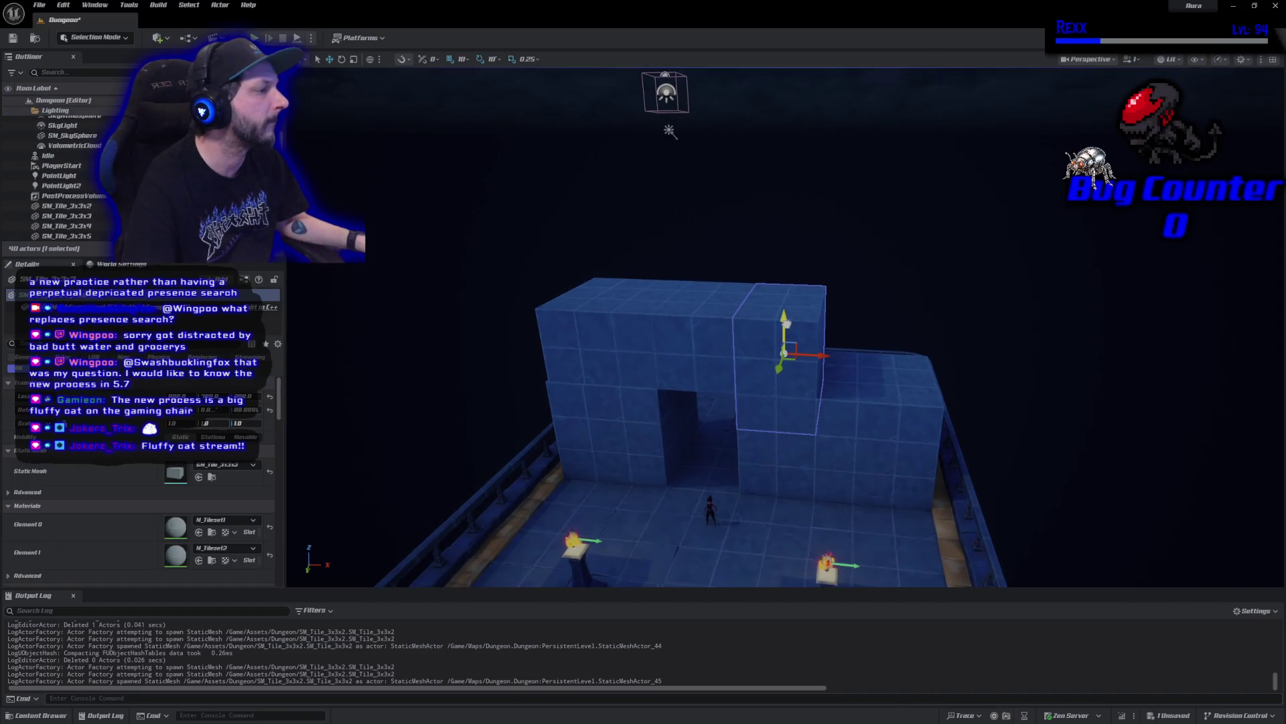
{"action": "left_click_drag", "start_coordinate": [991, 327], "coordinate": [964, 353]}
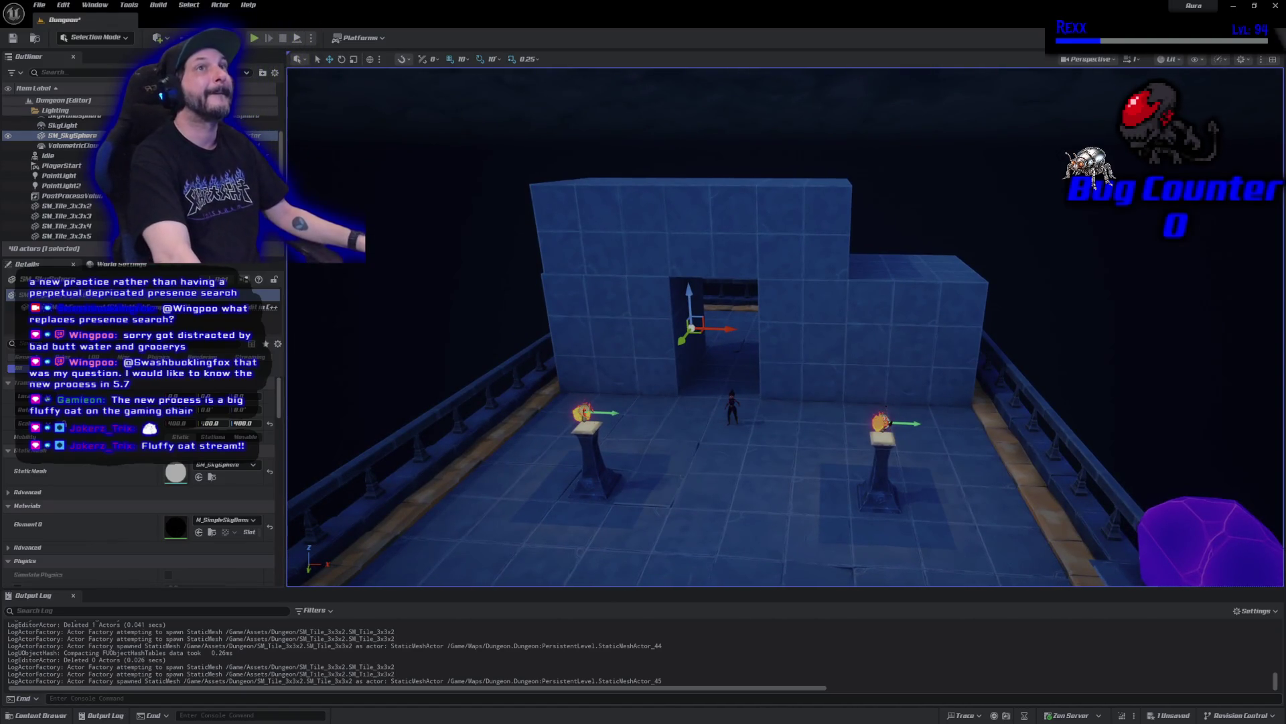
{"action": "left_click", "coordinate": [585, 483]}
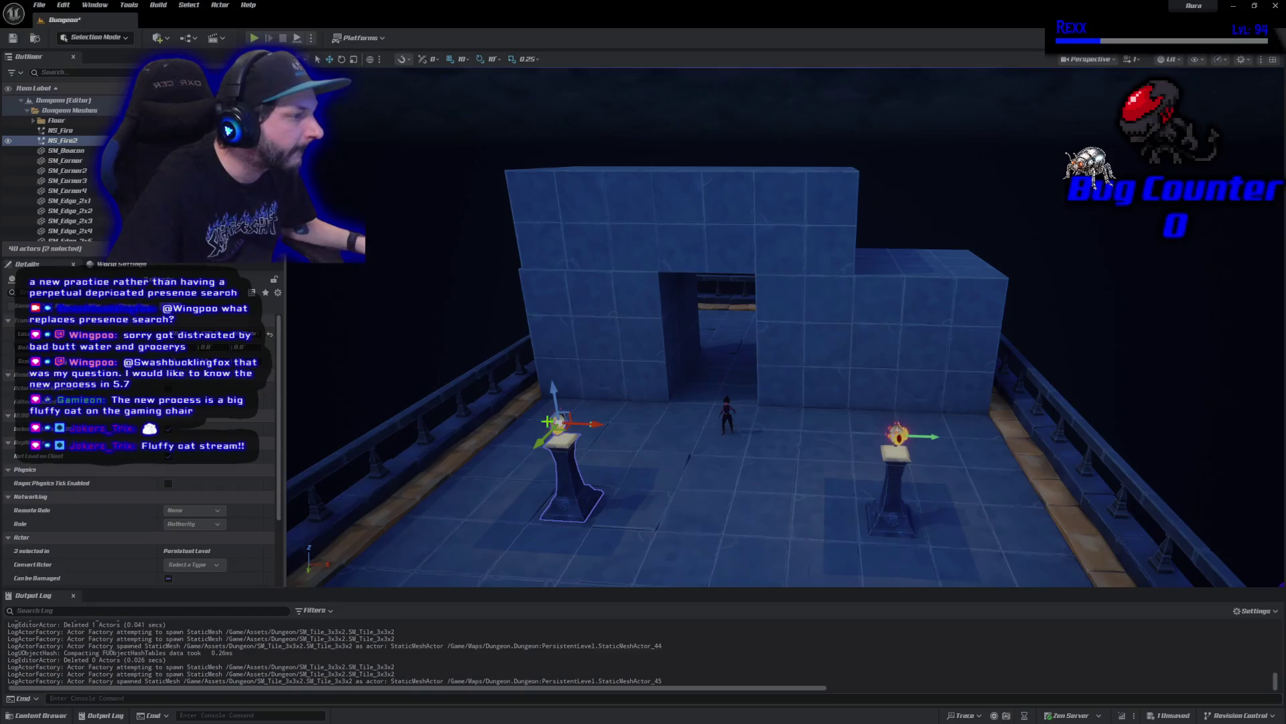
Select a torch pillar with its fire and point light and move them together
{"action": "left_click", "coordinate": [550, 415], "text": "ctrl"}
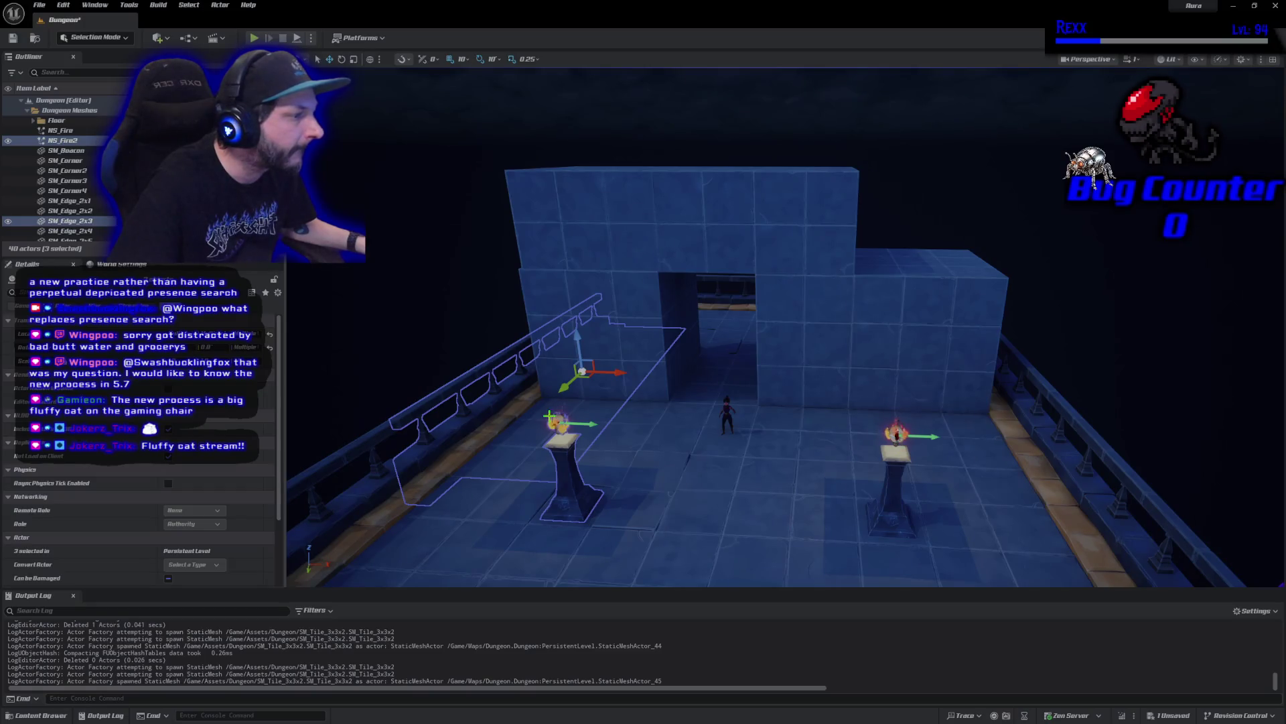
{"action": "key", "text": "f"}
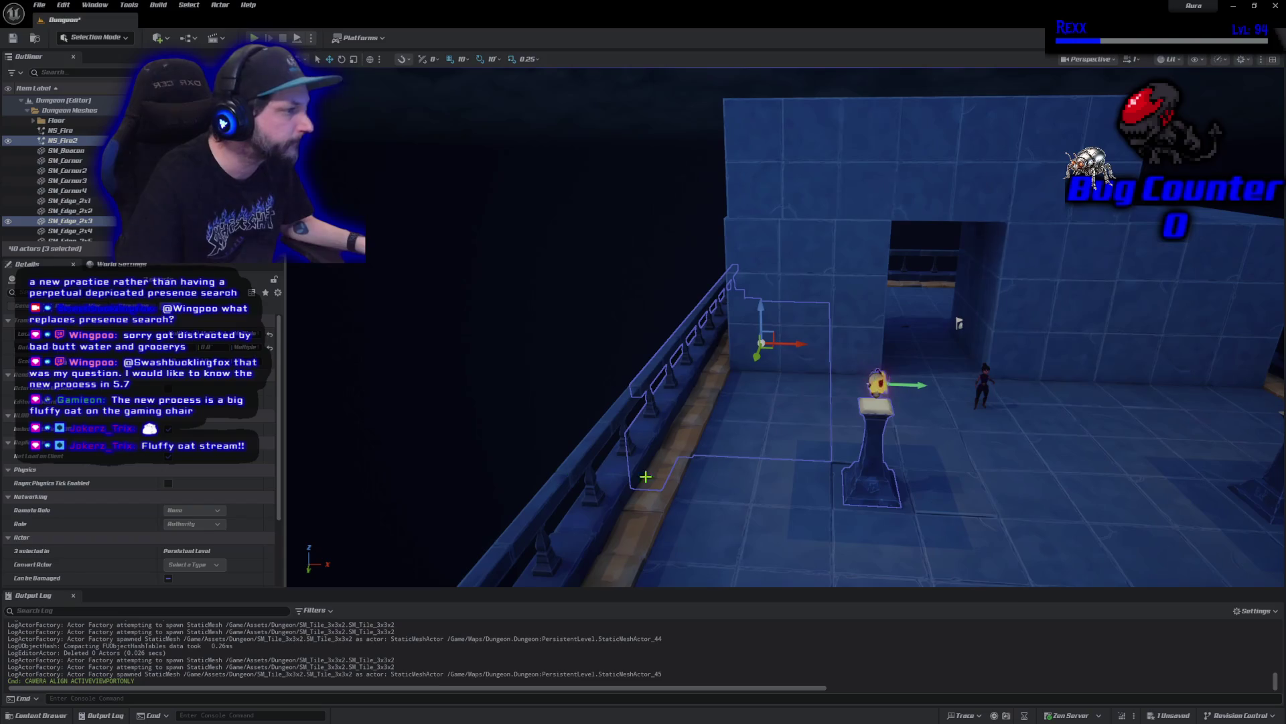
{"action": "left_click", "coordinate": [881, 448]}
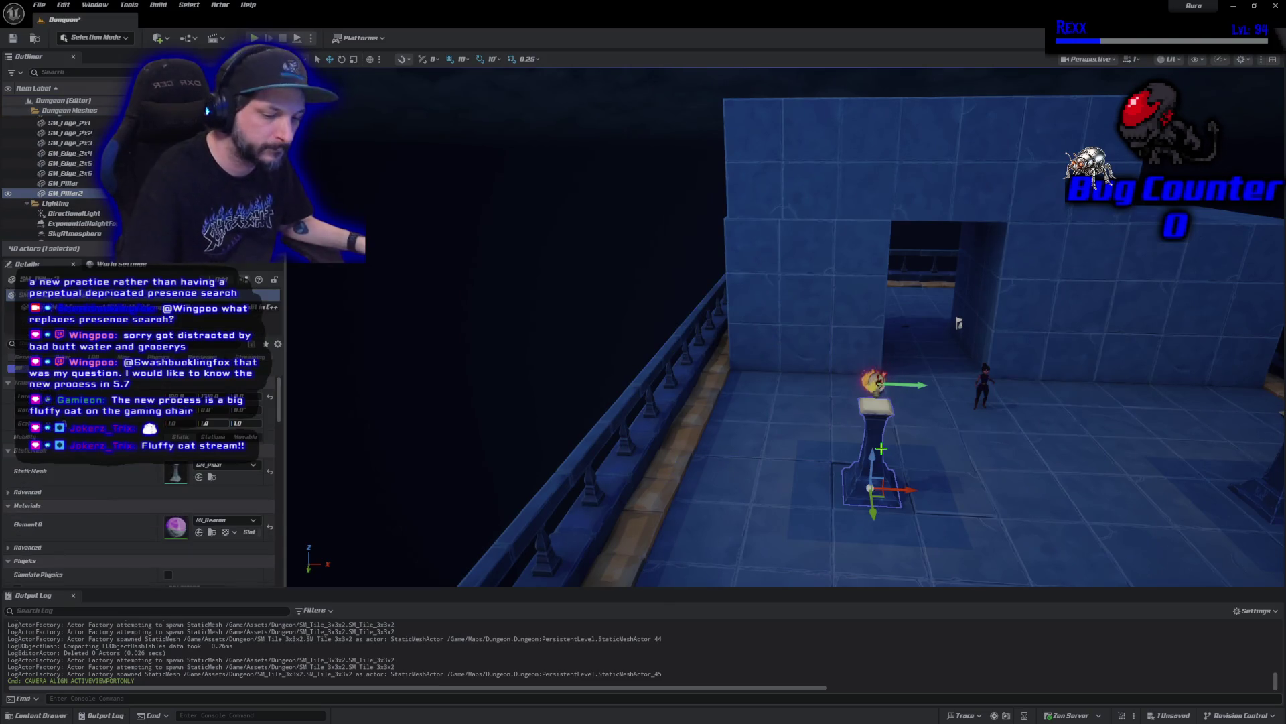
{"action": "key", "text": "f"}
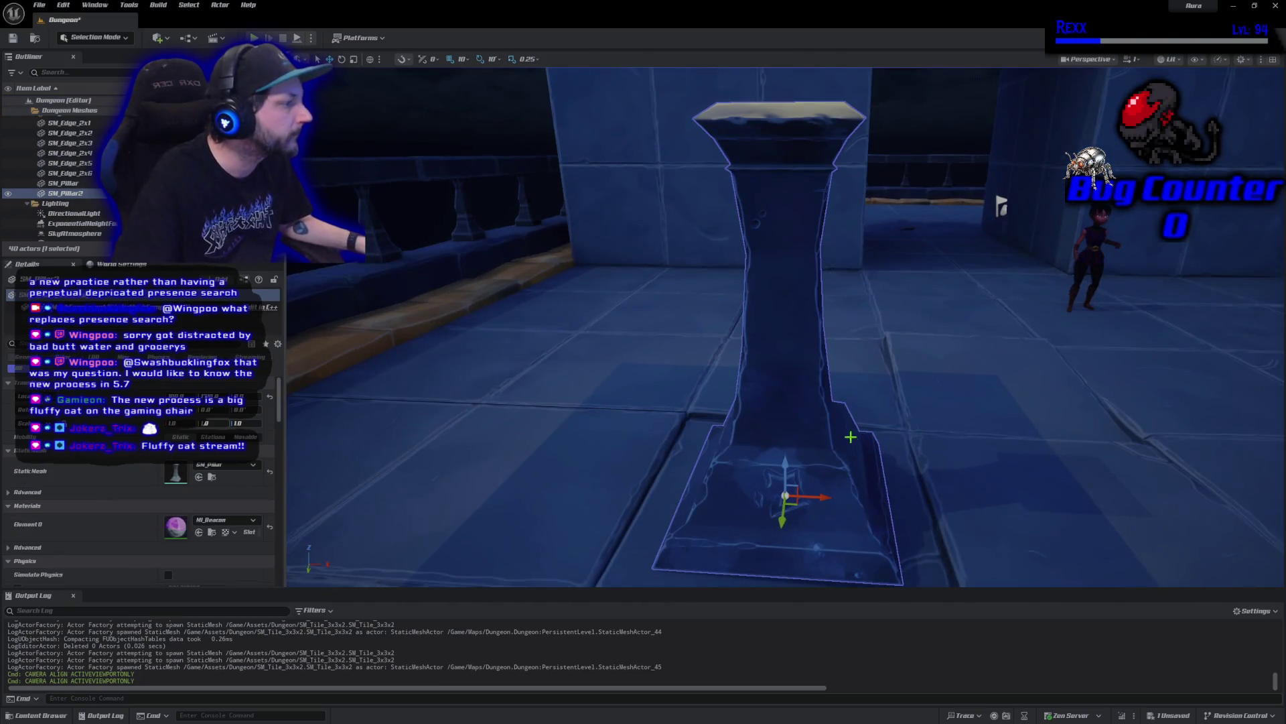
{"action": "left_click_drag", "start_coordinate": [851, 437], "coordinate": [764, 159]}
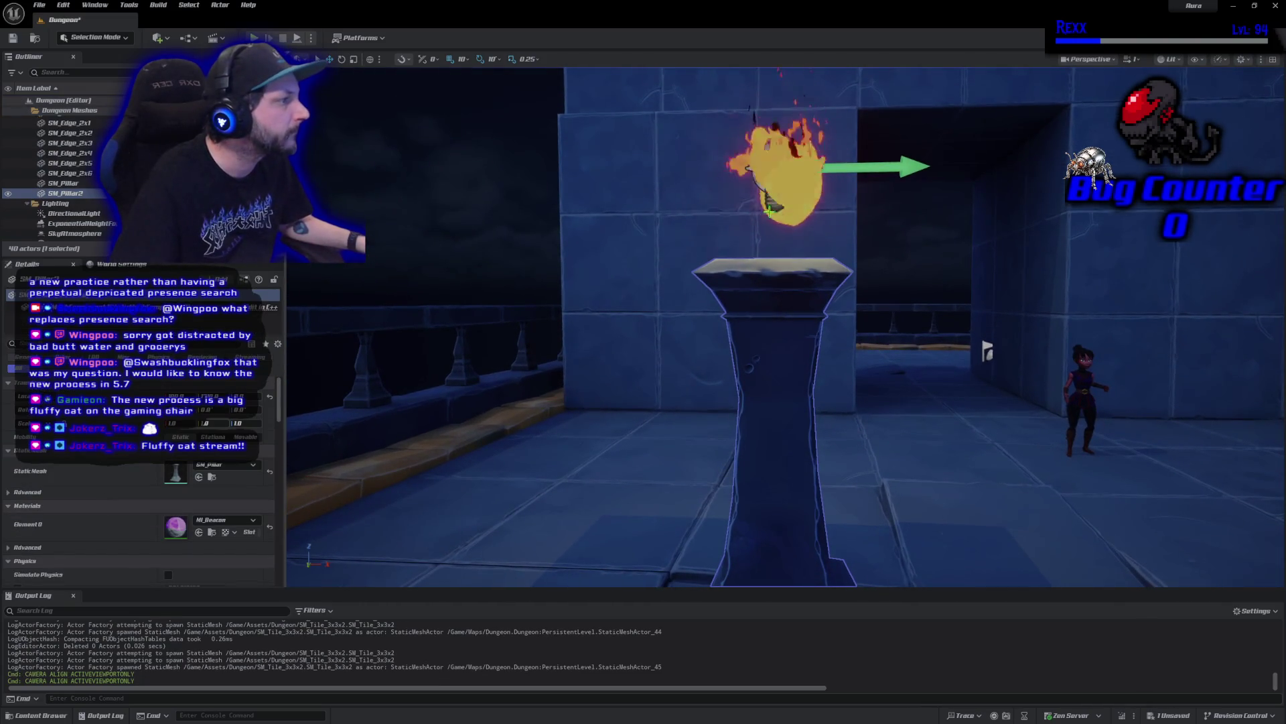
{"action": "left_click", "coordinate": [764, 159], "text": "ctrl"}
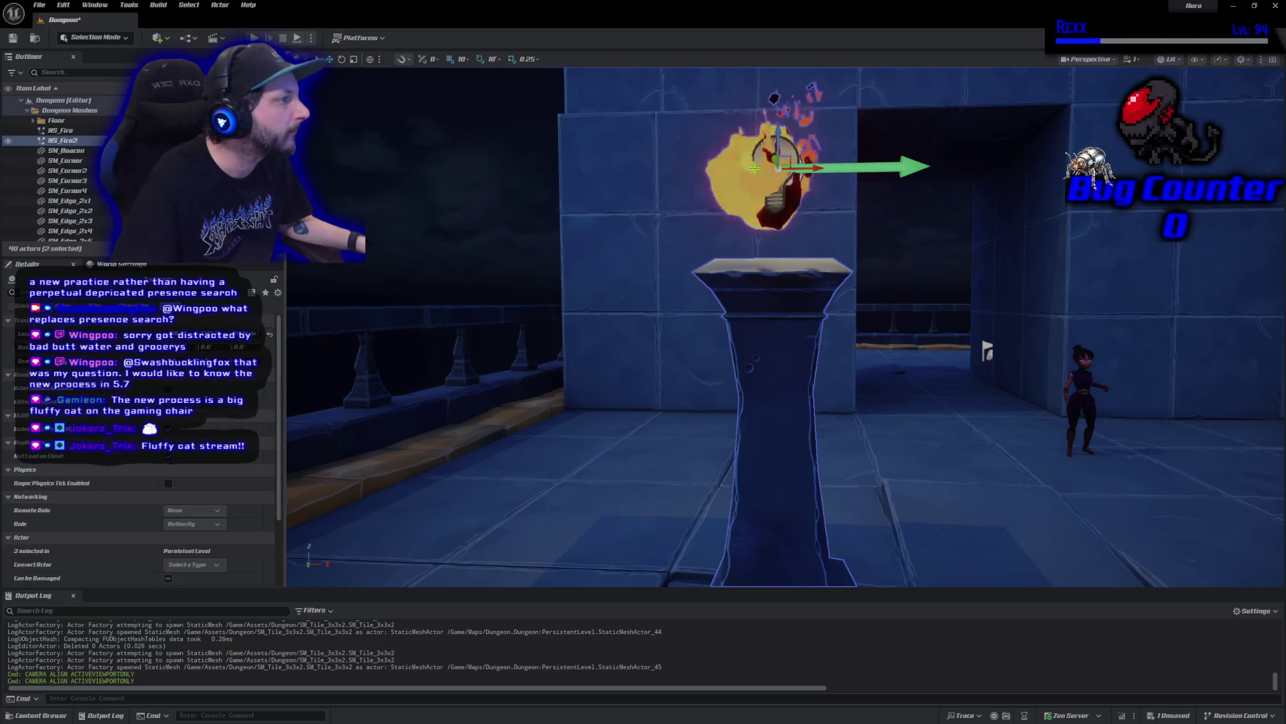
{"action": "left_click", "coordinate": [772, 204], "text": "ctrl"}
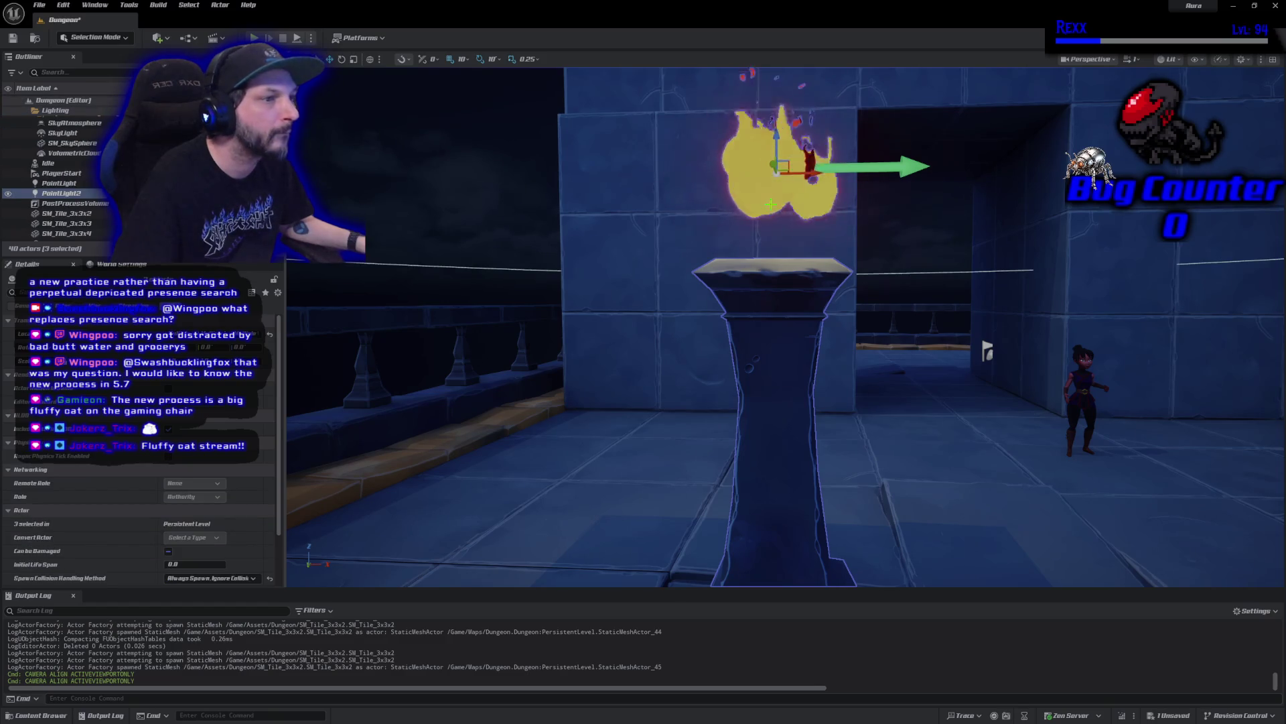
{"action": "mouse_move", "coordinate": [987, 350]}
{"action": "left_mouse_down"}
{"action": "mouse_move", "coordinate": [1267, 352]}
{"action": "mouse_move", "coordinate": [881, 337]}
{"action": "left_mouse_up"}
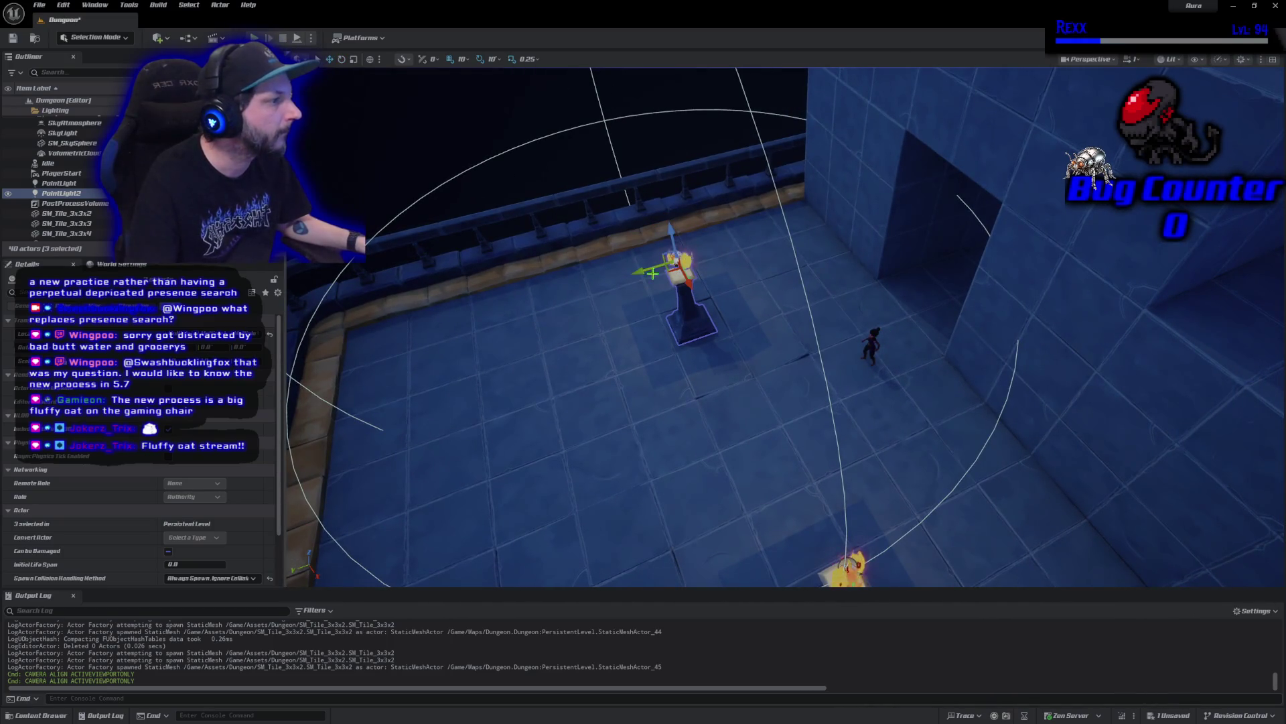
{"action": "left_click_drag", "start_coordinate": [676, 264], "coordinate": [797, 225]}
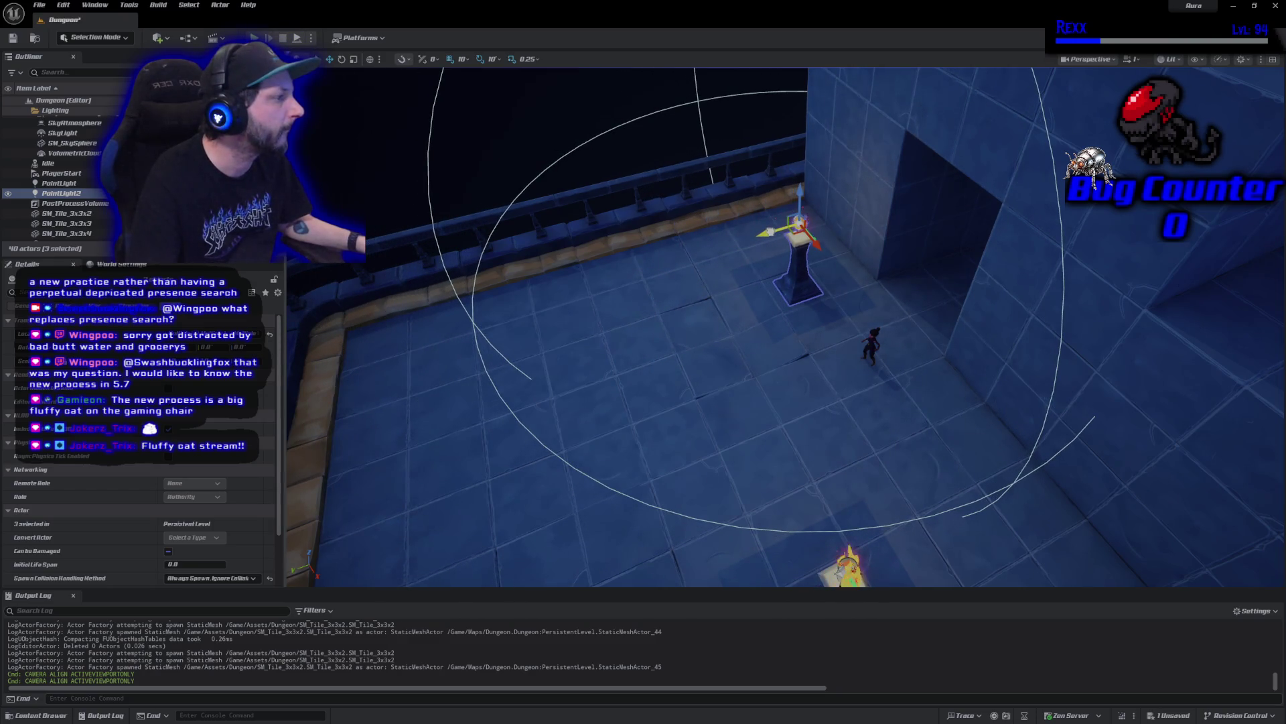
Move the other torch pillar, fire and light across the floor, then save the level
{"action": "left_click_drag", "start_coordinate": [783, 328], "coordinate": [784, 282]}
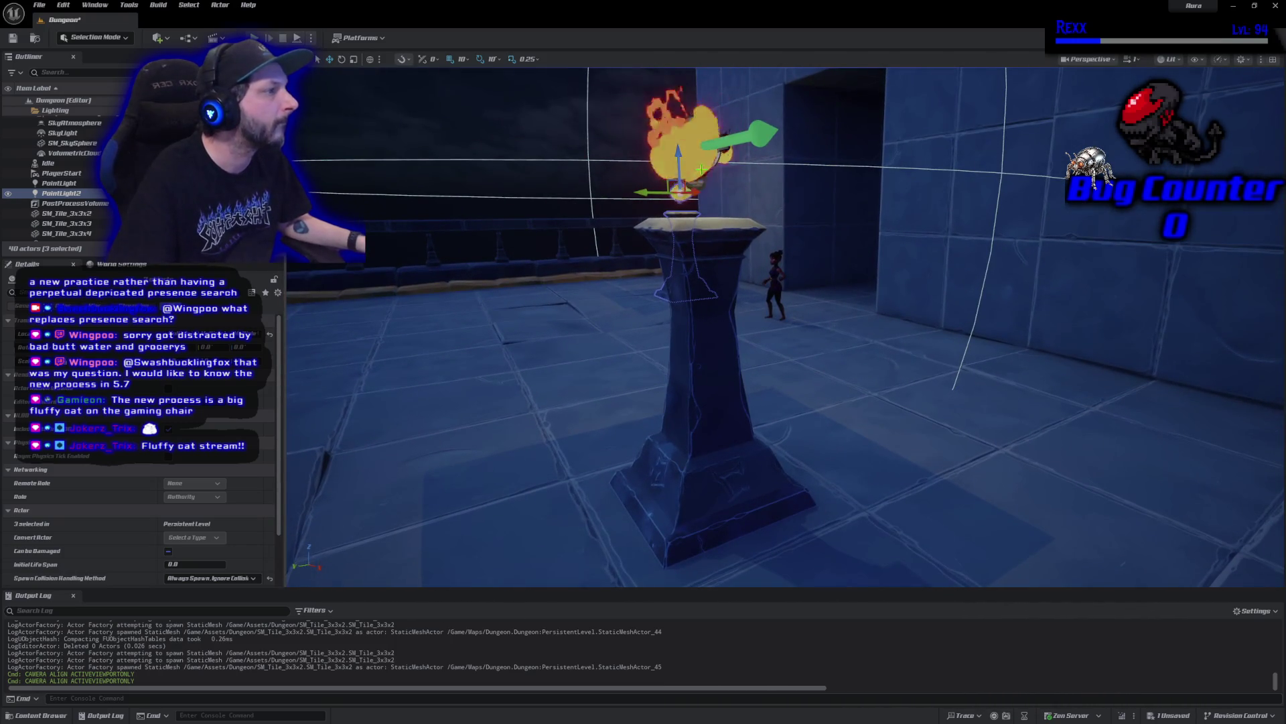
{"action": "left_click", "coordinate": [690, 149]}
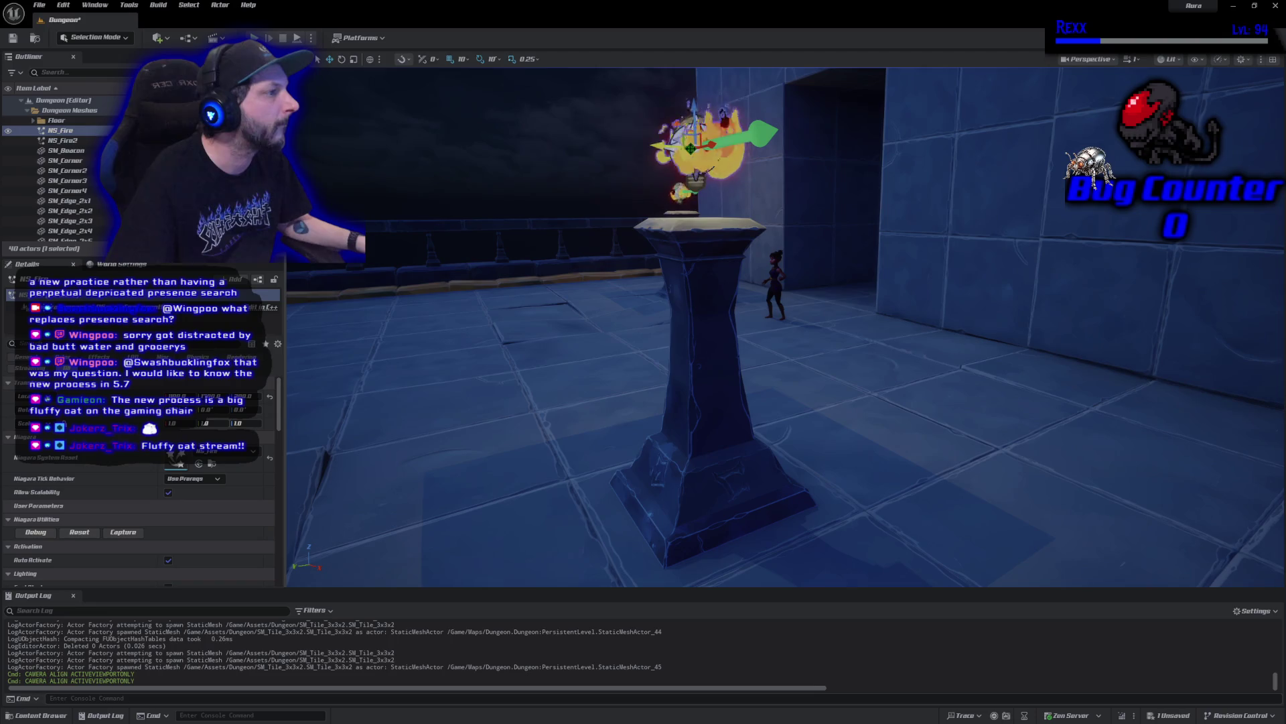
{"action": "left_click", "coordinate": [703, 322], "text": "ctrl"}
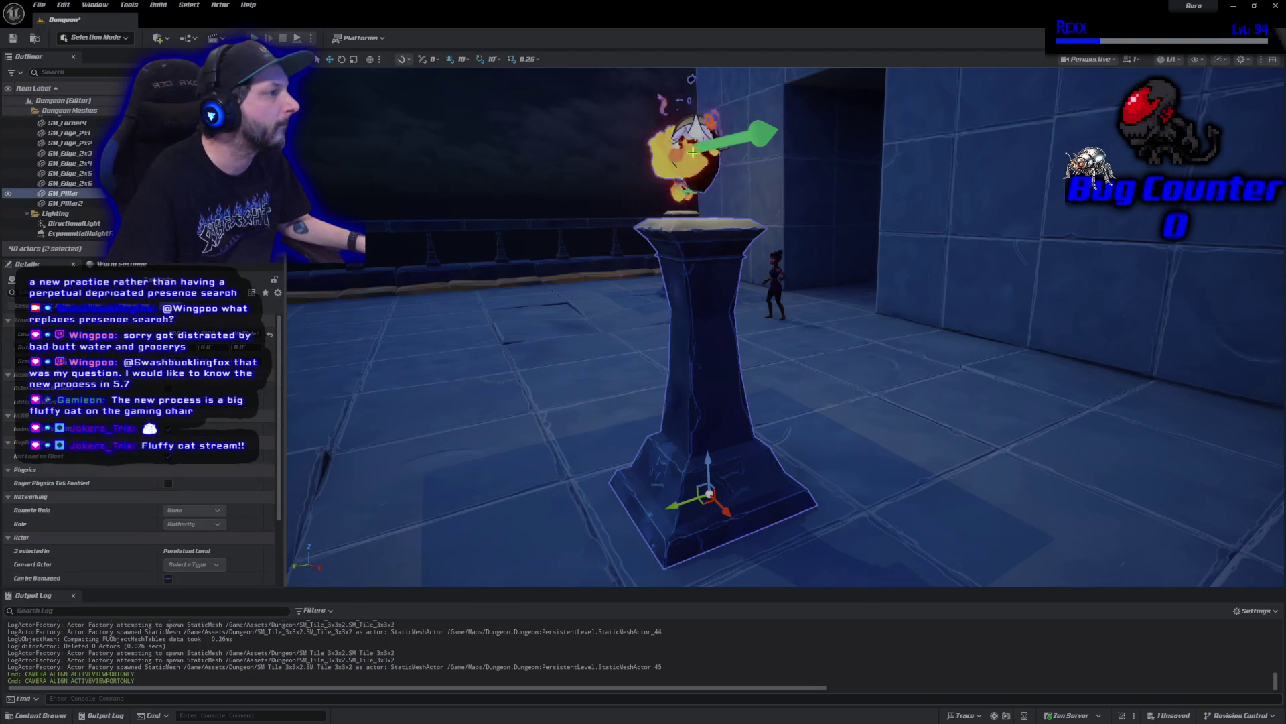
{"action": "left_click", "coordinate": [683, 190], "text": "ctrl"}
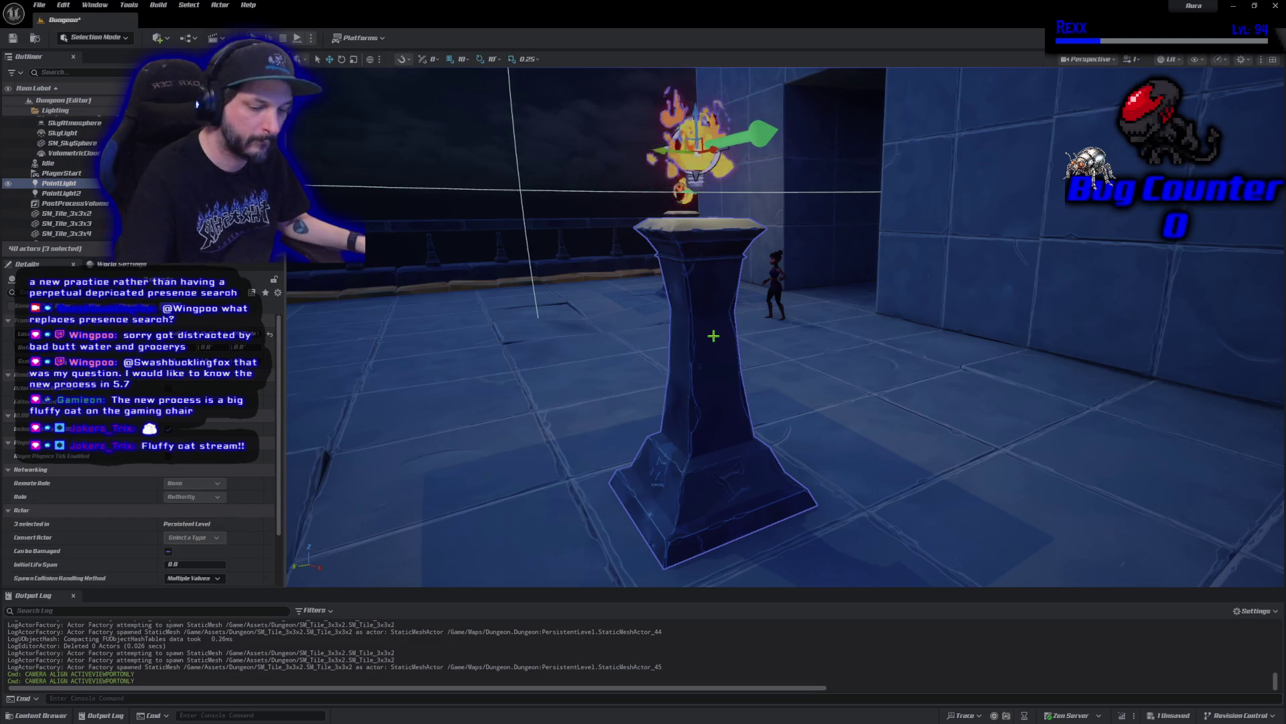
{"action": "key", "text": "f"}
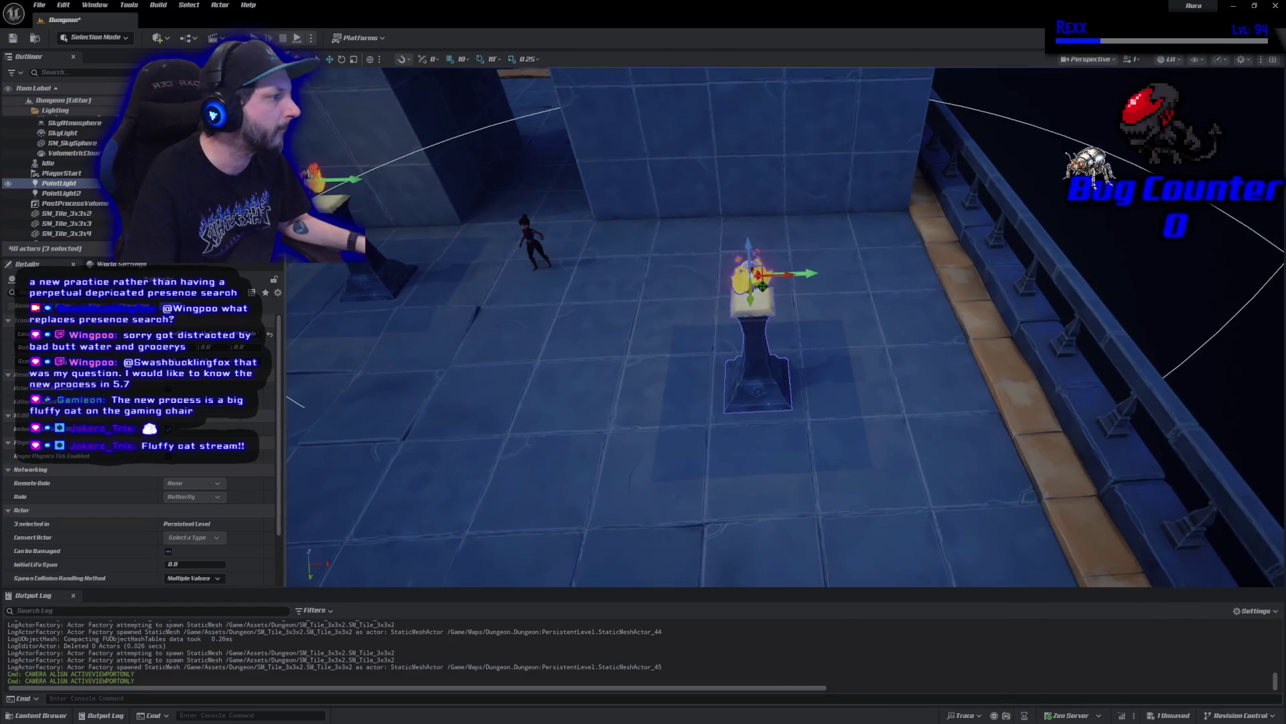
{"action": "mouse_move", "coordinate": [762, 286]}
{"action": "left_mouse_down"}
{"action": "mouse_move", "coordinate": [671, 287]}
{"action": "mouse_move", "coordinate": [624, 194]}
{"action": "left_mouse_up"}
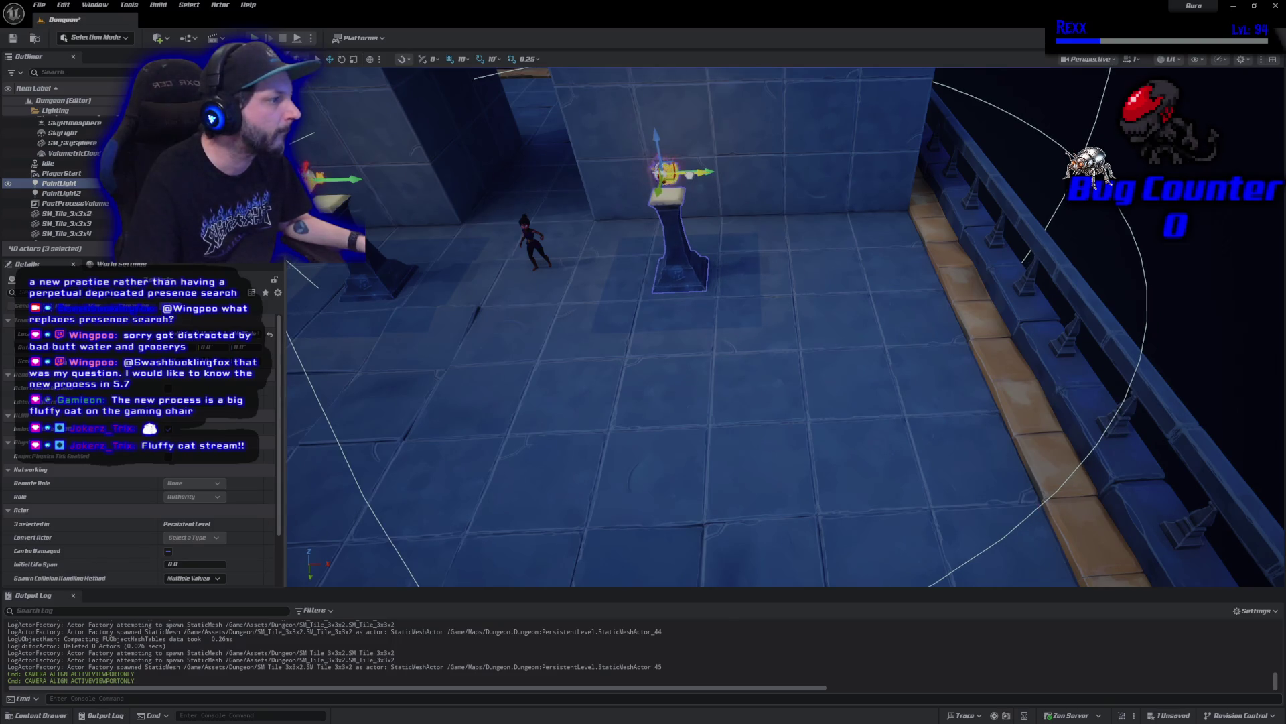
{"action": "key", "text": "ctrl+s"}
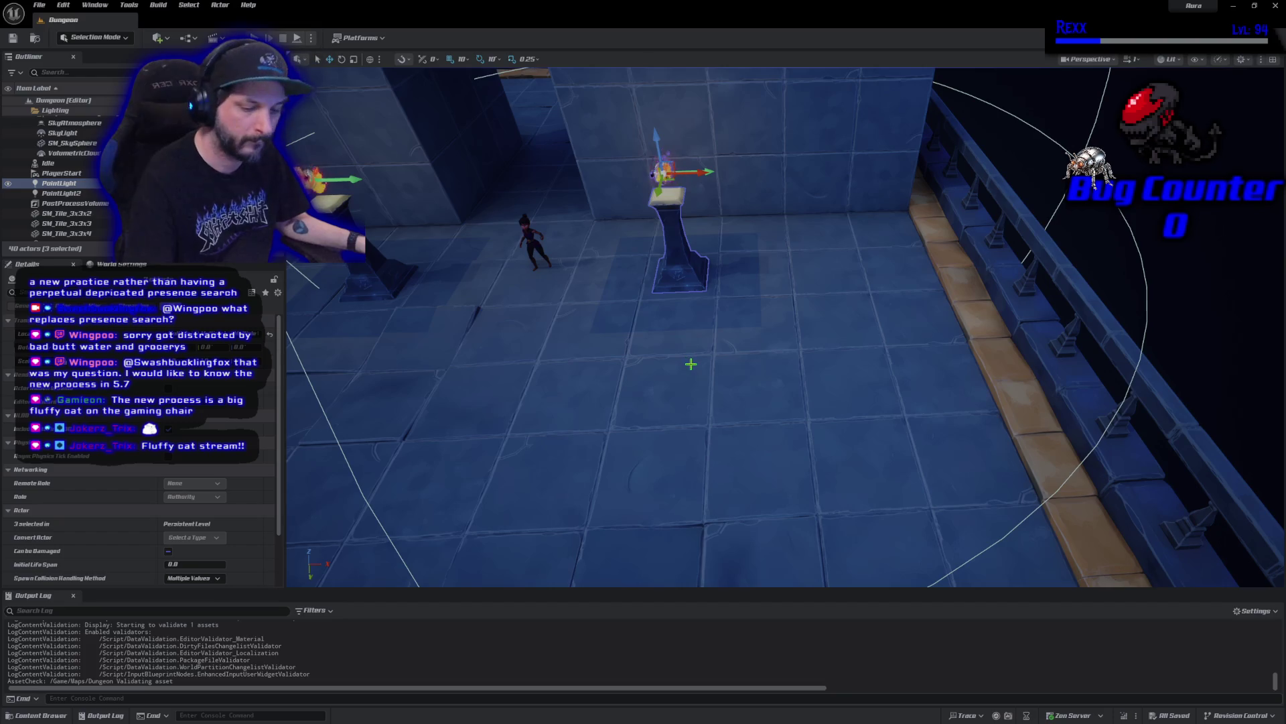
Place SM_Stairs on the arena's right side, turned -90° to climb toward the raised wall
{"action": "scroll", "coordinate": [770, 365], "scroll_direction": "down", "scroll_amount": 8}
{"action": "scroll", "coordinate": [689, 362], "scroll_direction": "down", "scroll_amount": 1}
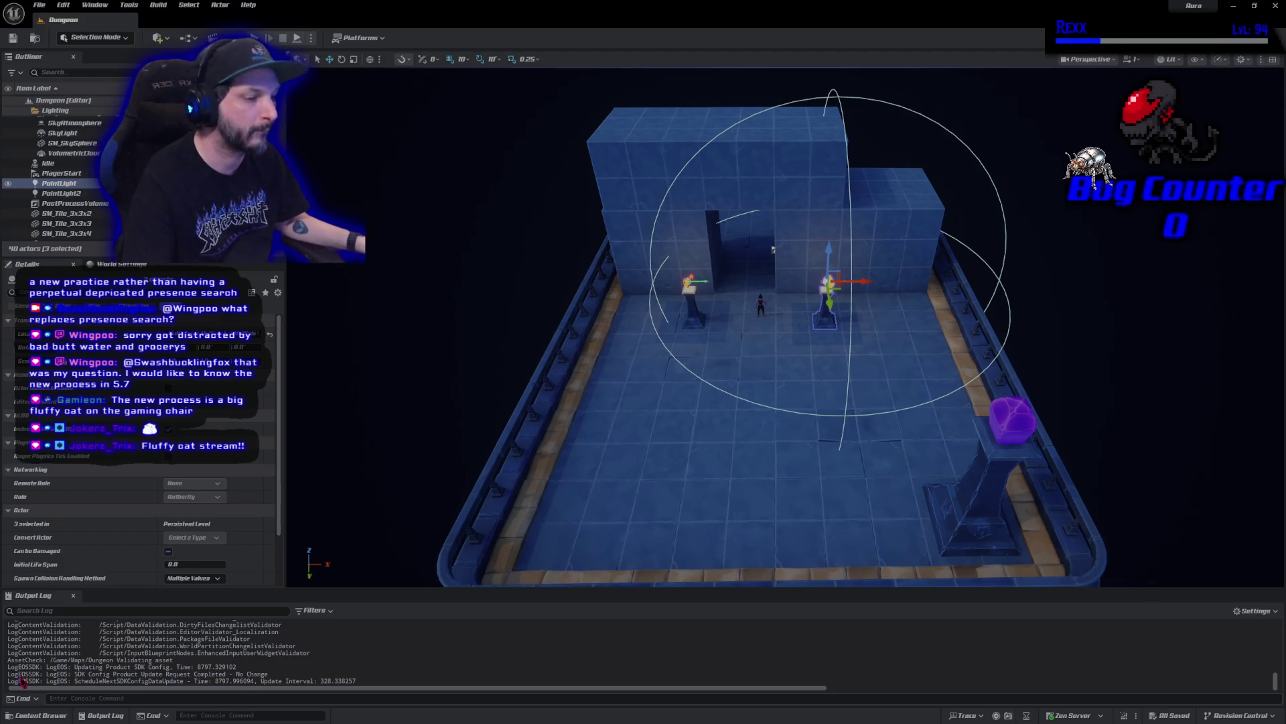
{"action": "left_click", "coordinate": [37, 716]}
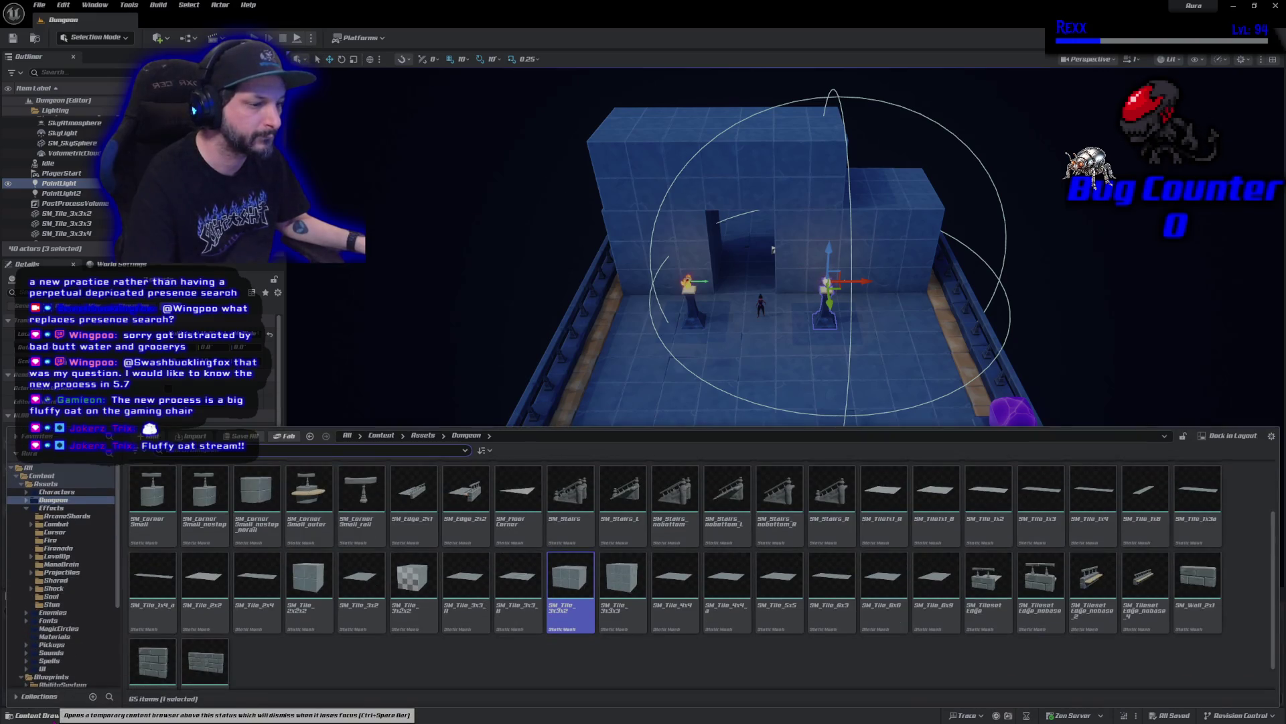
{"action": "mouse_move", "coordinate": [570, 495]}
{"action": "left_mouse_down"}
{"action": "mouse_move", "coordinate": [756, 421]}
{"action": "mouse_move", "coordinate": [901, 342]}
{"action": "mouse_move", "coordinate": [878, 293]}
{"action": "mouse_move", "coordinate": [860, 359]}
{"action": "mouse_move", "coordinate": [894, 368]}
{"action": "mouse_move", "coordinate": [894, 387]}
{"action": "mouse_move", "coordinate": [931, 367]}
{"action": "mouse_move", "coordinate": [889, 372]}
{"action": "left_mouse_up"}
{"action": "key", "text": "w"}
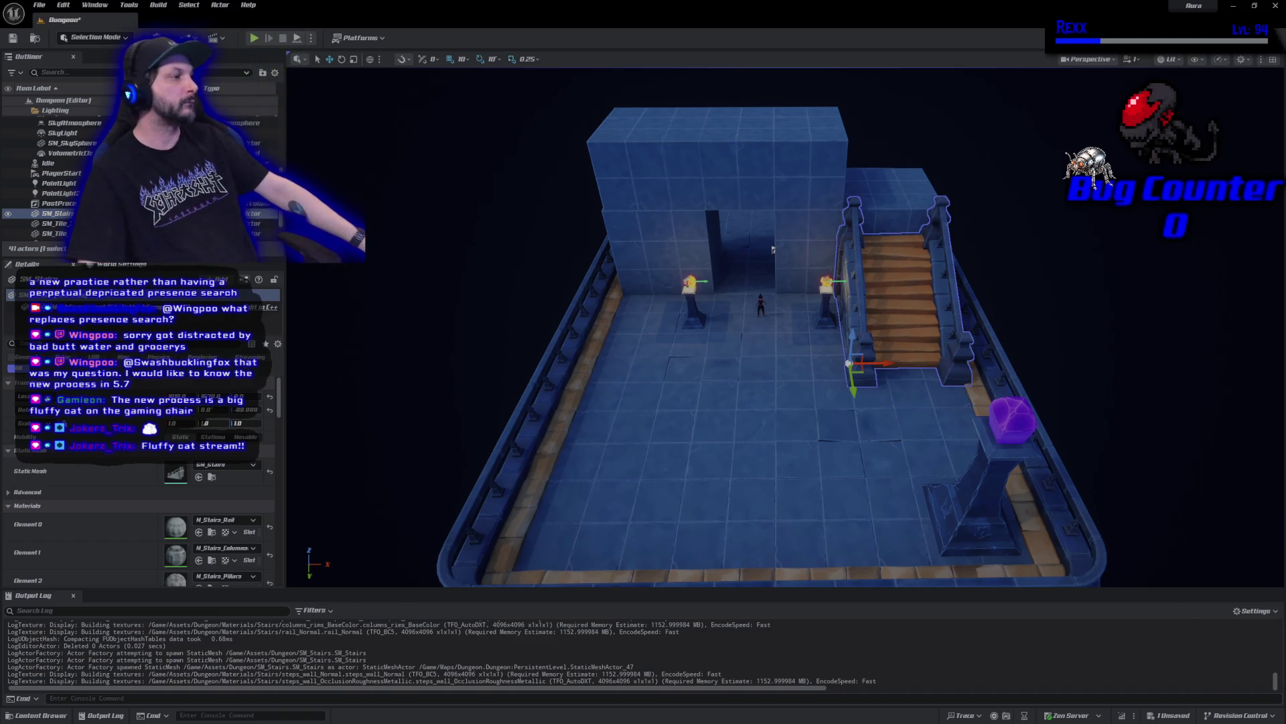
Seat SM_Stairs on the floor flush against the raised tile block, then select the block
{"action": "mouse_move", "coordinate": [772, 250]}
{"action": "left_mouse_down"}
{"action": "mouse_move", "coordinate": [938, 254]}
{"action": "mouse_move", "coordinate": [938, 295]}
{"action": "mouse_move", "coordinate": [734, 379]}
{"action": "left_mouse_up"}
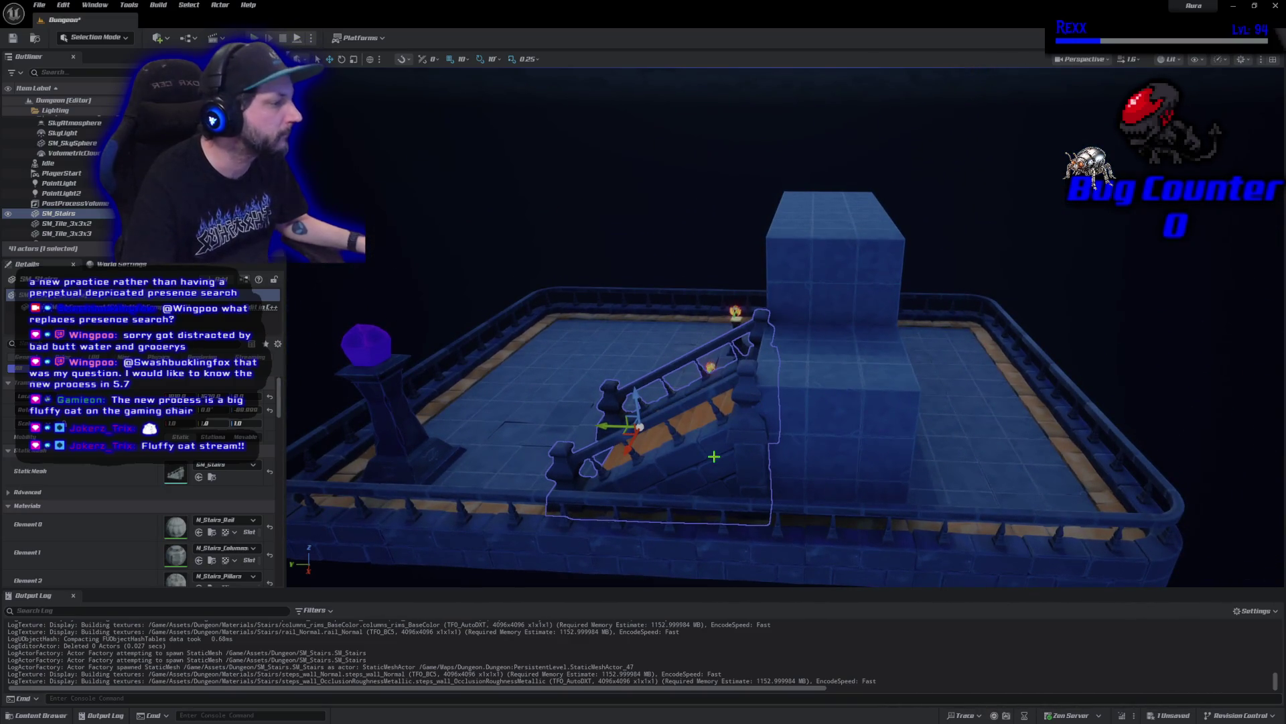
{"action": "mouse_move", "coordinate": [636, 402]}
{"action": "left_mouse_down"}
{"action": "mouse_move", "coordinate": [589, 348]}
{"action": "mouse_move", "coordinate": [629, 366]}
{"action": "left_mouse_up"}
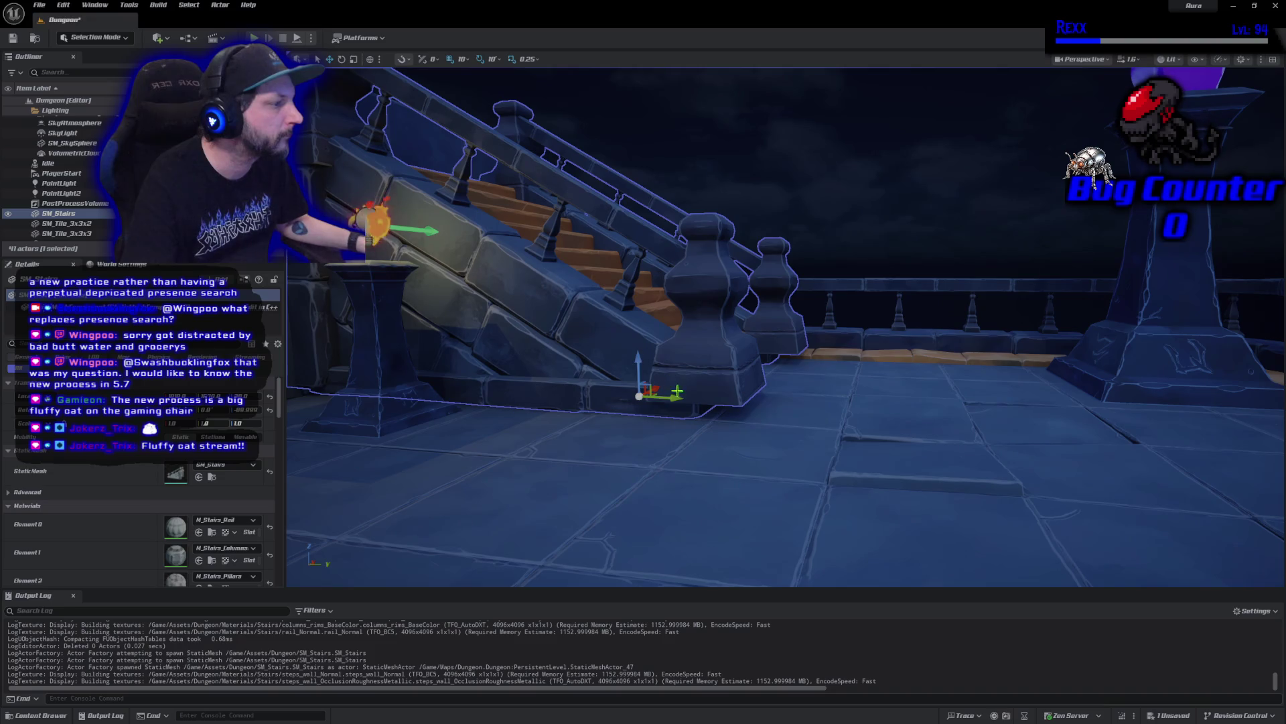
{"action": "mouse_move", "coordinate": [639, 362]}
{"action": "left_mouse_down"}
{"action": "mouse_move", "coordinate": [639, 380]}
{"action": "mouse_move", "coordinate": [497, 217]}
{"action": "left_mouse_up"}
{"action": "mouse_move", "coordinate": [650, 430]}
{"action": "left_mouse_down"}
{"action": "mouse_move", "coordinate": [671, 426]}
{"action": "mouse_move", "coordinate": [639, 430]}
{"action": "mouse_move", "coordinate": [642, 296]}
{"action": "mouse_move", "coordinate": [291, 518]}
{"action": "left_mouse_up"}
{"action": "left_click_drag", "start_coordinate": [728, 479], "coordinate": [735, 481]}
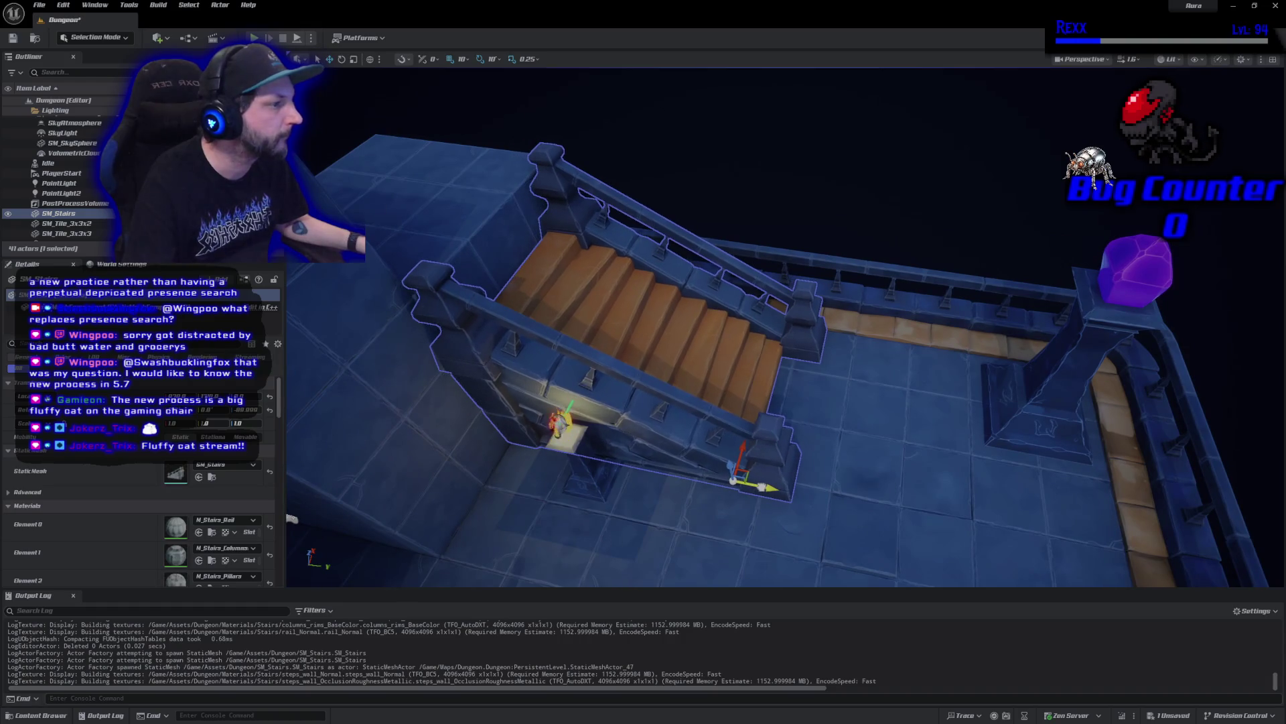
{"action": "scroll", "coordinate": [737, 518], "scroll_direction": "down", "scroll_amount": 10}
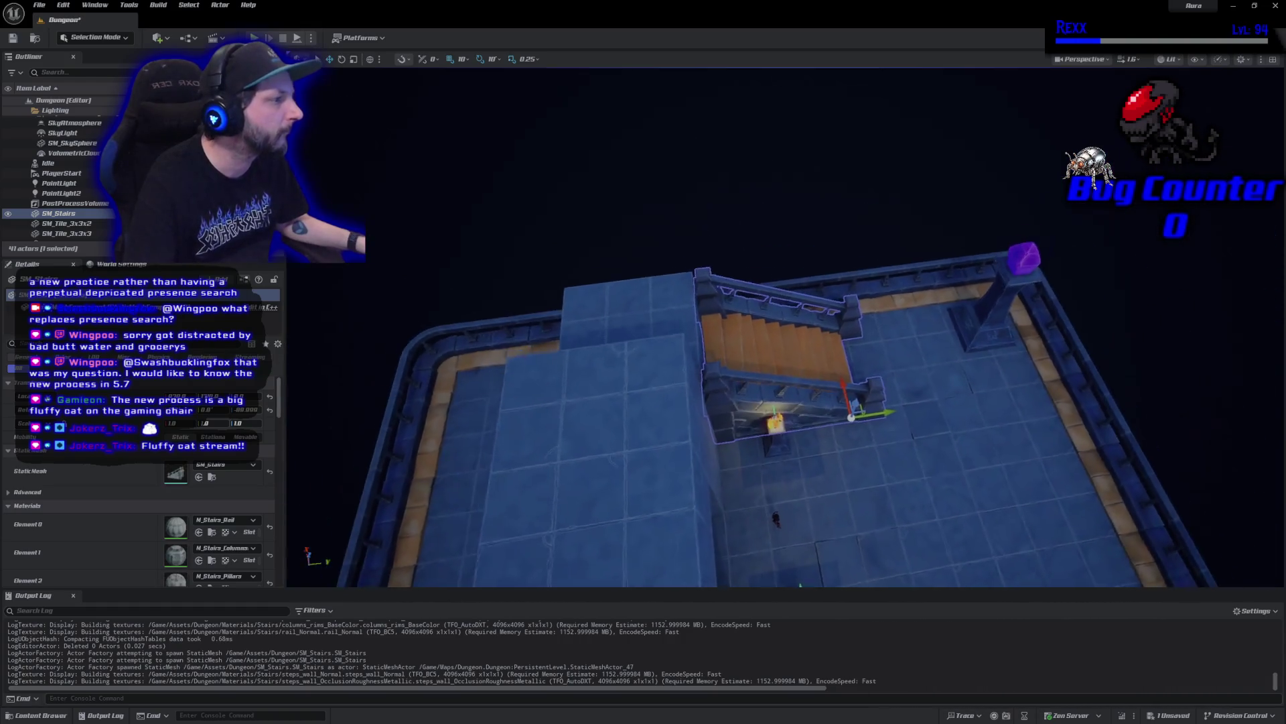
{"action": "left_click_drag", "start_coordinate": [883, 421], "coordinate": [881, 420]}
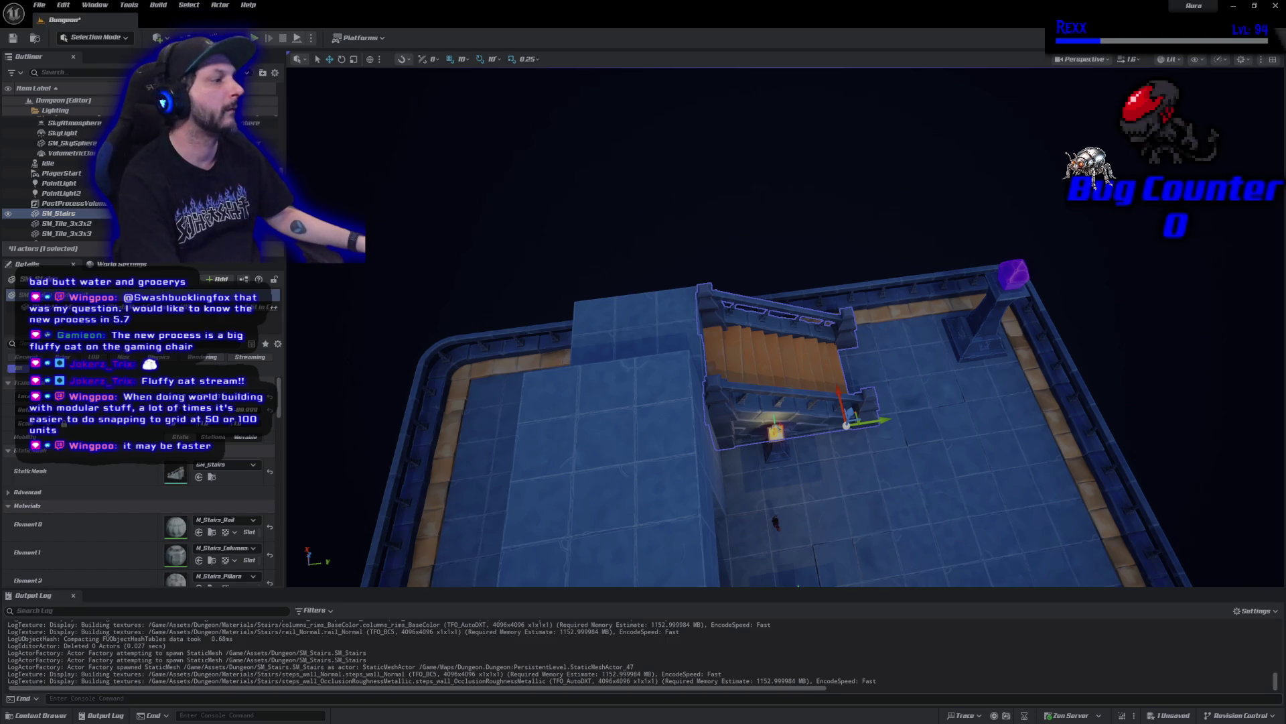
{"action": "left_click", "coordinate": [661, 327]}
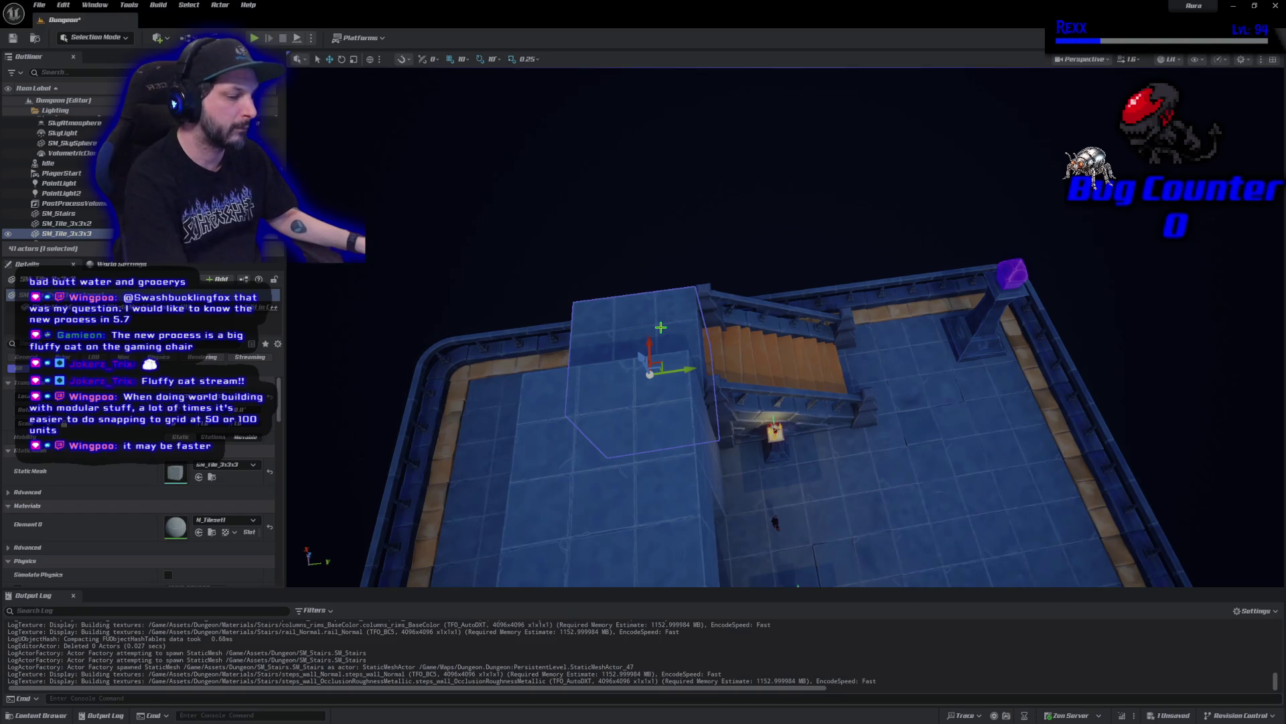
Lower the SM_Tile_3x3x3 block into place beside the stairs
{"action": "key", "text": "Delete"}
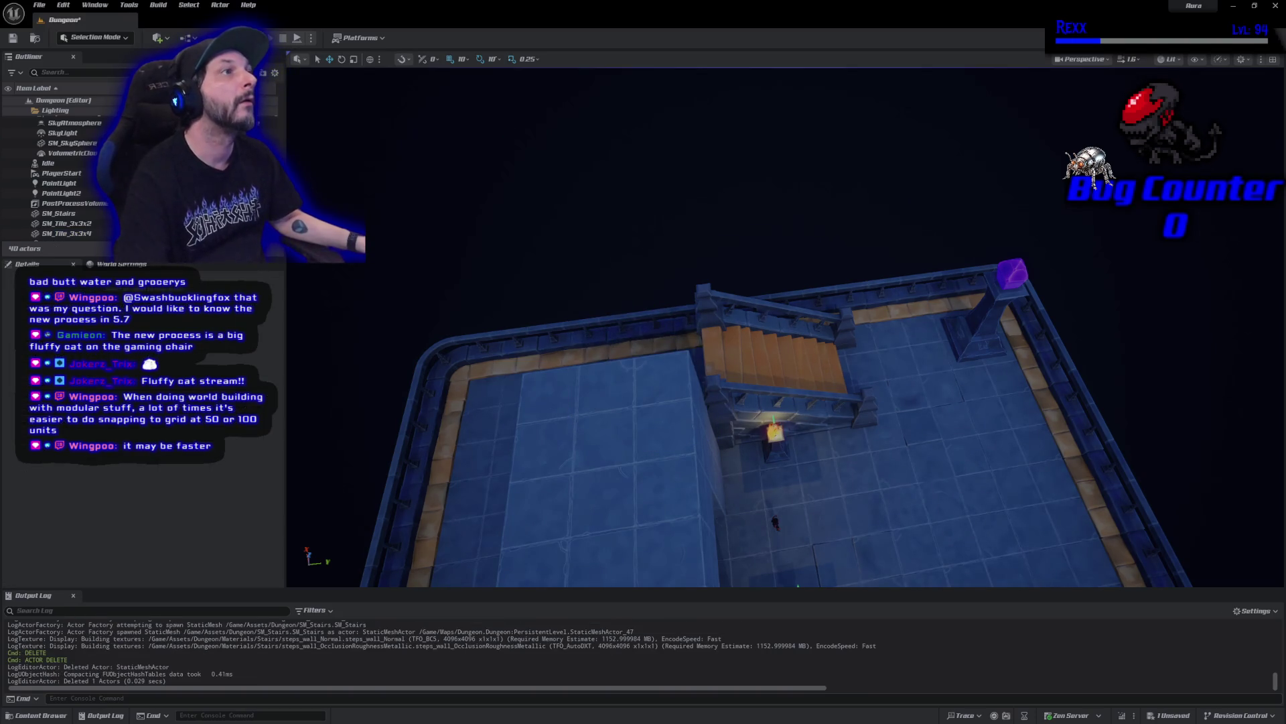
{"action": "key", "text": "ctrl+z"}
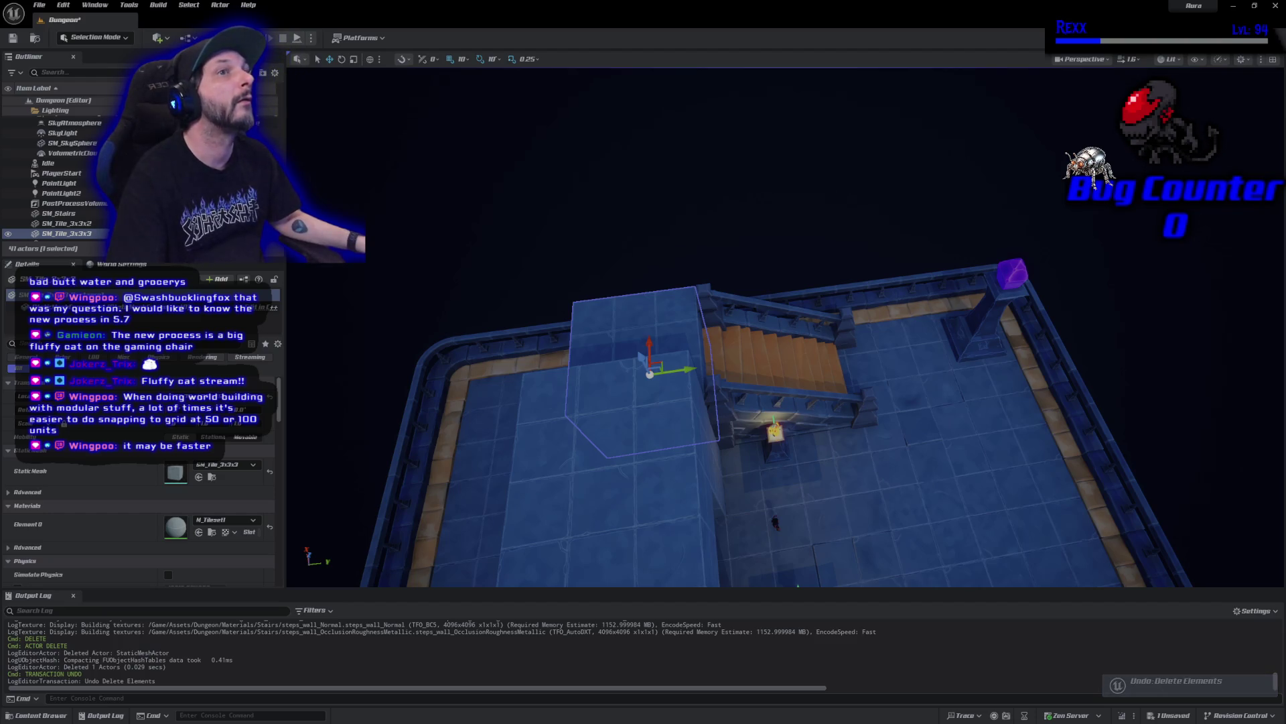
{"action": "mouse_move", "coordinate": [491, 423]}
{"action": "left_mouse_down"}
{"action": "mouse_move", "coordinate": [704, 382]}
{"action": "mouse_move", "coordinate": [868, 497]}
{"action": "left_mouse_up"}
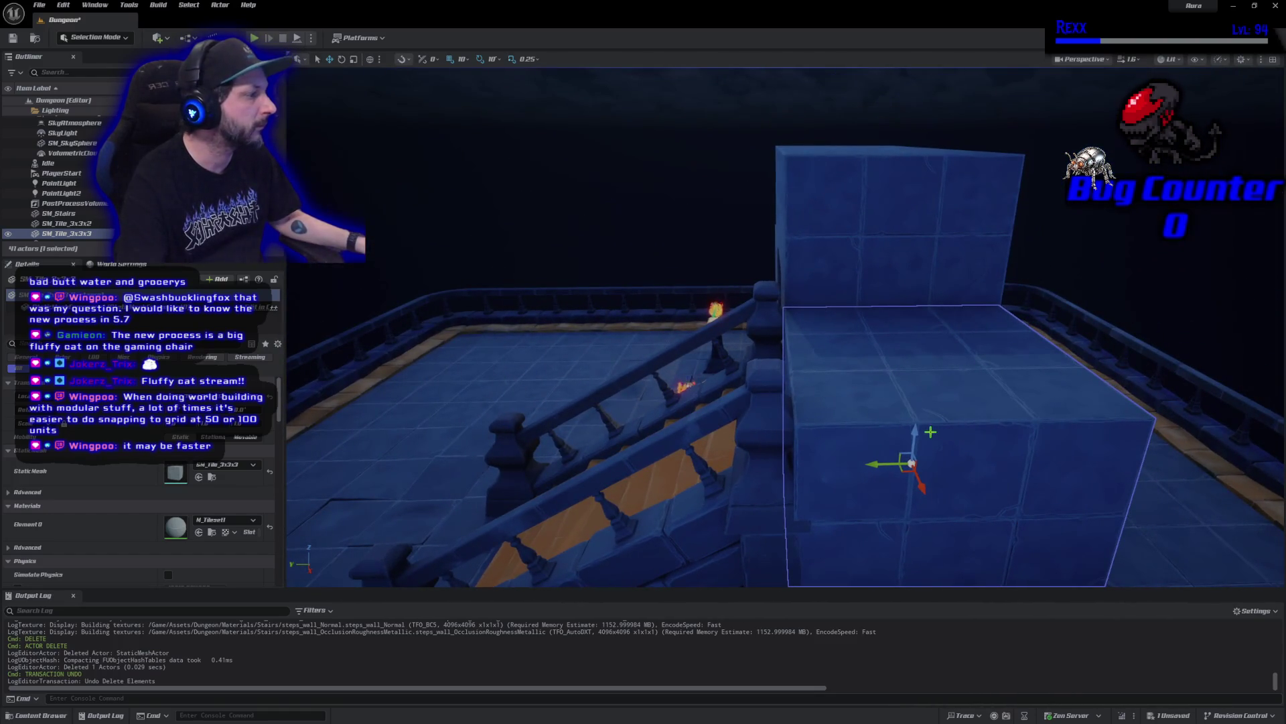
{"action": "left_click_drag", "start_coordinate": [916, 430], "coordinate": [916, 469]}
{"action": "left_click_drag", "start_coordinate": [737, 402], "coordinate": [603, 375]}
{"action": "mouse_move", "coordinate": [798, 292]}
{"action": "left_mouse_down"}
{"action": "mouse_move", "coordinate": [776, 271]}
{"action": "mouse_move", "coordinate": [791, 308]}
{"action": "mouse_move", "coordinate": [737, 362]}
{"action": "mouse_move", "coordinate": [811, 292]}
{"action": "left_mouse_up"}
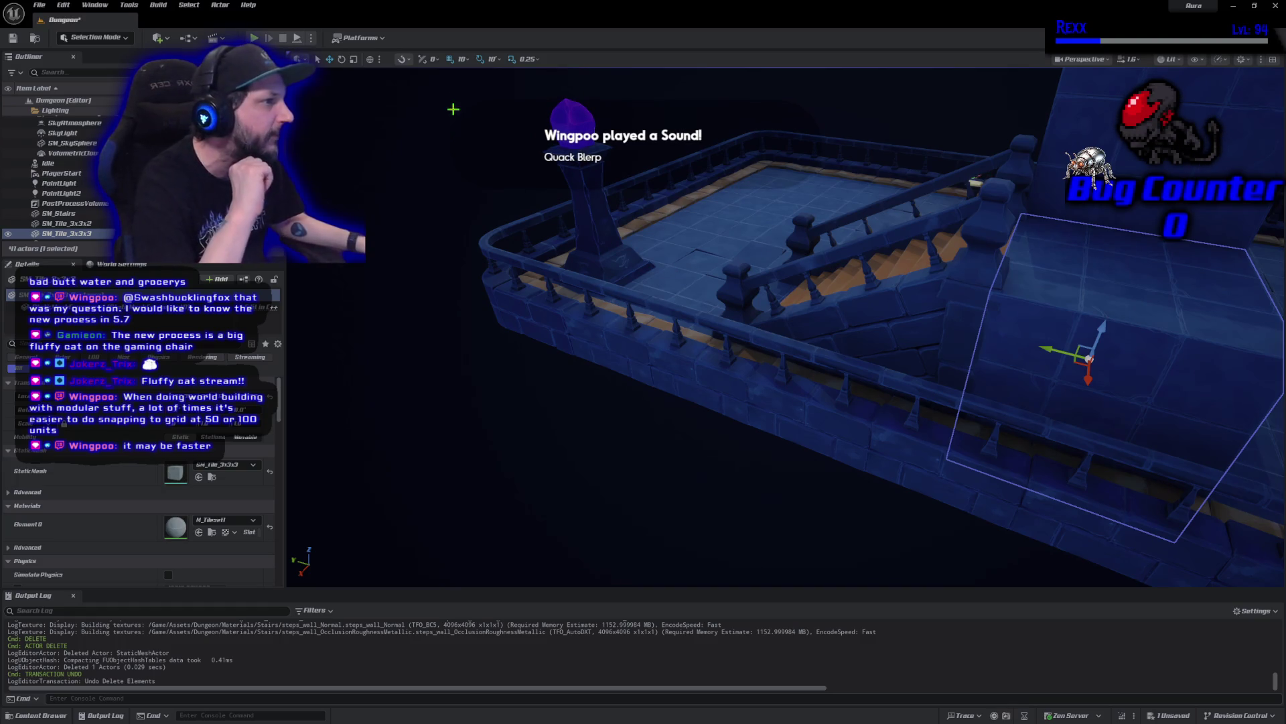
Set grid snapping to 50 units, check the staircase, and save the level
{"action": "left_click", "coordinate": [461, 61]}
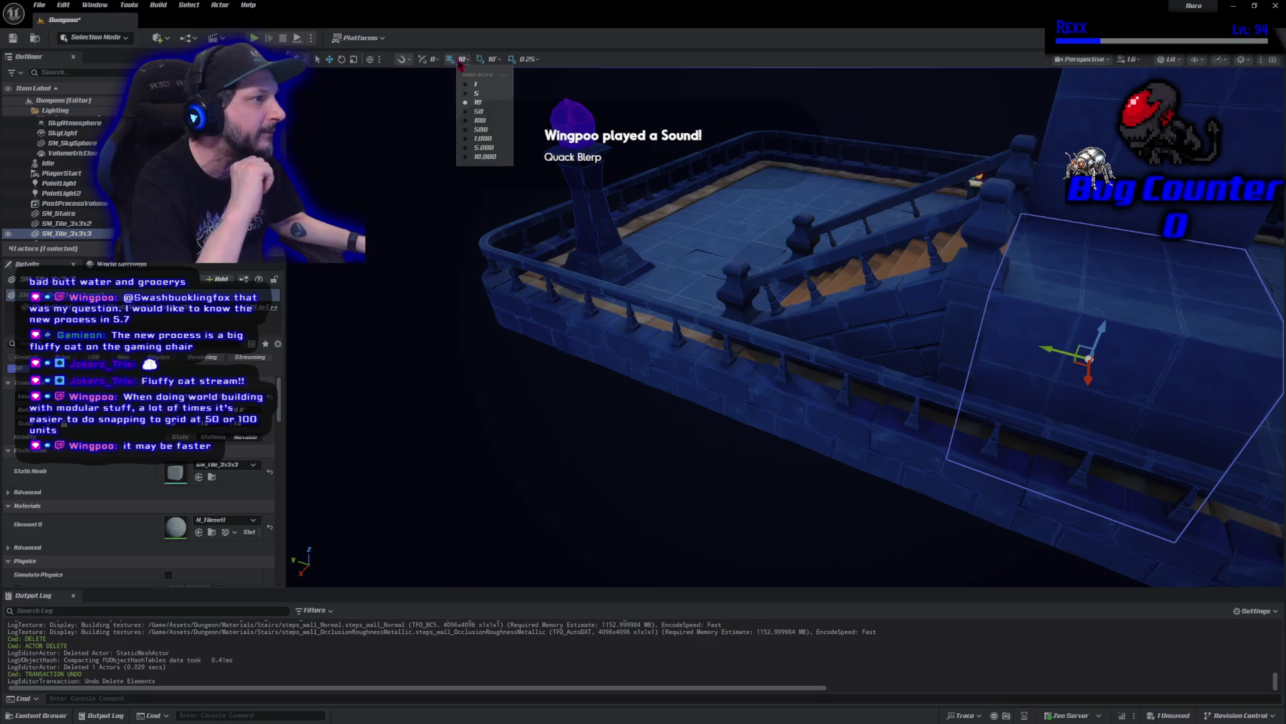
{"action": "left_click", "coordinate": [479, 111]}
{"action": "key", "text": "f"}
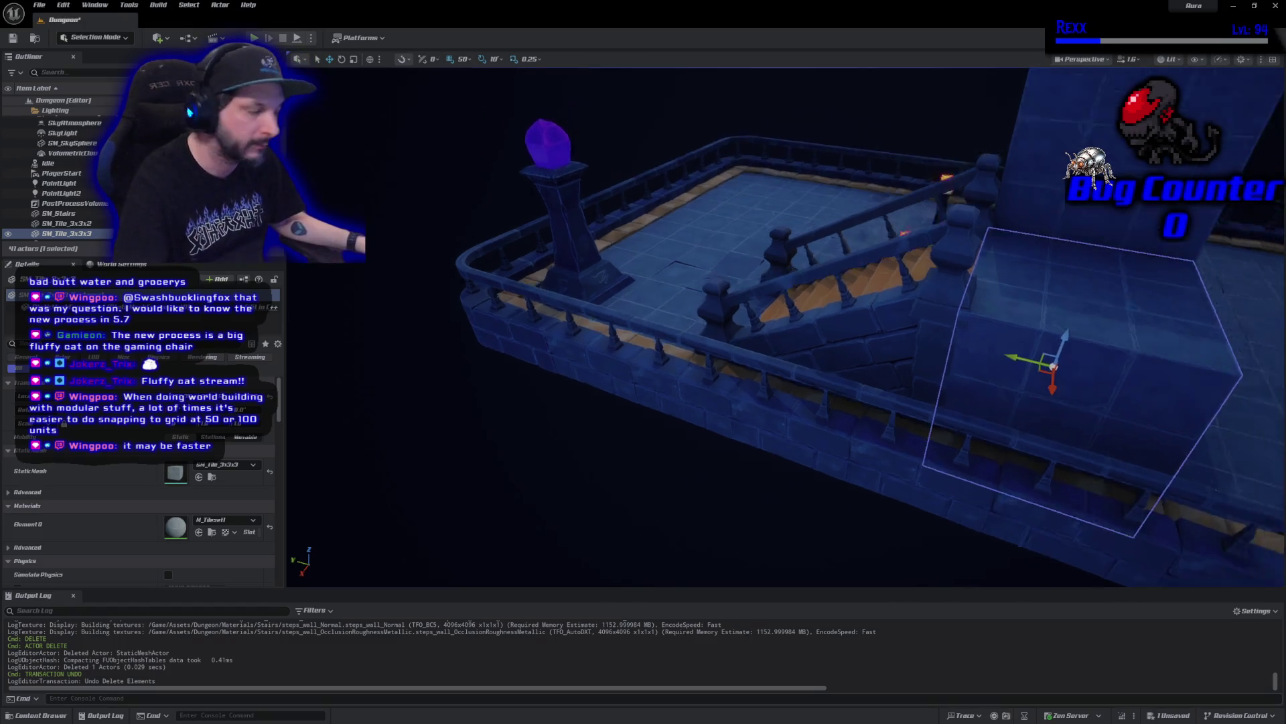
{"action": "scroll", "coordinate": [784, 327], "scroll_direction": "down", "scroll_amount": 3}
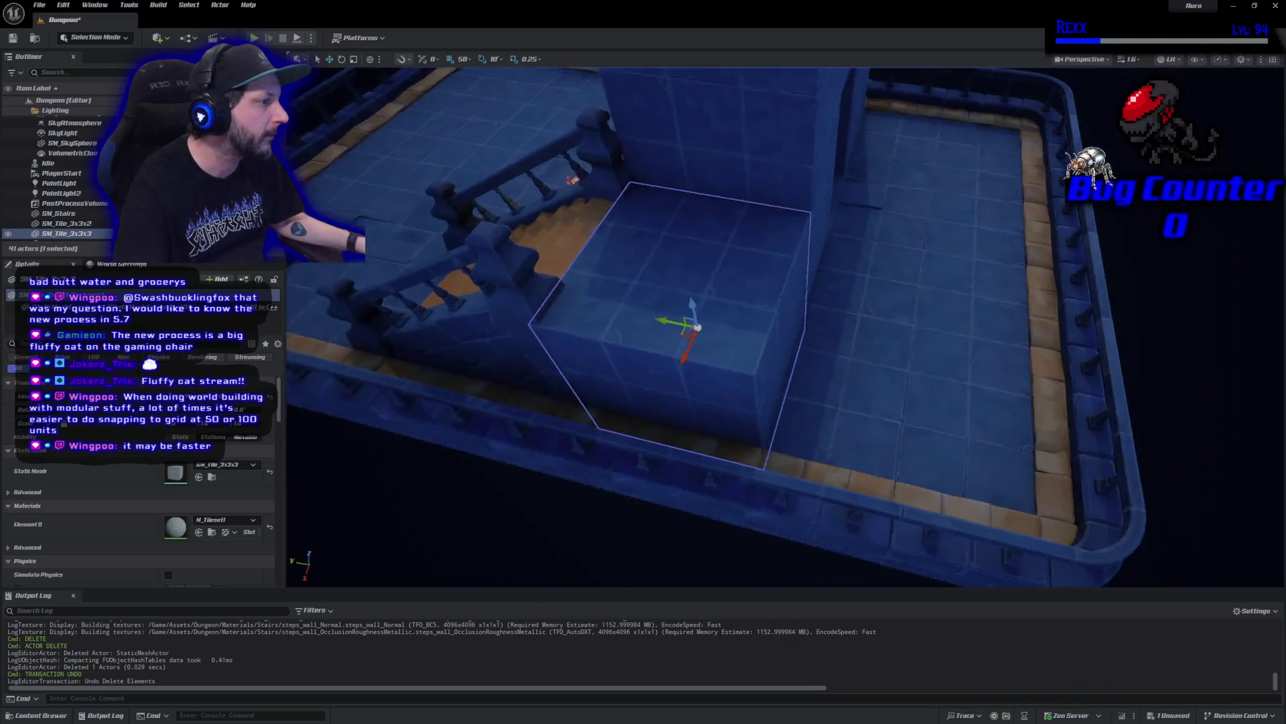
{"action": "mouse_move", "coordinate": [717, 382]}
{"action": "left_mouse_down"}
{"action": "mouse_move", "coordinate": [734, 489]}
{"action": "mouse_move", "coordinate": [718, 367]}
{"action": "left_mouse_up"}
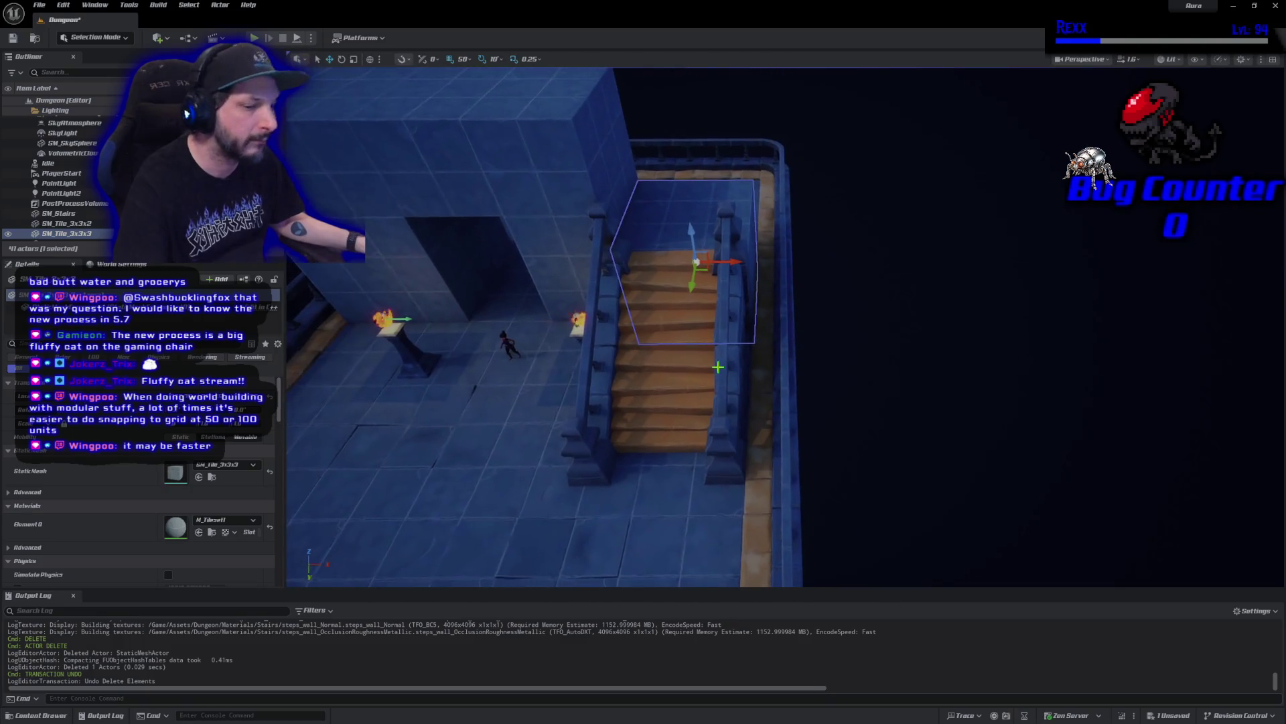
{"action": "left_click_drag", "start_coordinate": [805, 395], "coordinate": [630, 419]}
{"action": "left_click", "coordinate": [758, 485]}
{"action": "mouse_move", "coordinate": [758, 486]}
{"action": "left_mouse_down"}
{"action": "mouse_move", "coordinate": [740, 409]}
{"action": "mouse_move", "coordinate": [739, 459]}
{"action": "left_mouse_up"}
{"action": "key", "text": "ctrl+s"}
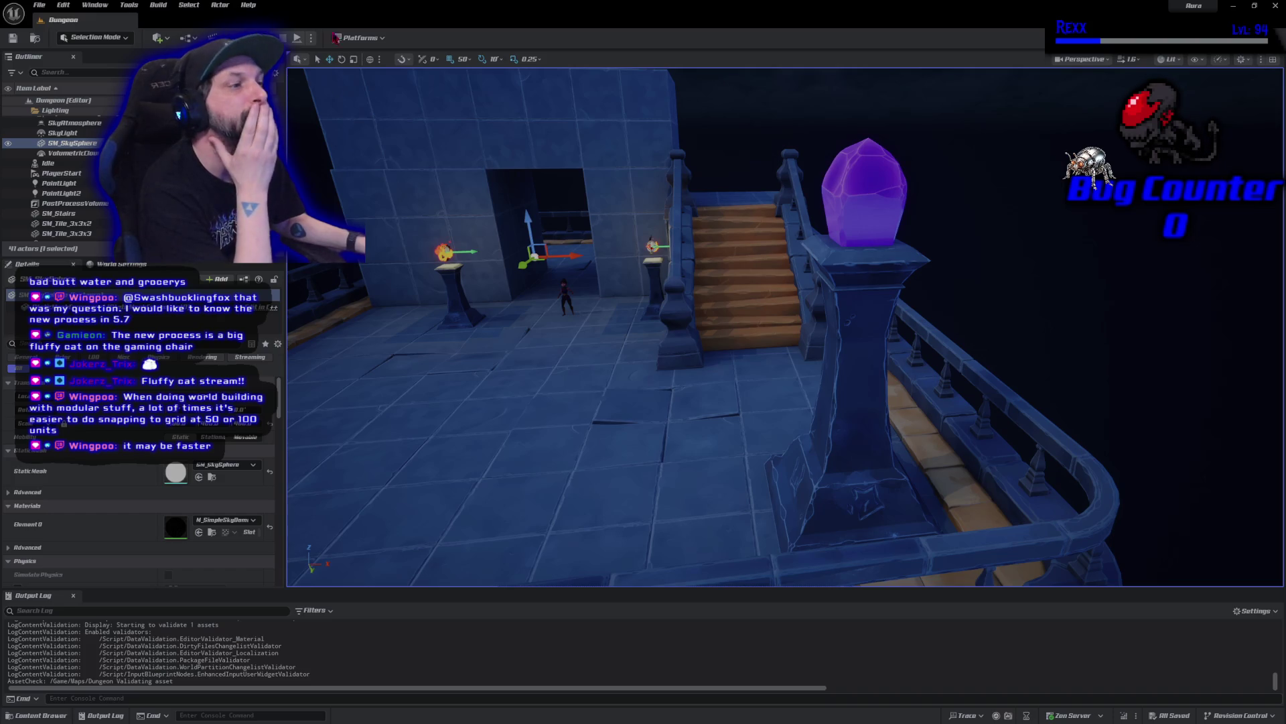
{"action": "key", "text": "alt+p"}
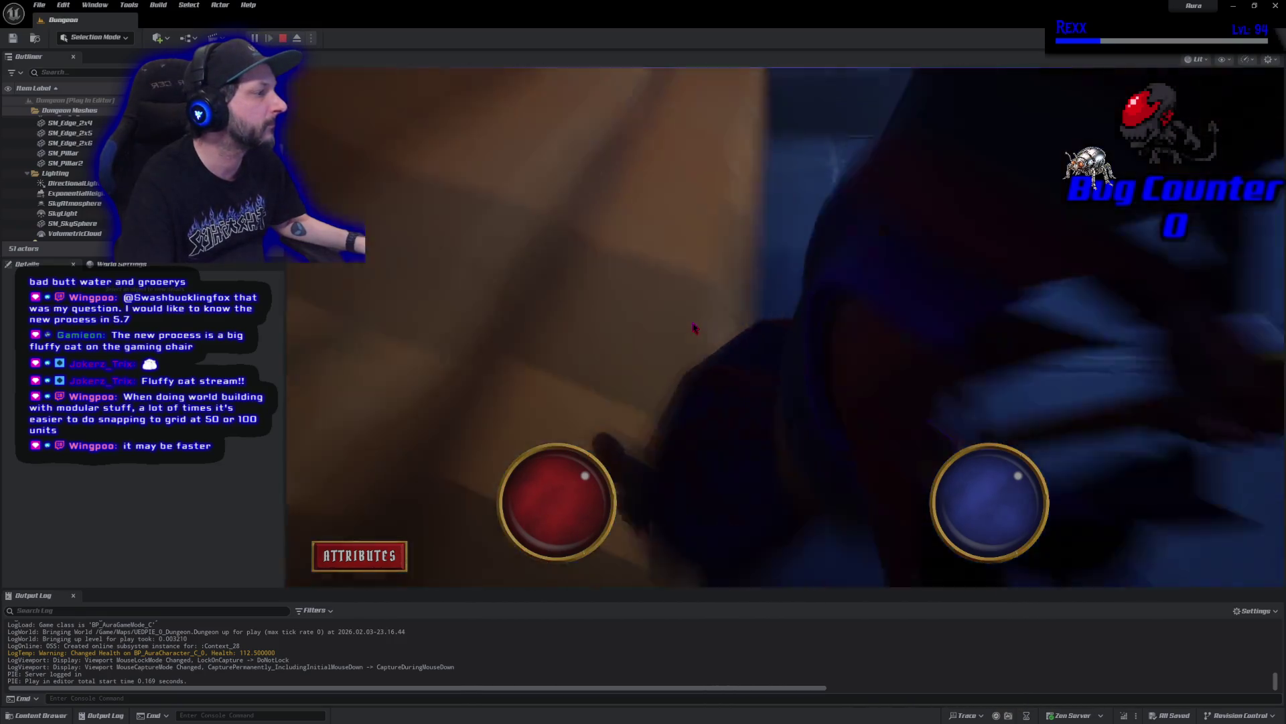
{"action": "key", "text": "Escape"}
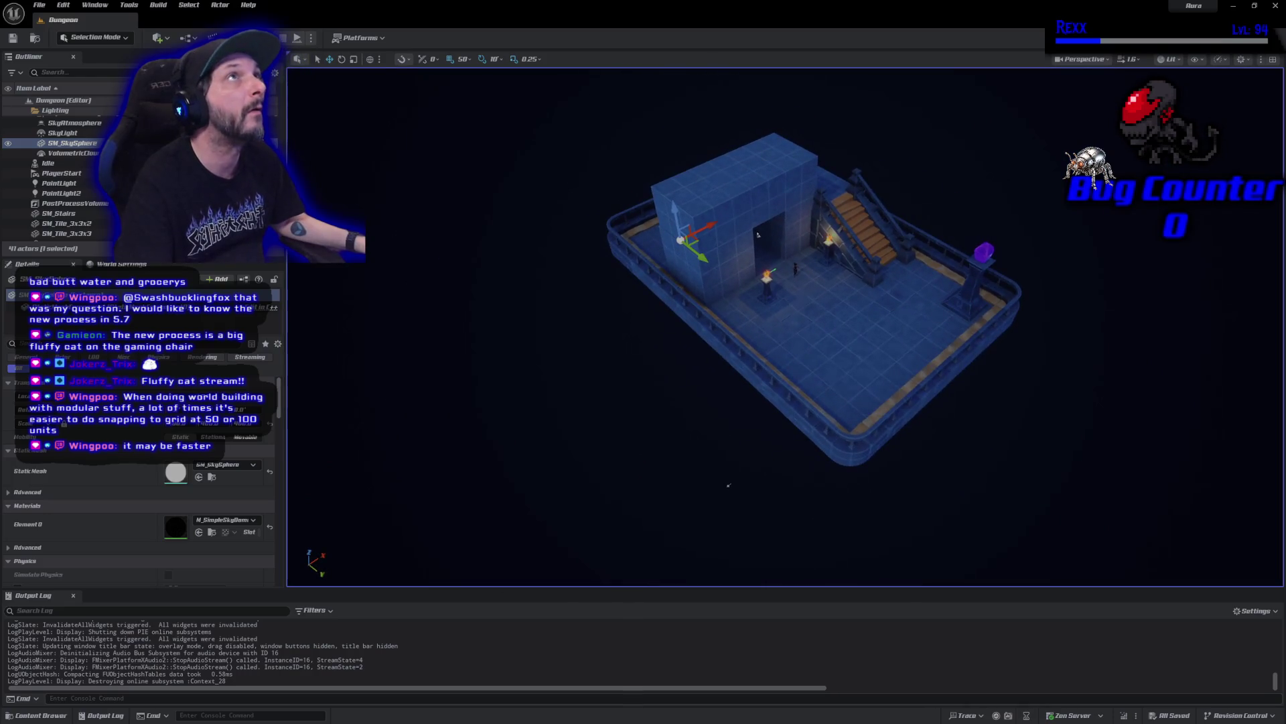
Move PlayerStart toward the open front of the arena, save, and launch a playtest
{"action": "left_click_drag", "start_coordinate": [729, 484], "coordinate": [543, 501]}
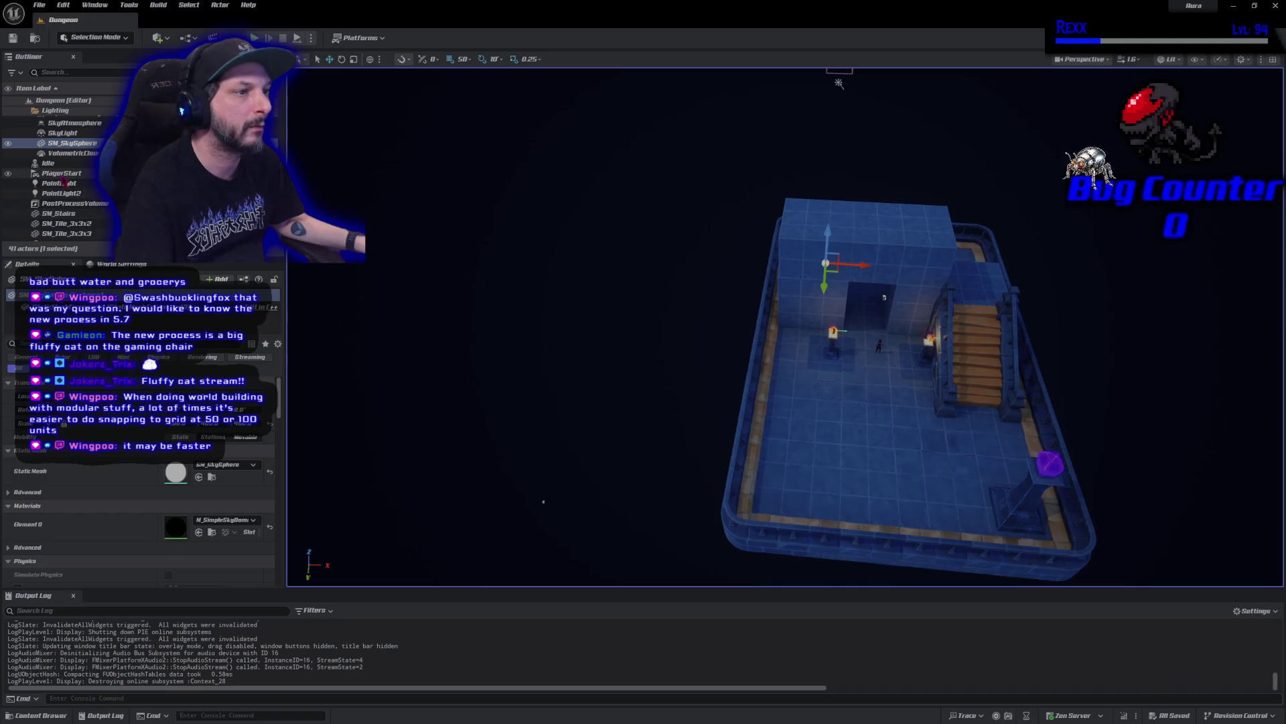
{"action": "left_click", "coordinate": [884, 297]}
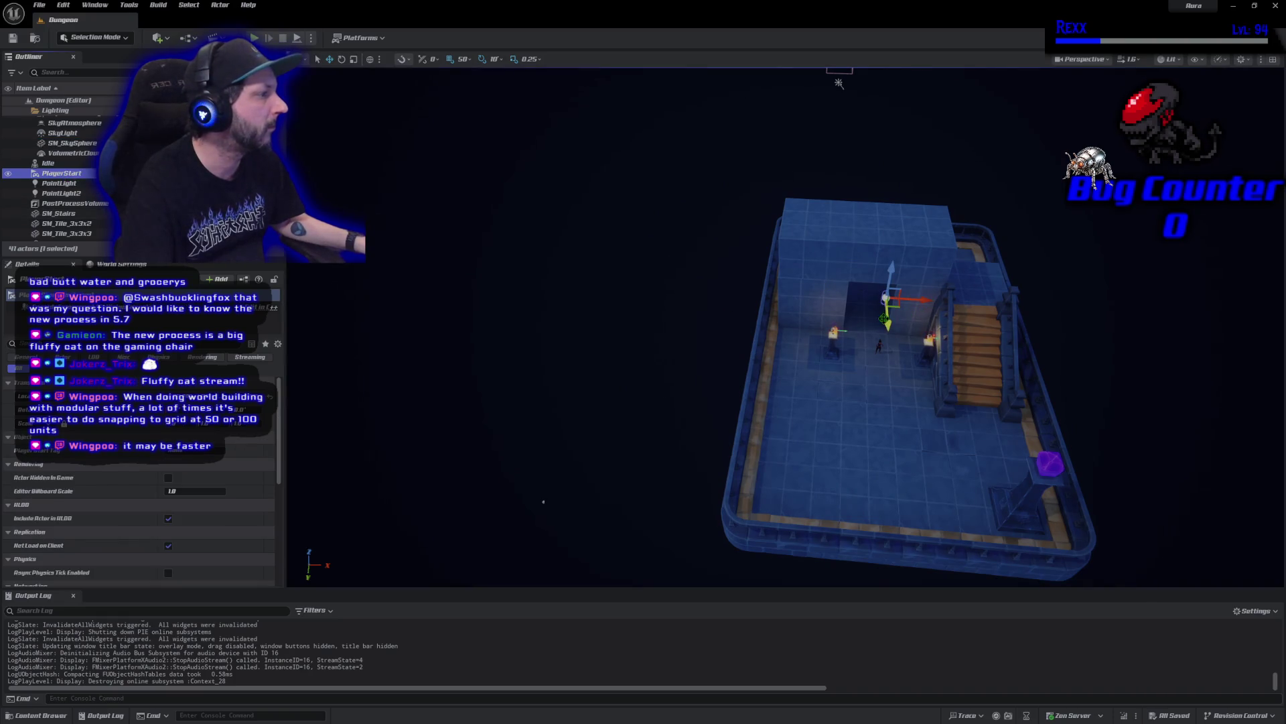
{"action": "left_click_drag", "start_coordinate": [885, 297], "coordinate": [872, 527]}
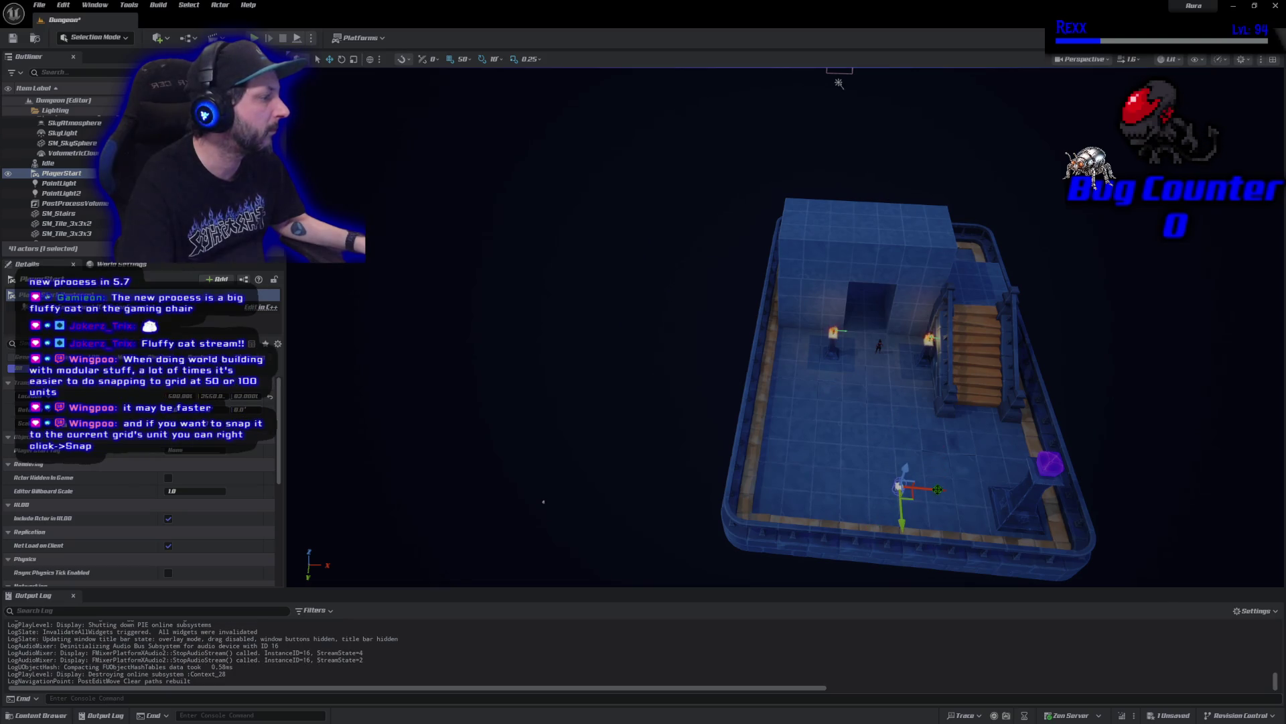
{"action": "mouse_move", "coordinate": [938, 486]}
{"action": "left_mouse_down"}
{"action": "mouse_move", "coordinate": [923, 487]}
{"action": "mouse_move", "coordinate": [892, 536]}
{"action": "left_mouse_up"}
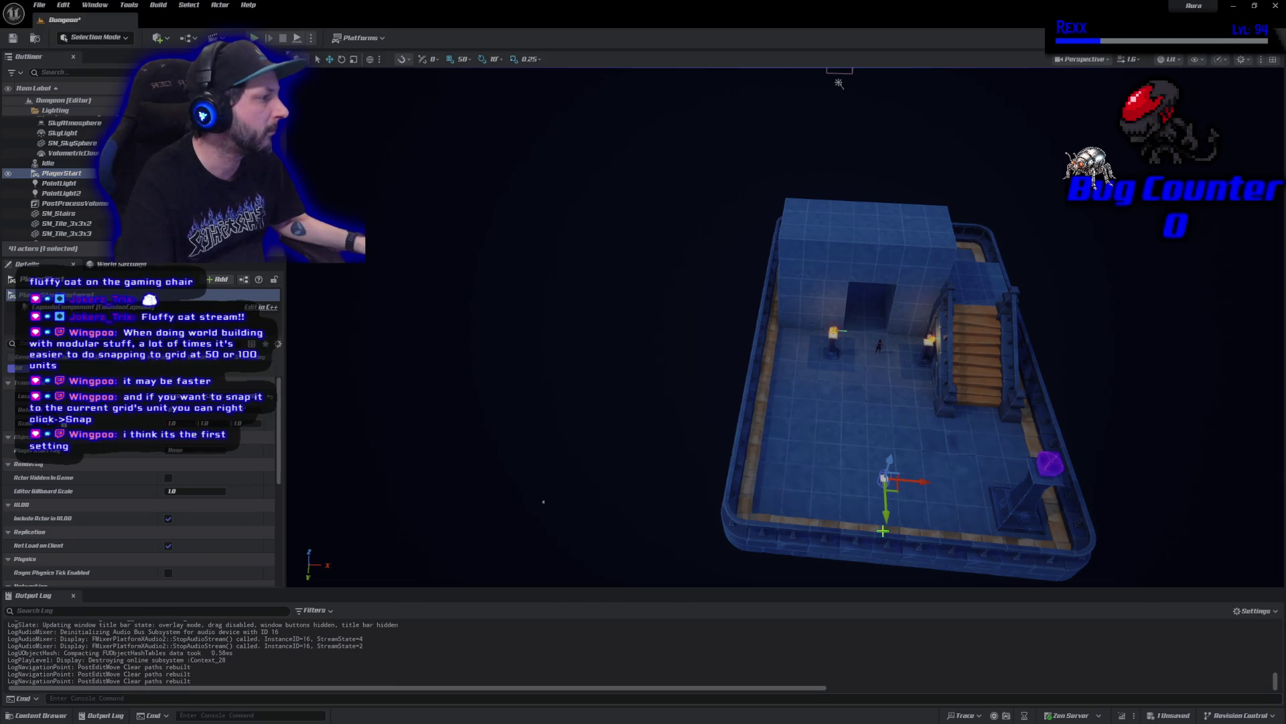
{"action": "key", "text": "ctrl+s"}
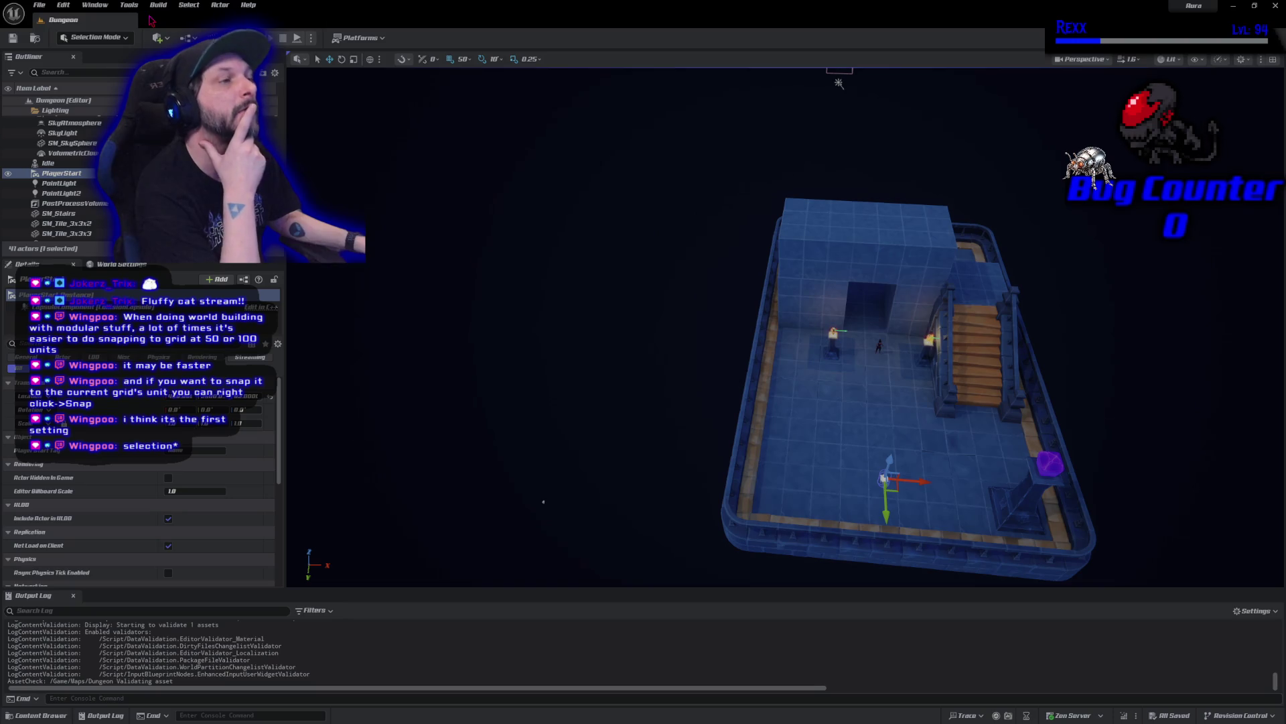
{"action": "key", "text": "alt+p"}
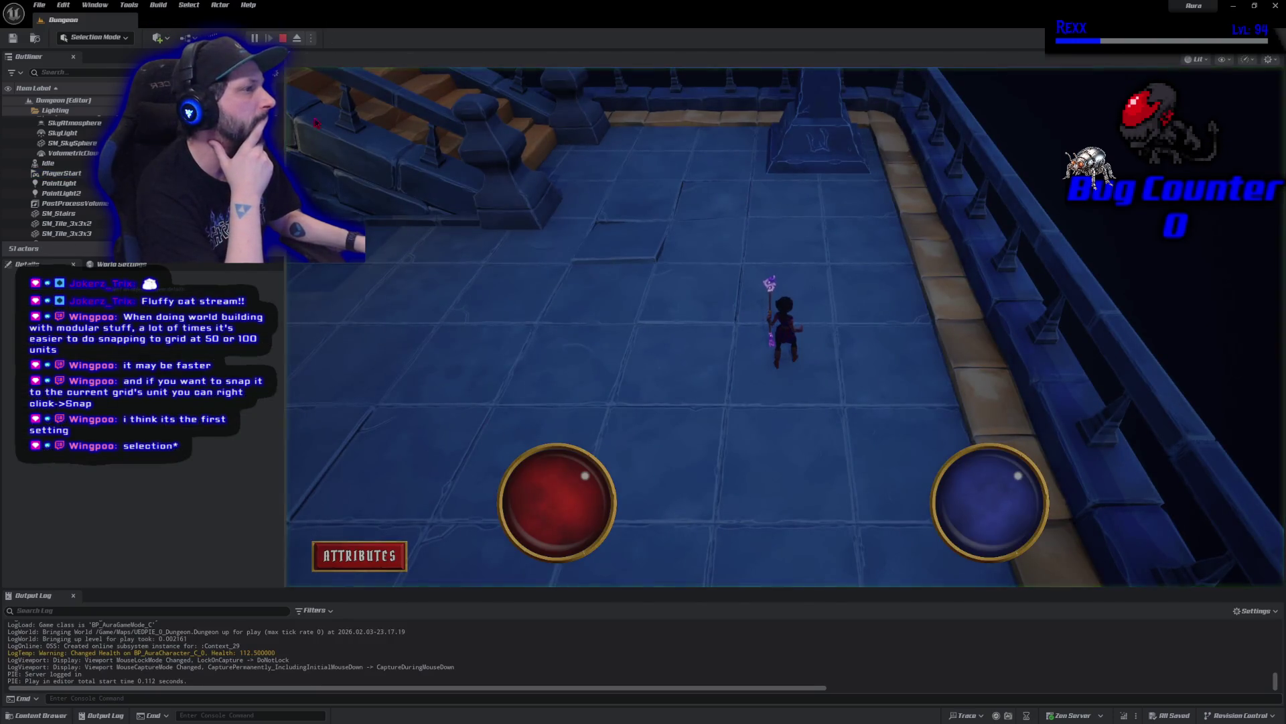
Run the character across the arena floor, stop the playtest with Esc, and pull back the view
{"action": "left_click", "coordinate": [655, 293]}
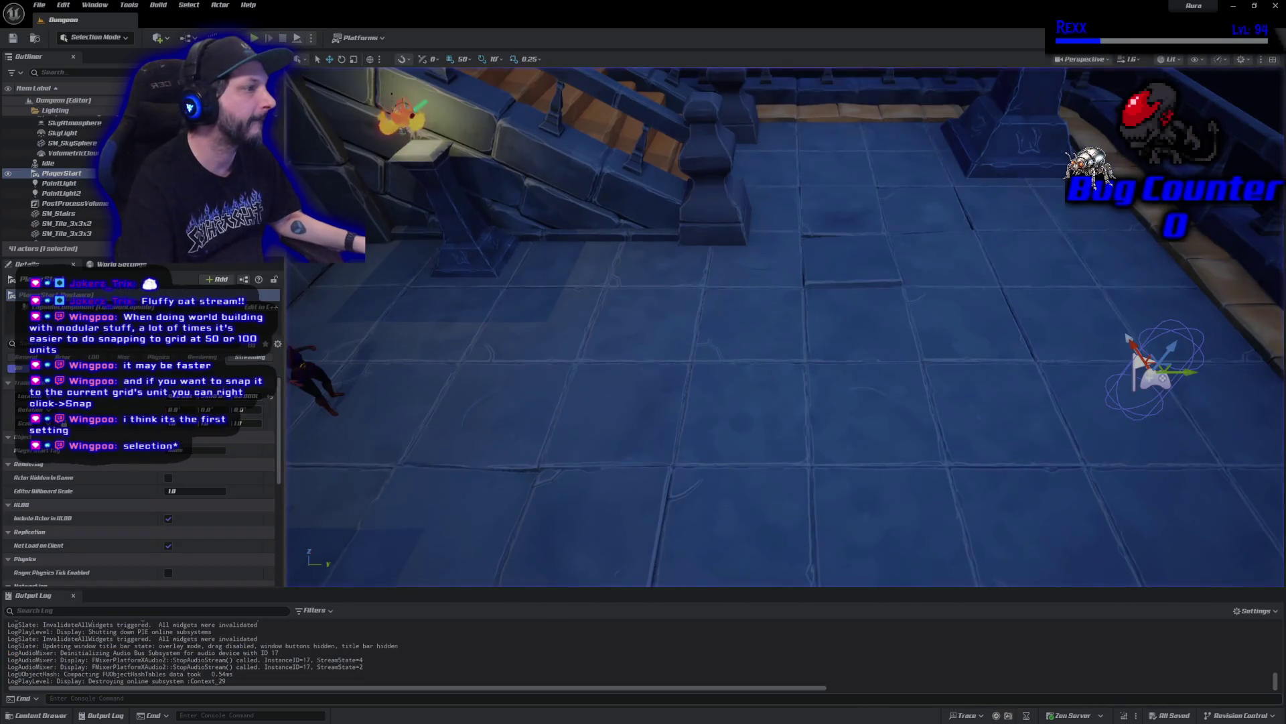
{"action": "key", "text": "Escape"}
{"action": "left_click_drag", "start_coordinate": [831, 429], "coordinate": [696, 523]}
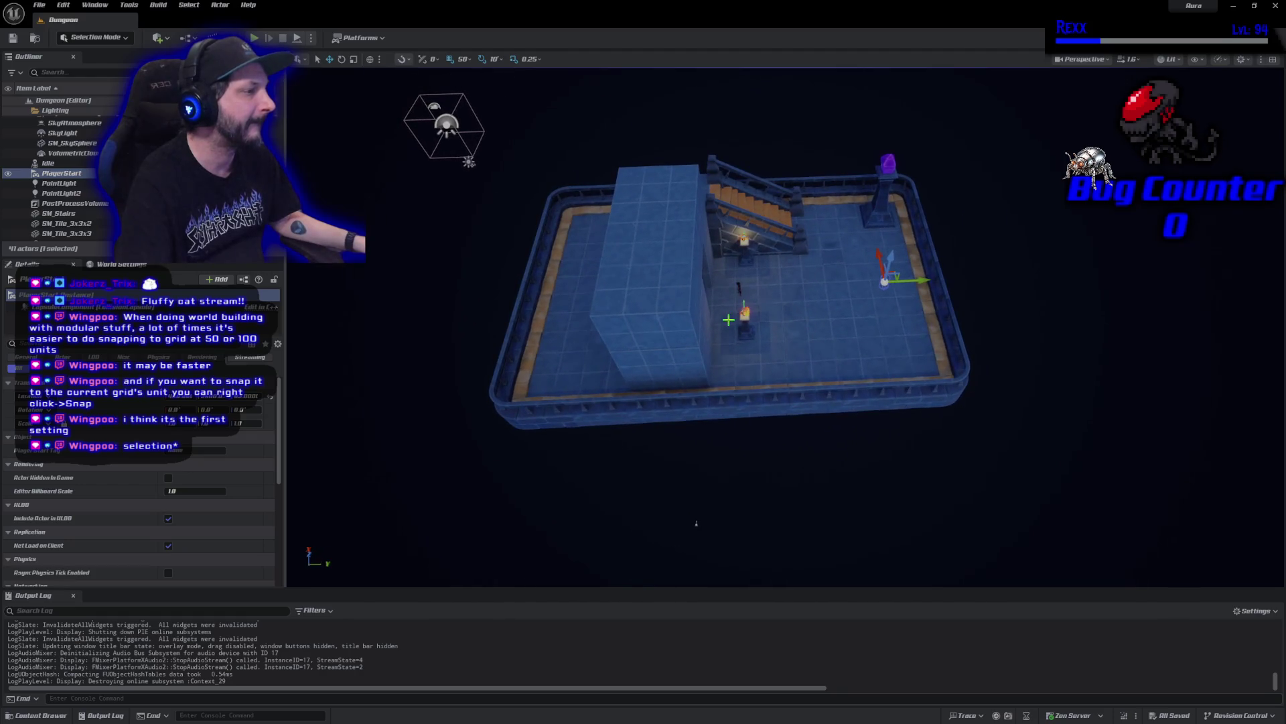
Select the SM_Tile_3x3x2–3x3x7 tiles, stairs, point lights and PlayerStart in the Outliner
{"action": "scroll", "coordinate": [85, 218], "scroll_direction": "down", "scroll_amount": 2}
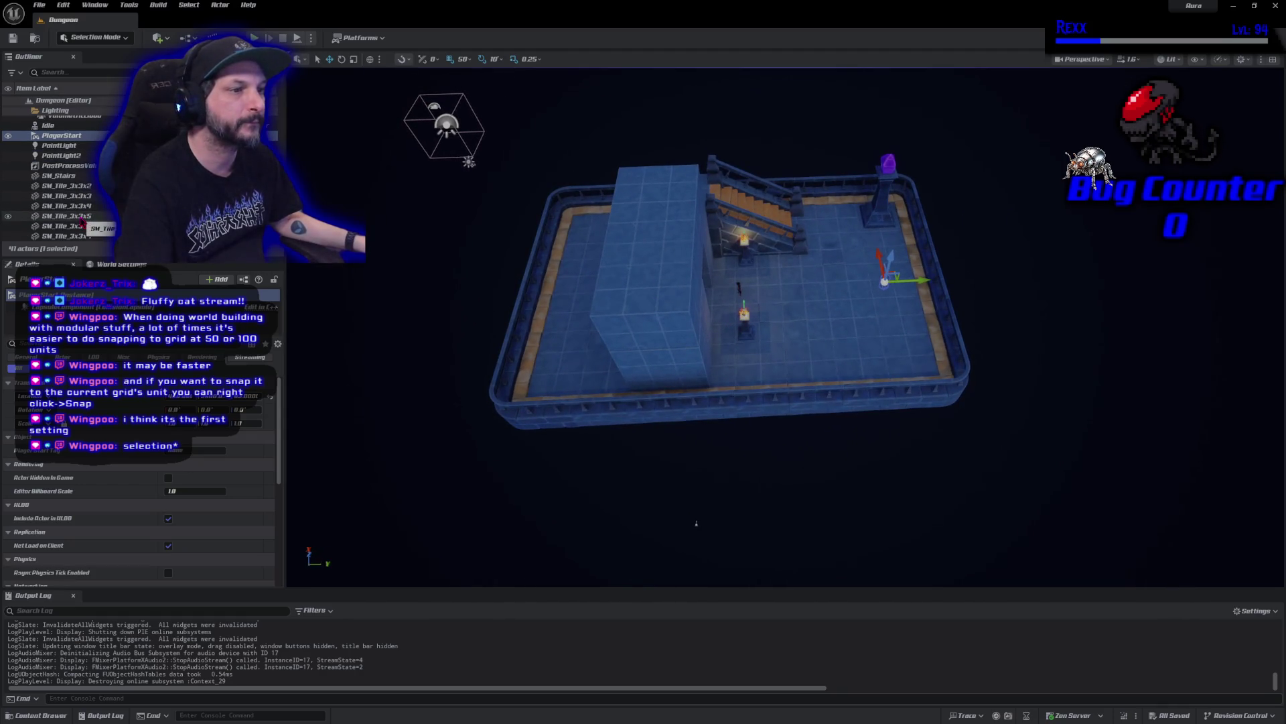
{"action": "left_click", "coordinate": [90, 236]}
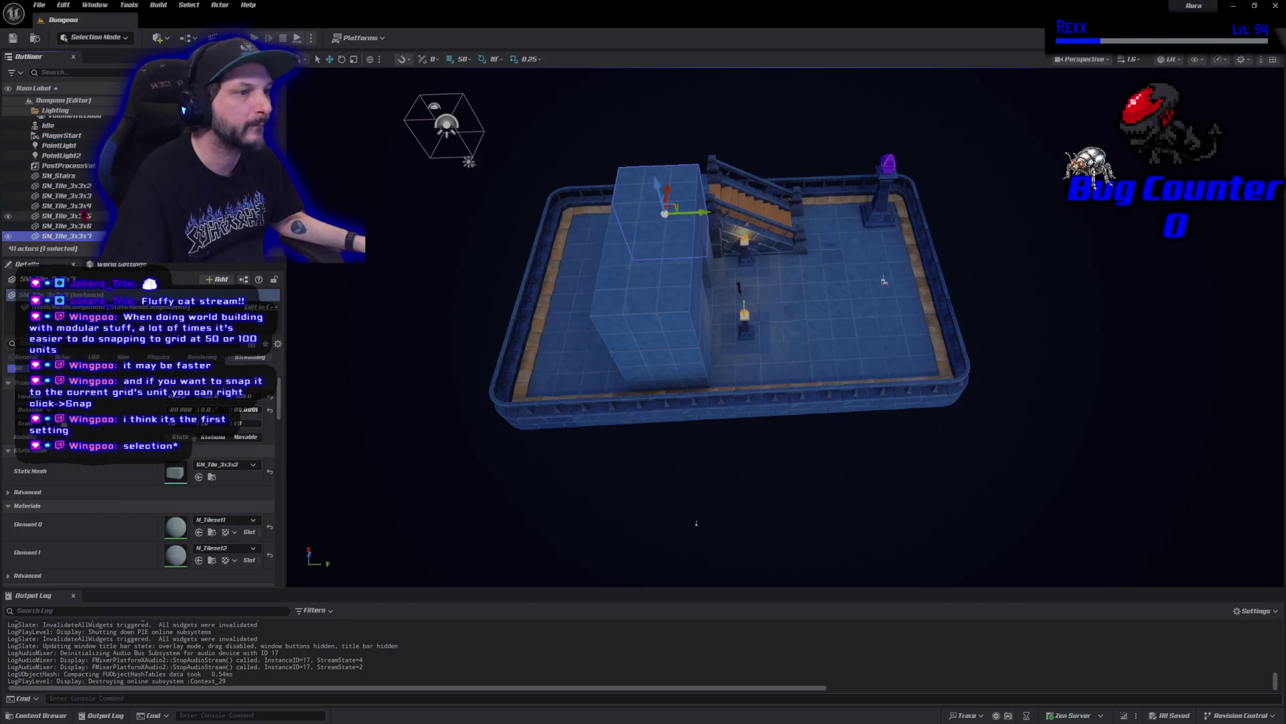
{"action": "left_click", "coordinate": [79, 185], "text": "shift"}
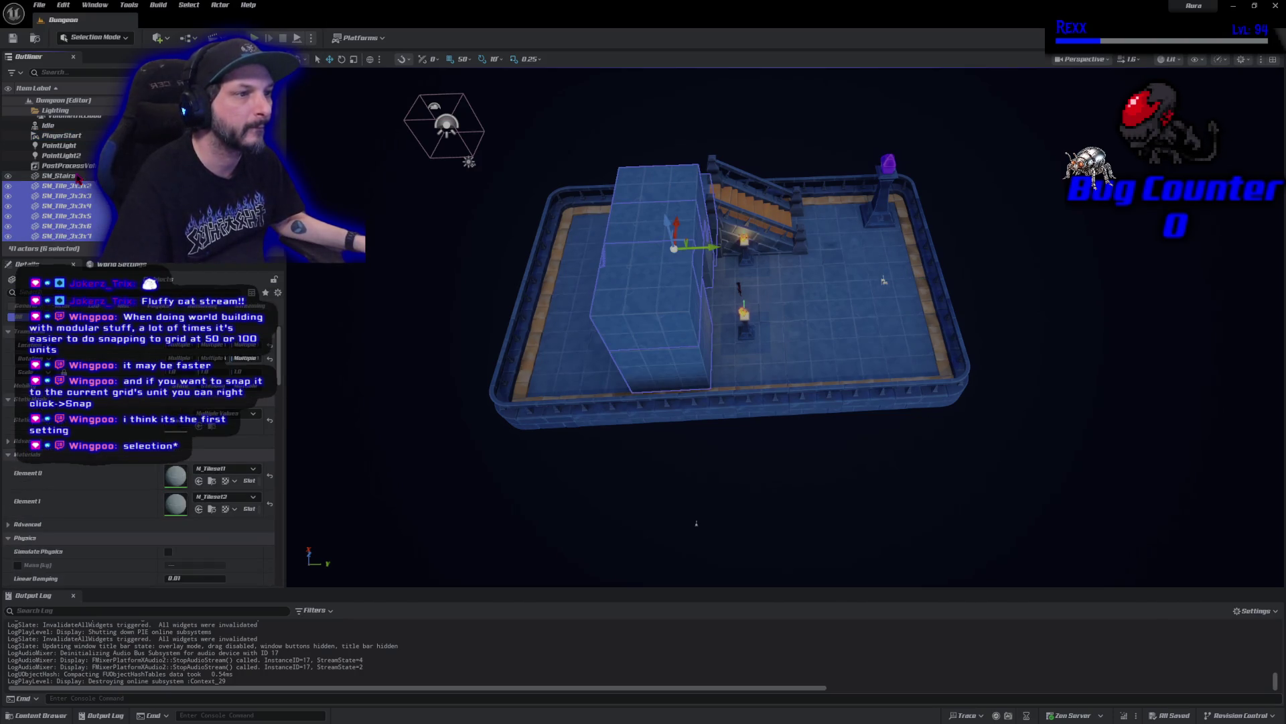
{"action": "left_click", "coordinate": [67, 175], "text": "ctrl"}
{"action": "left_click", "coordinate": [79, 155], "text": "ctrl"}
{"action": "left_click", "coordinate": [79, 146], "text": "ctrl"}
{"action": "scroll", "coordinate": [82, 161], "scroll_direction": "up", "scroll_amount": 3}
{"action": "left_click", "coordinate": [84, 185], "text": "ctrl"}
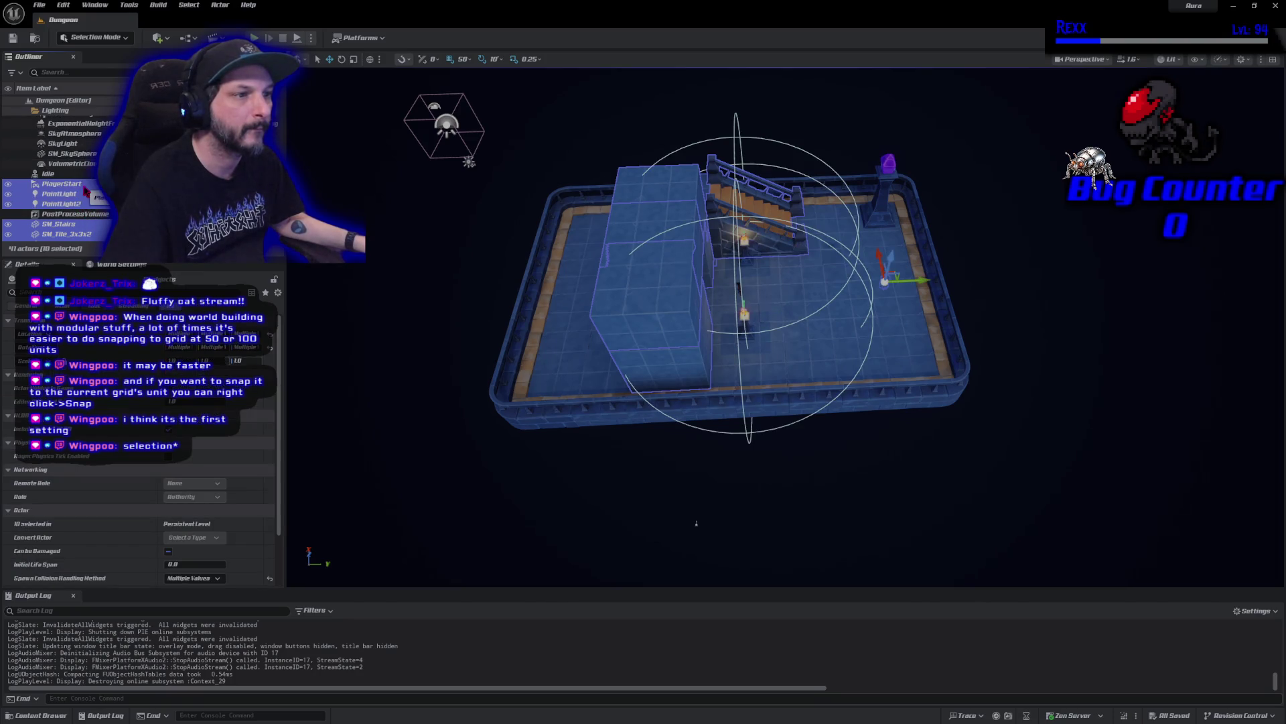
Add SM_Pillar2 and the edge pieces, including SM_Edge_2x2 and SM_Edge_2x1, to the selection
{"action": "scroll", "coordinate": [87, 201], "scroll_direction": "up", "scroll_amount": 3}
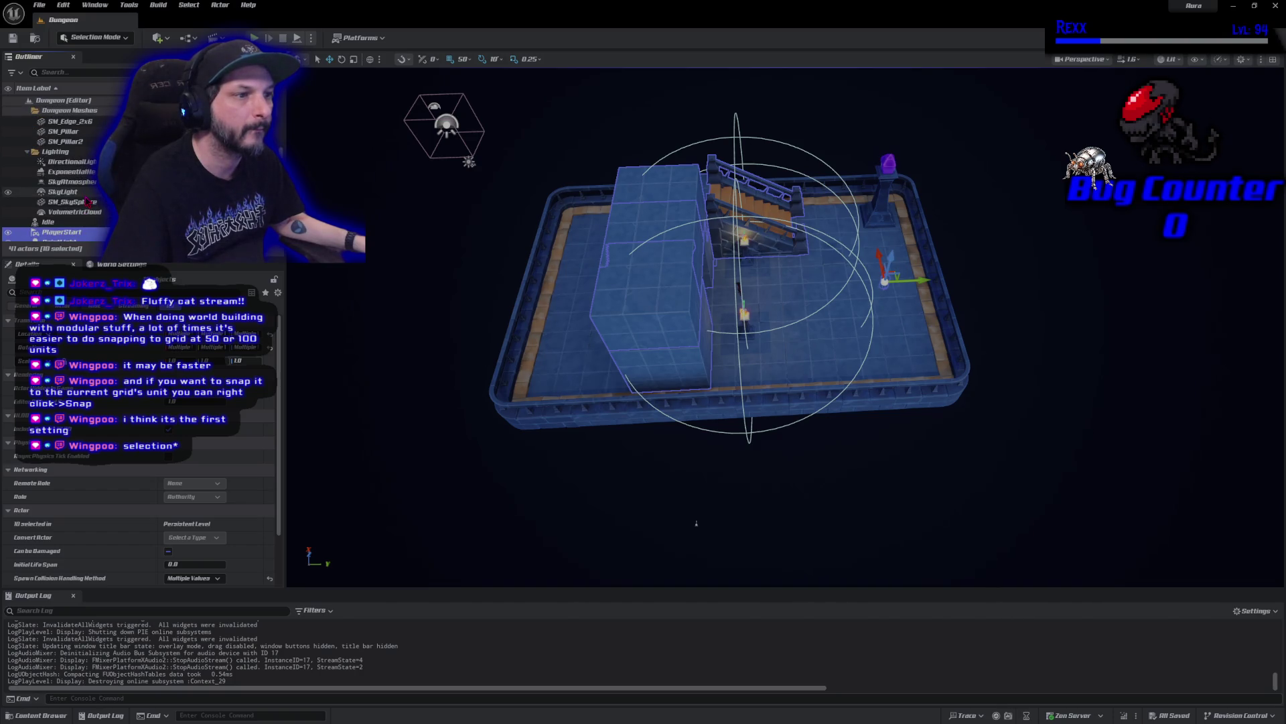
{"action": "scroll", "coordinate": [87, 201], "scroll_direction": "up", "scroll_amount": 4}
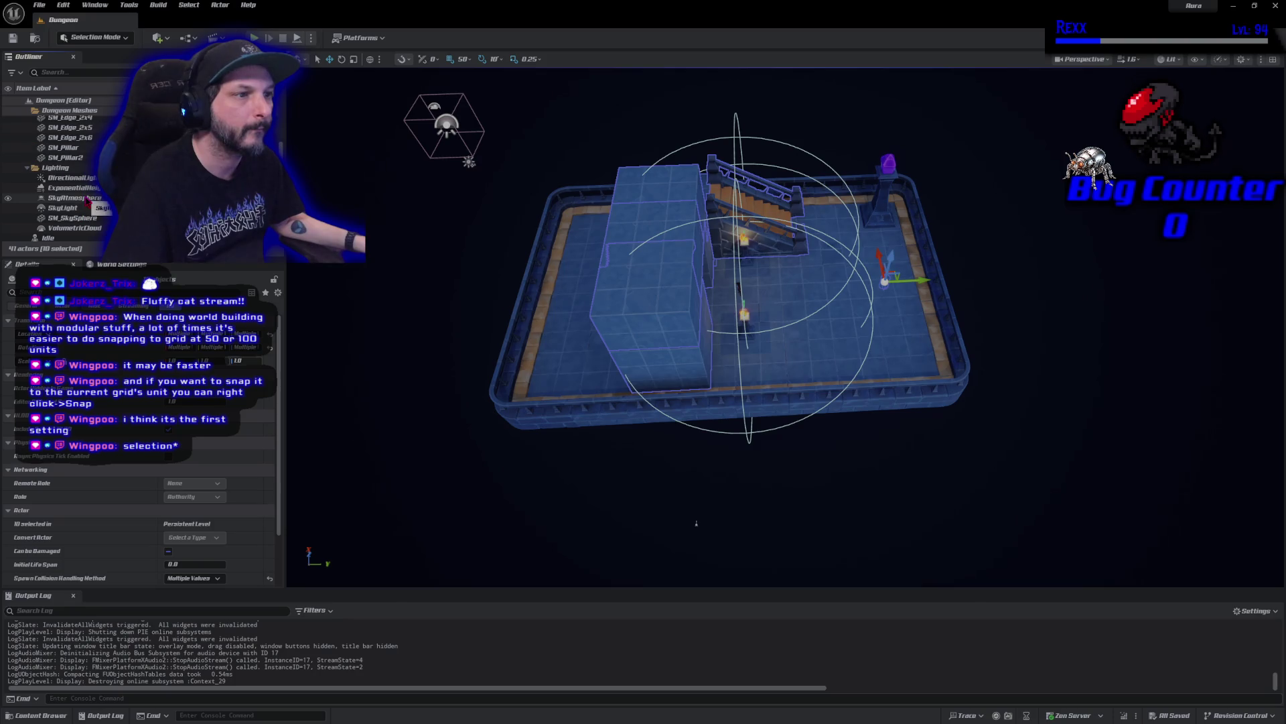
{"action": "left_click", "coordinate": [67, 206], "text": "ctrl"}
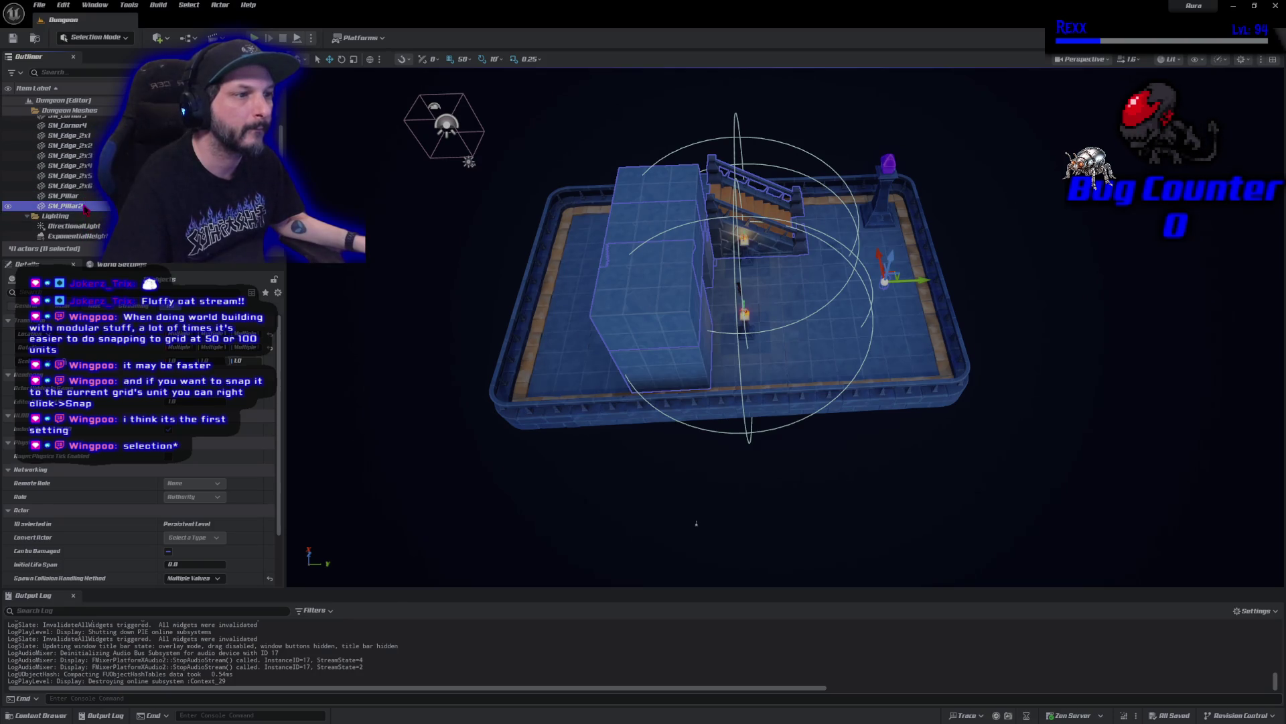
{"action": "left_click", "coordinate": [83, 196], "text": "ctrl"}
{"action": "left_click", "coordinate": [83, 186], "text": "ctrl"}
{"action": "left_click", "coordinate": [83, 175], "text": "ctrl"}
{"action": "left_click", "coordinate": [83, 166], "text": "ctrl"}
{"action": "left_click", "coordinate": [83, 155], "text": "ctrl"}
{"action": "left_click", "coordinate": [83, 146], "text": "ctrl"}
{"action": "left_click", "coordinate": [83, 135], "text": "ctrl"}
Add the corner pieces, the beacon and both fire effects to the selection
{"action": "scroll", "coordinate": [87, 161], "scroll_direction": "up", "scroll_amount": 4}
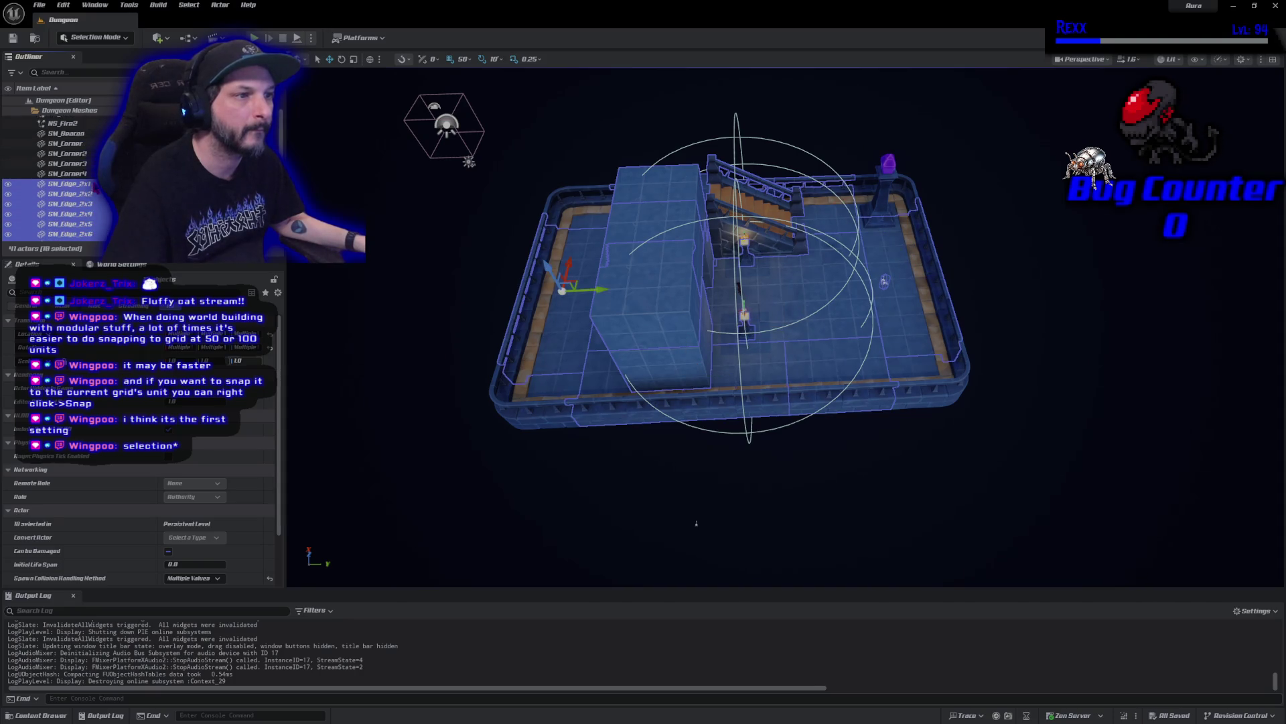
{"action": "left_click", "coordinate": [81, 186], "text": "ctrl"}
{"action": "left_click", "coordinate": [80, 176], "text": "ctrl"}
{"action": "left_click", "coordinate": [81, 166], "text": "ctrl"}
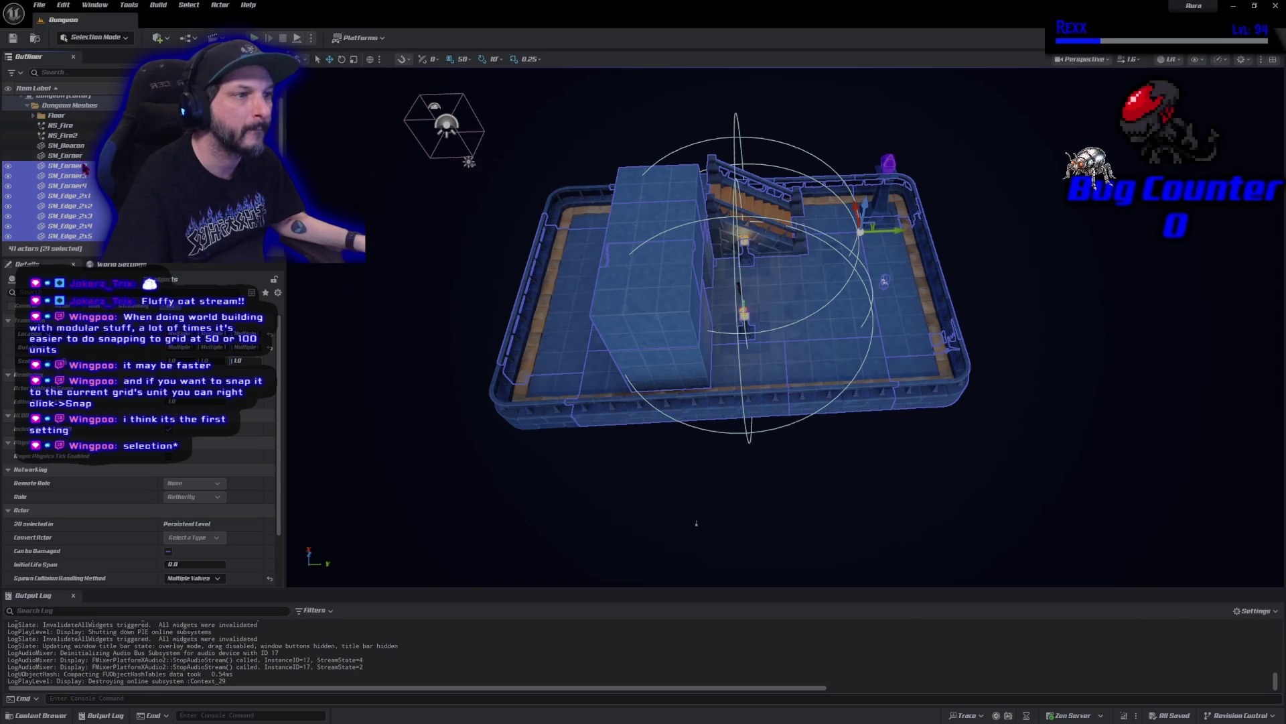
{"action": "left_click", "coordinate": [77, 146], "text": "ctrl"}
{"action": "left_click", "coordinate": [76, 155], "text": "ctrl"}
{"action": "left_click", "coordinate": [76, 135], "text": "ctrl"}
{"action": "left_click", "coordinate": [76, 126], "text": "ctrl"}
{"action": "scroll", "coordinate": [76, 127], "scroll_direction": "up", "scroll_amount": 1}
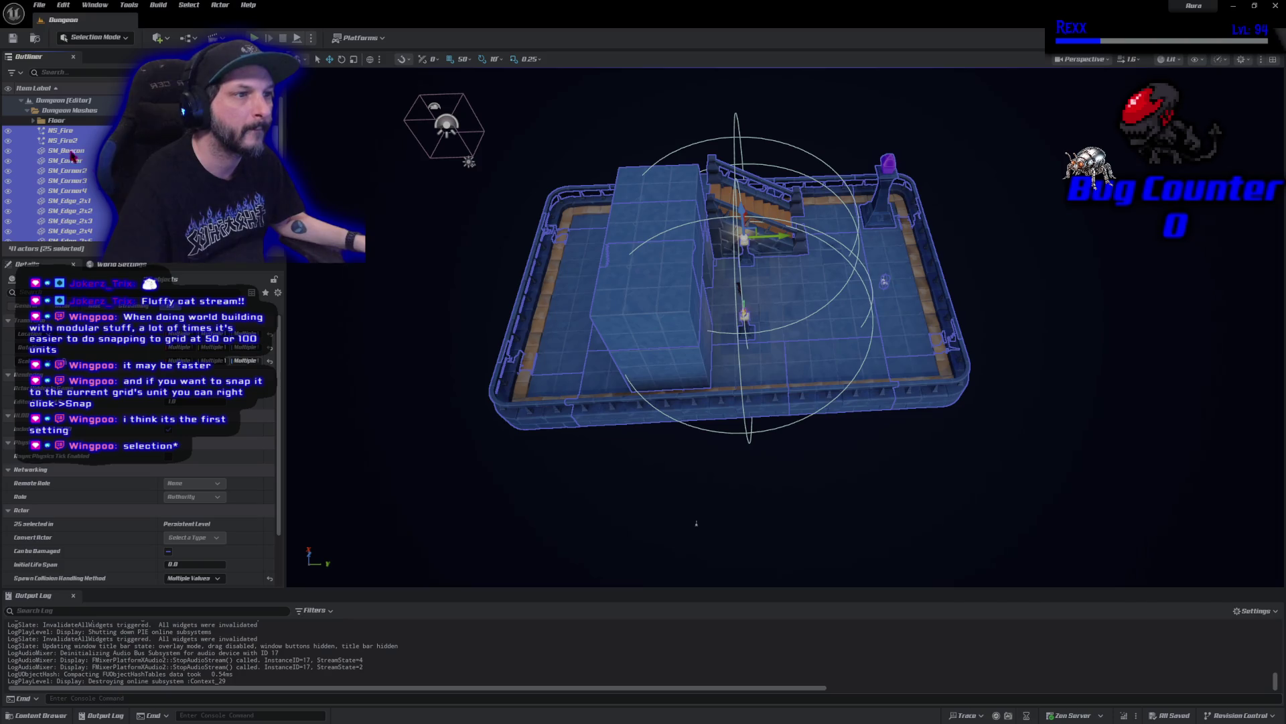
Expand the Floor folder and add all its floor tiles to the selection
{"action": "left_click", "coordinate": [34, 121]}
{"action": "left_click", "coordinate": [90, 191], "text": "ctrl"}
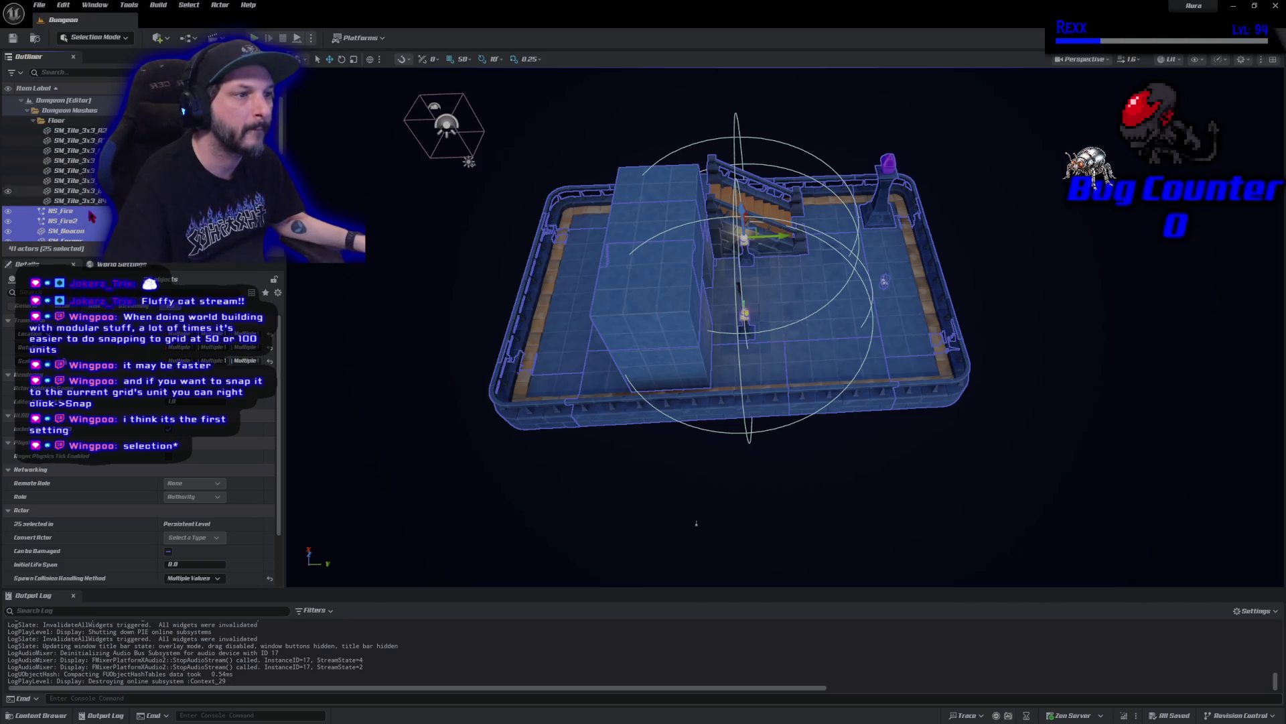
{"action": "left_click", "coordinate": [94, 201], "text": "ctrl"}
{"action": "left_click", "coordinate": [80, 181], "text": "ctrl"}
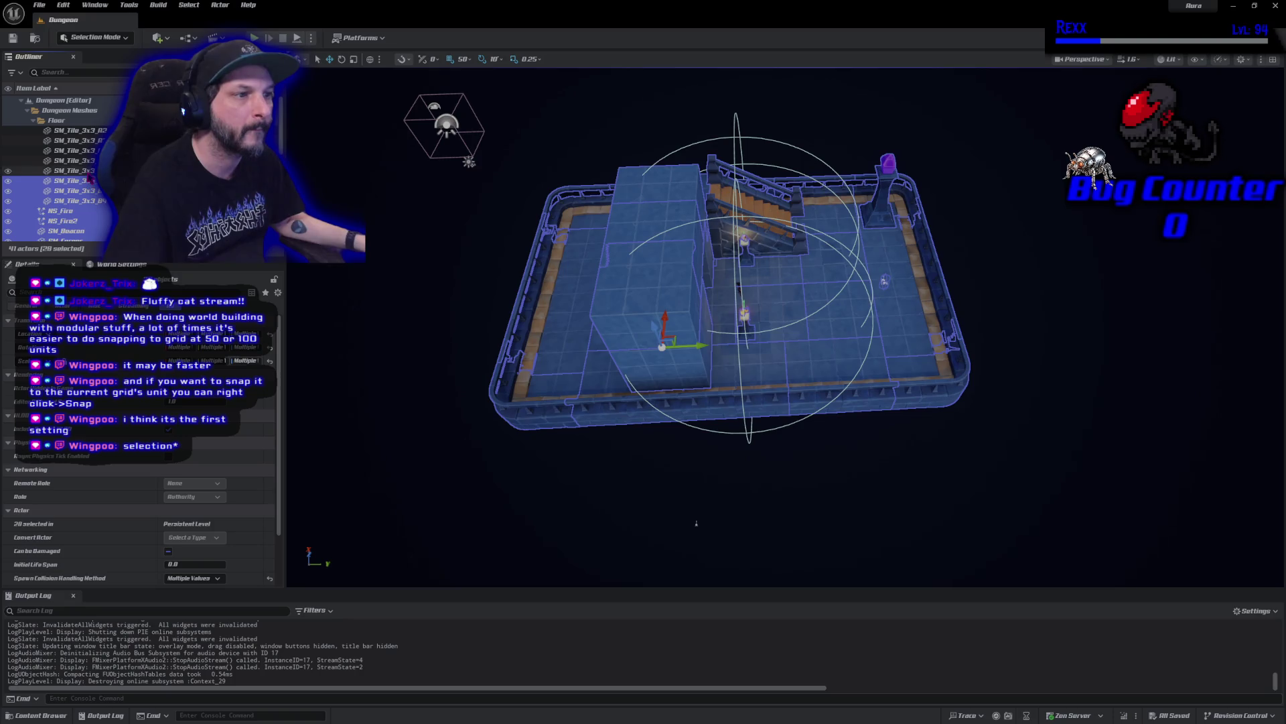
{"action": "left_click", "coordinate": [81, 170], "text": "ctrl"}
{"action": "left_click", "coordinate": [80, 161], "text": "ctrl"}
{"action": "left_click", "coordinate": [83, 151], "text": "ctrl"}
{"action": "left_click", "coordinate": [84, 140], "text": "ctrl"}
{"action": "left_click", "coordinate": [84, 131], "text": "ctrl"}
Spin the whole selected dungeon around its vertical axis, then start a playtest
{"action": "left_click", "coordinate": [342, 59]}
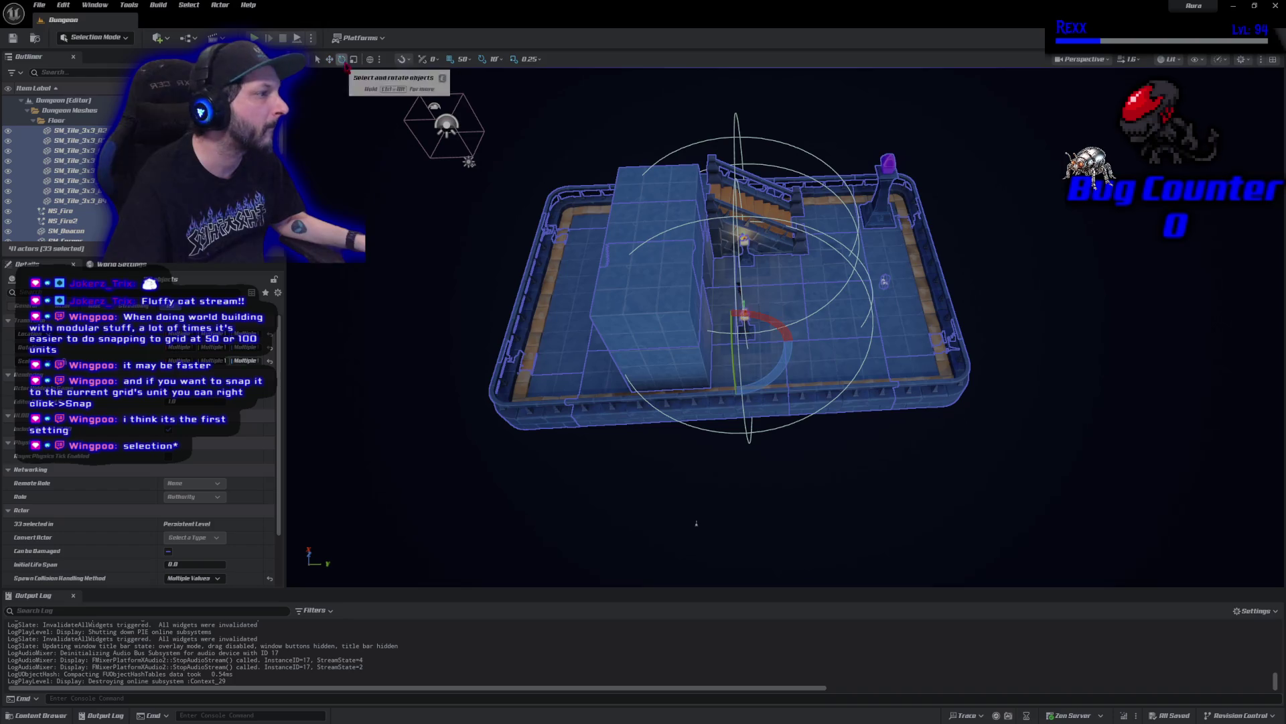
{"action": "mouse_move", "coordinate": [783, 365]}
{"action": "left_mouse_down"}
{"action": "mouse_move", "coordinate": [794, 333]}
{"action": "mouse_move", "coordinate": [783, 370]}
{"action": "left_mouse_up"}
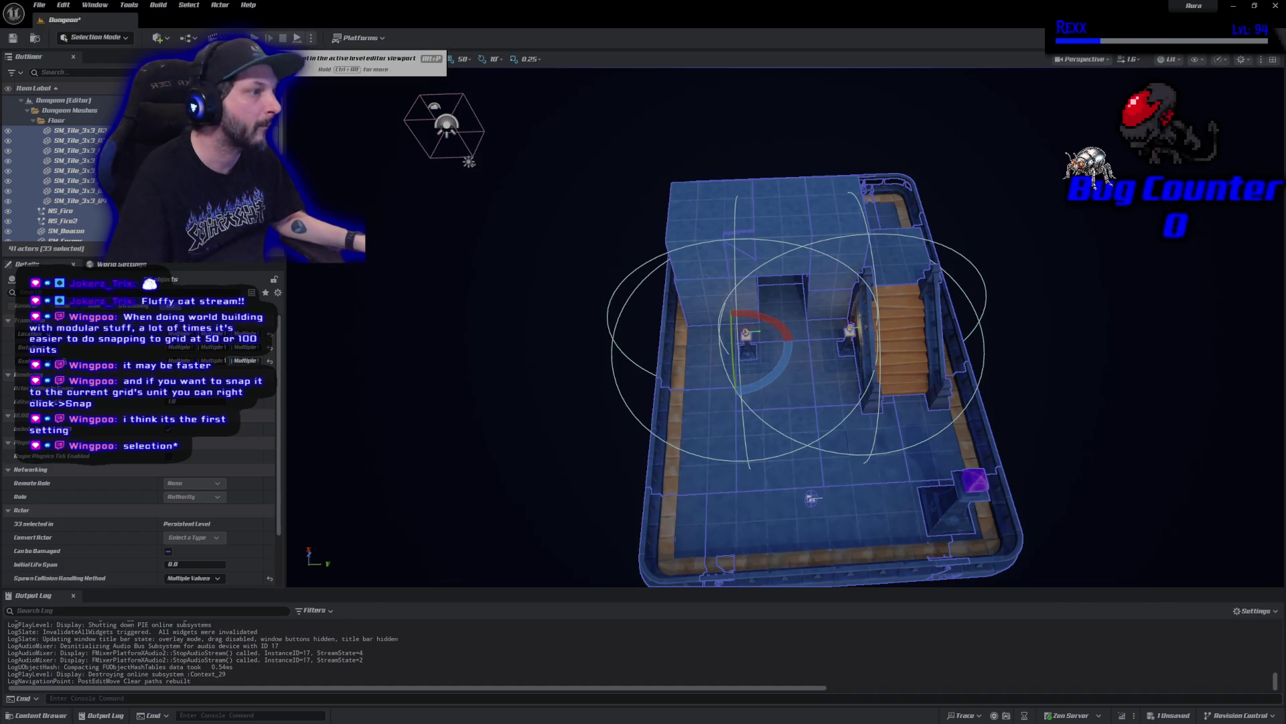
{"action": "left_click", "coordinate": [255, 38]}
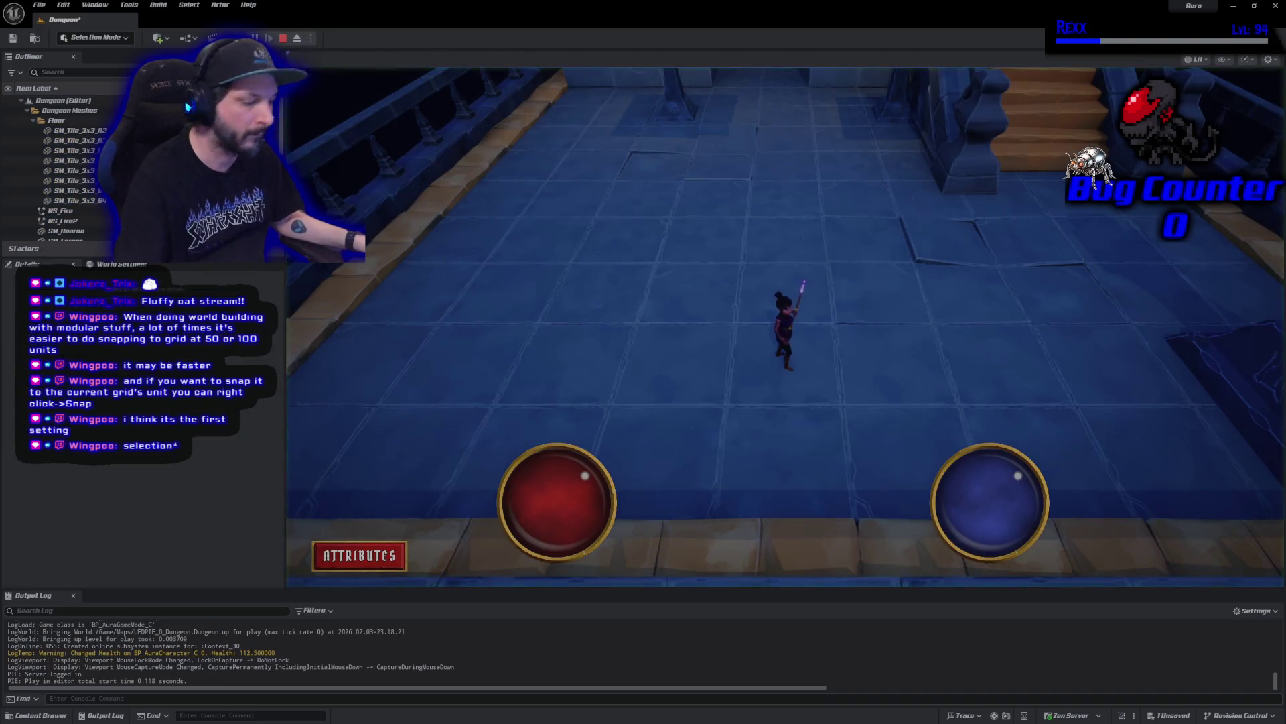
Walk the character across the rotated arena, stop the playtest, frame the dungeon and undo the rotation
{"action": "left_click", "coordinate": [751, 396]}
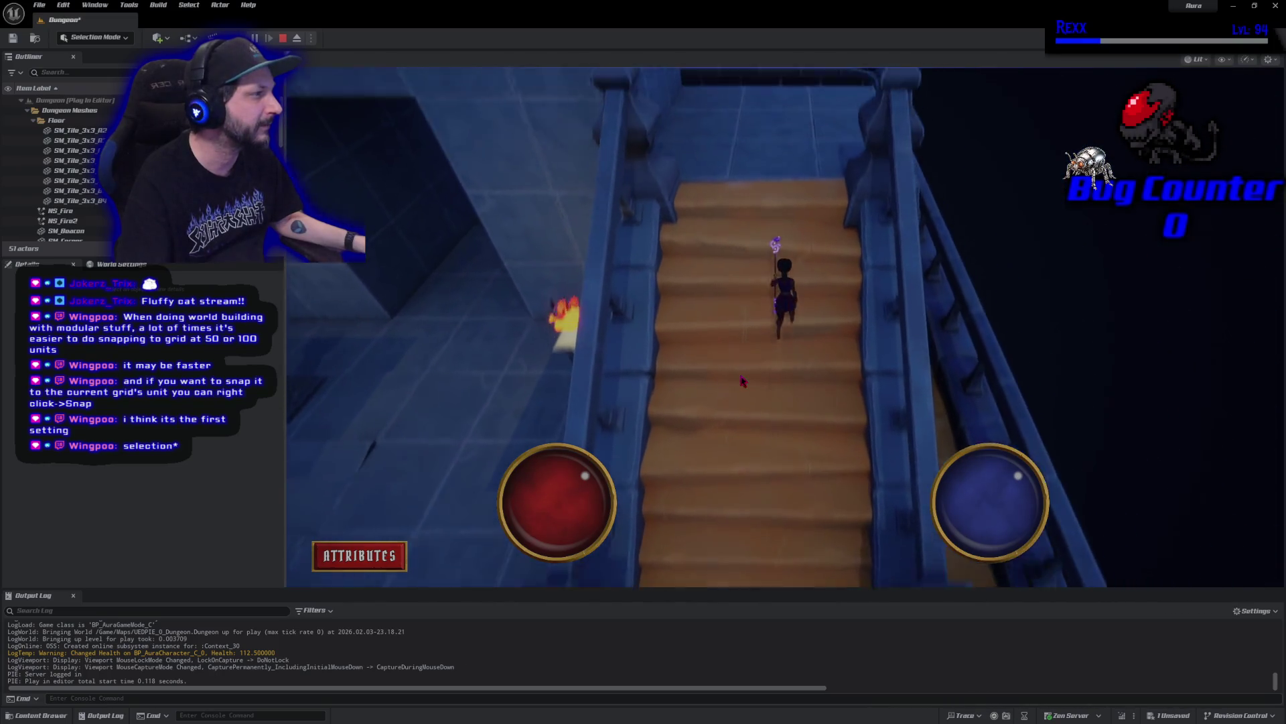
{"action": "key", "text": "Escape"}
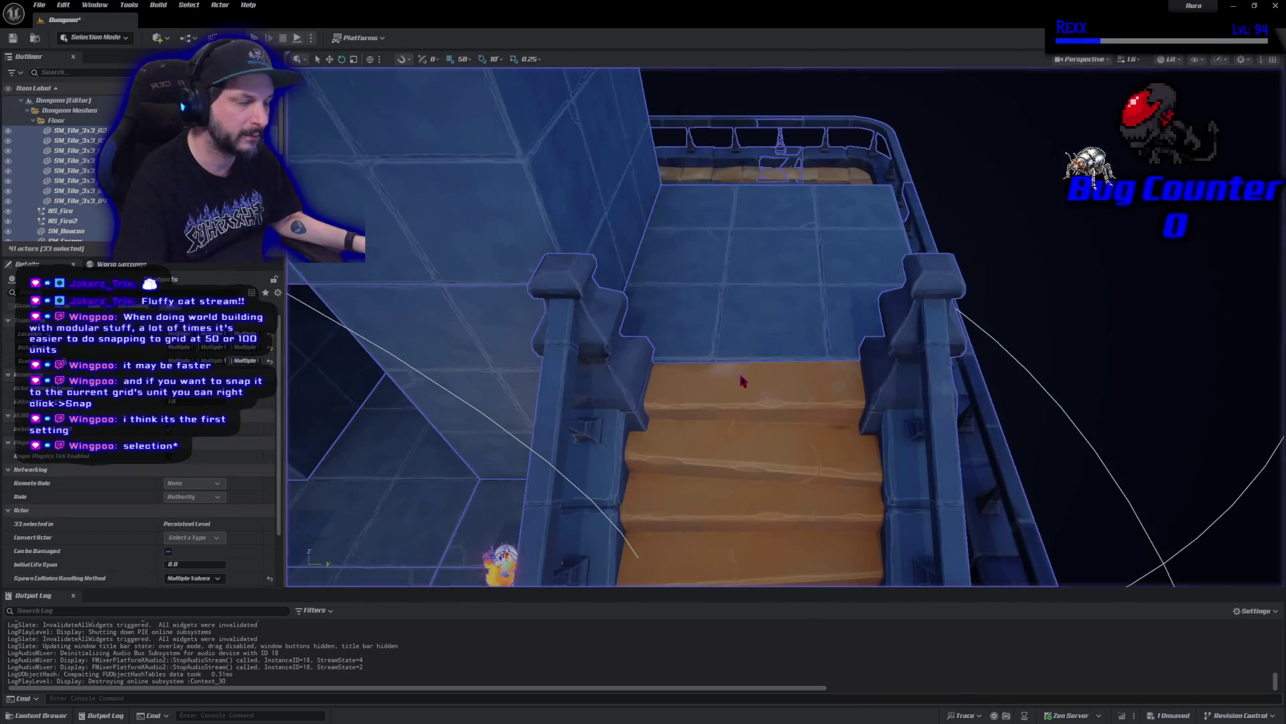
{"action": "key", "text": "f"}
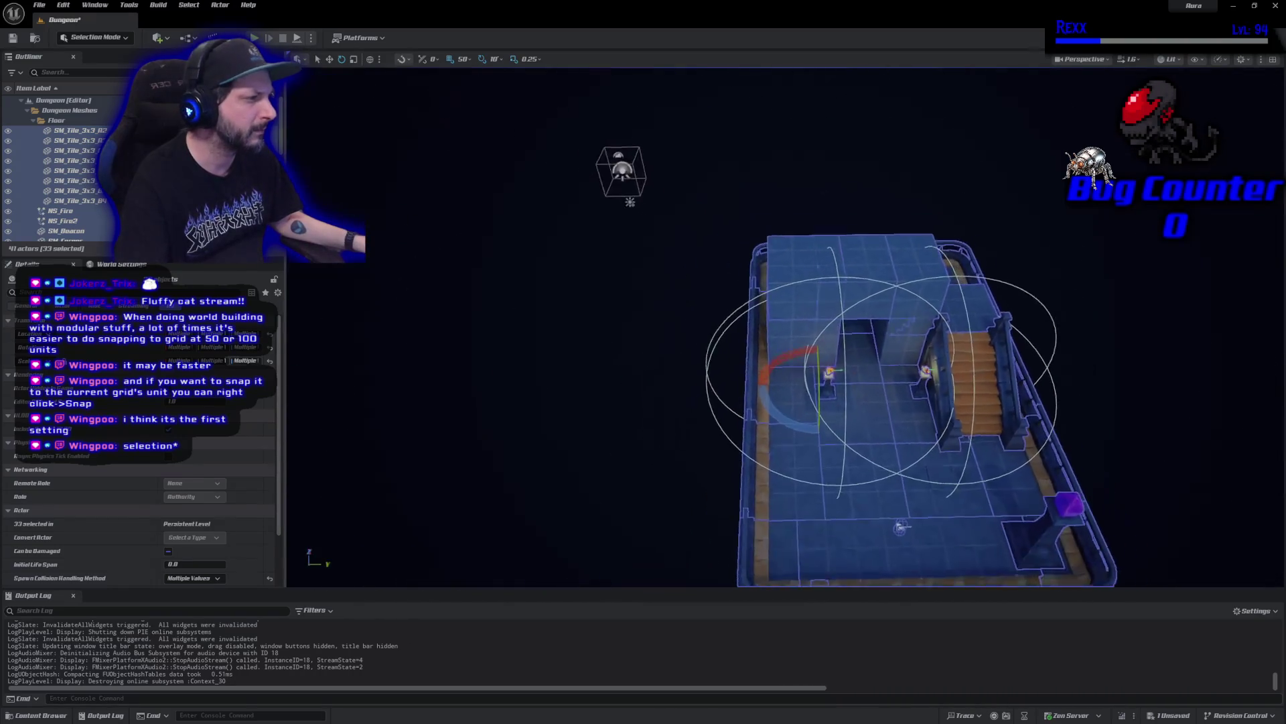
{"action": "key", "text": "ctrl+z"}
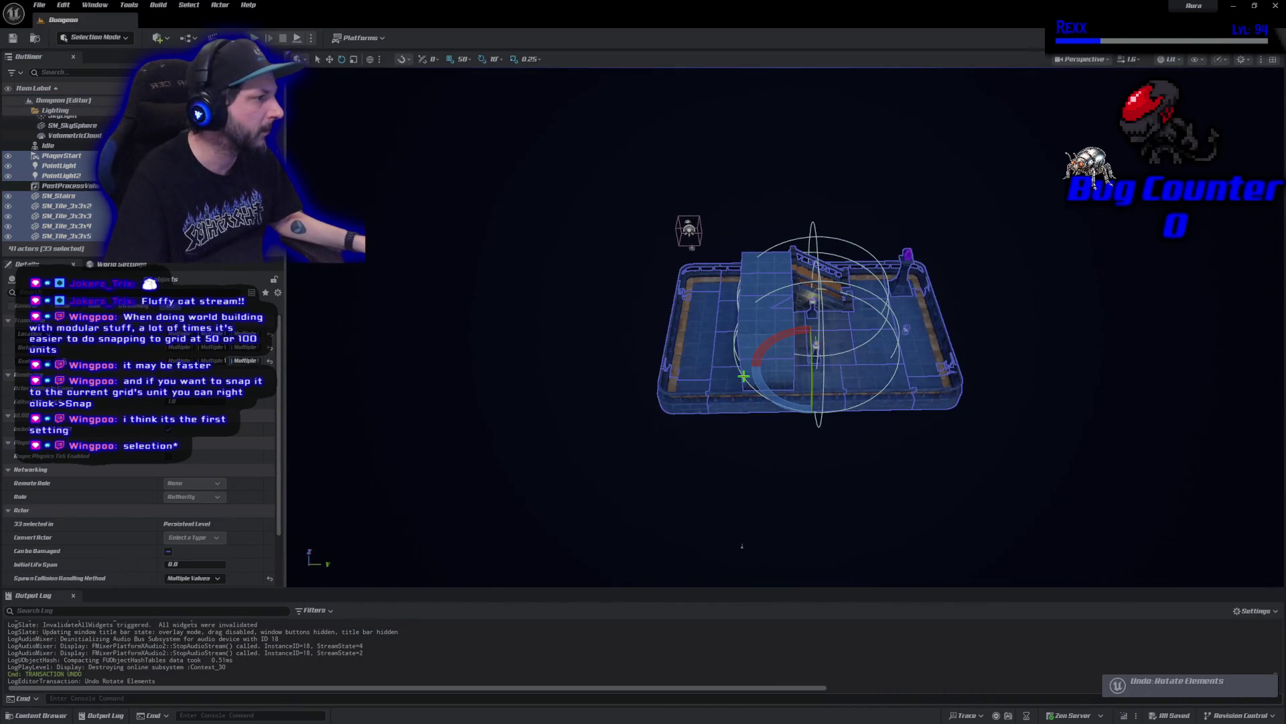
Playtest once more, moving the character, then frame the selected dungeon
{"action": "key", "text": "alt+p"}
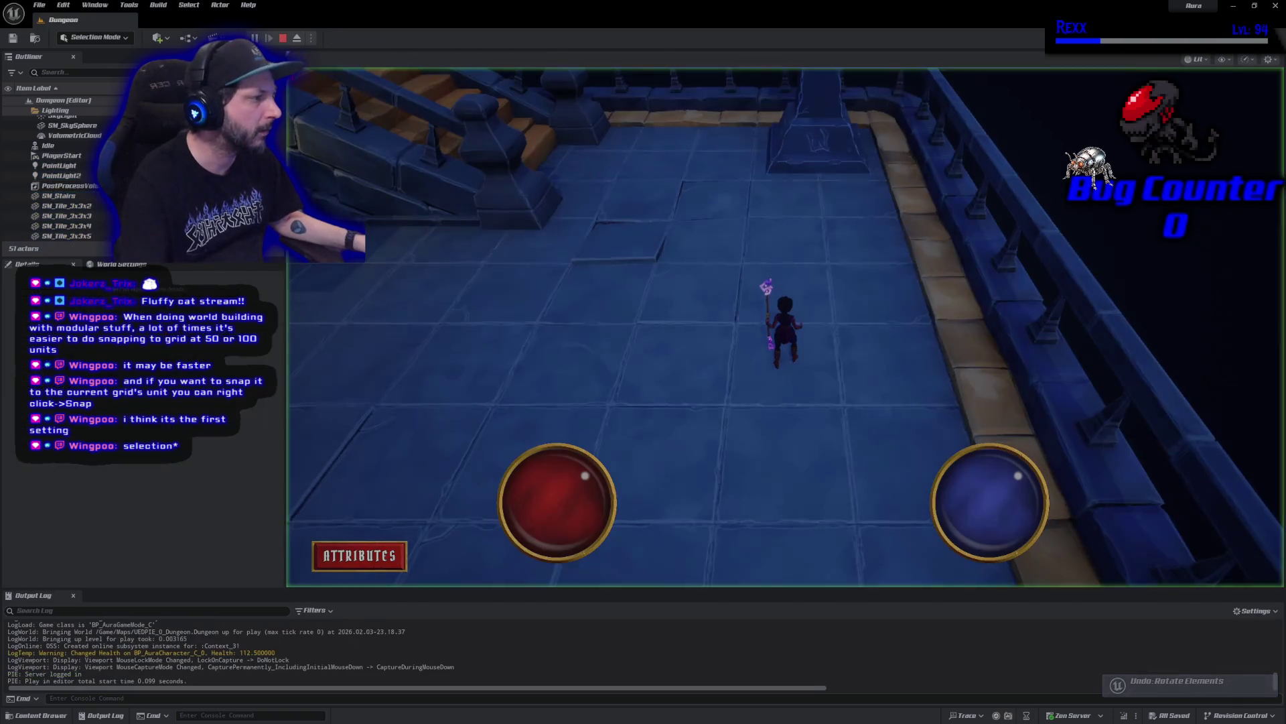
{"action": "key", "text": "a"}
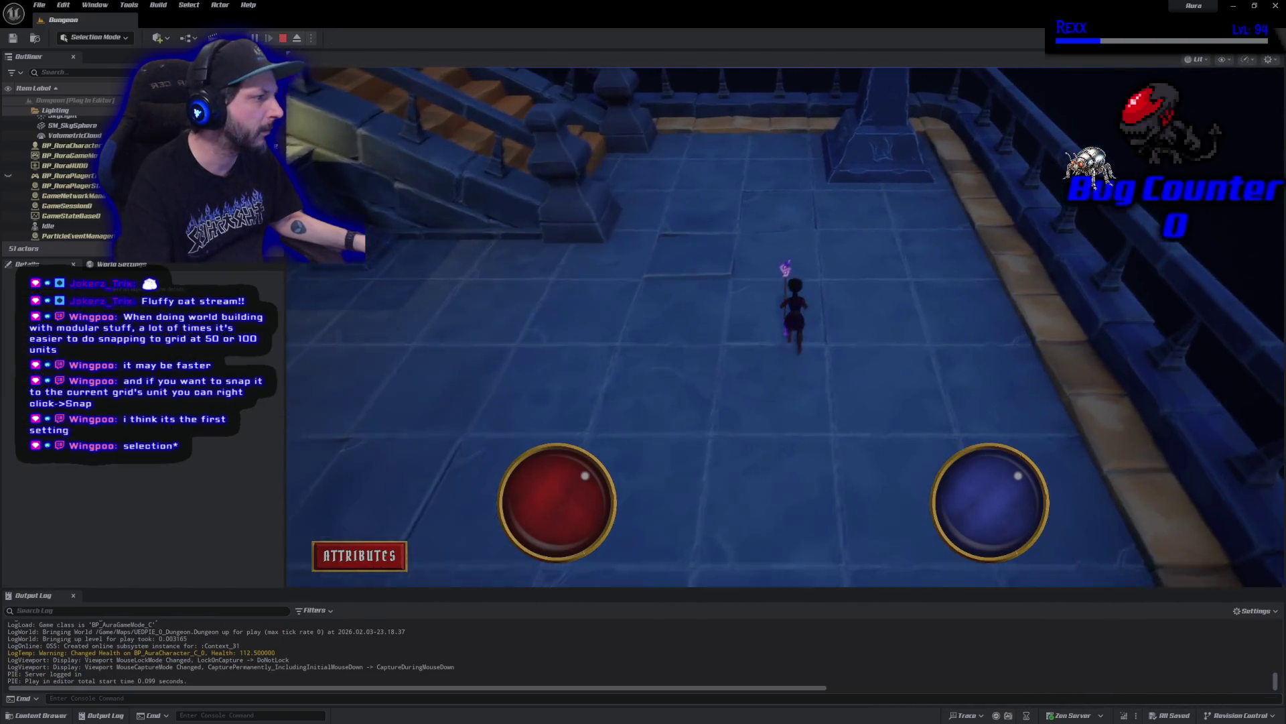
{"action": "key", "text": "Escape"}
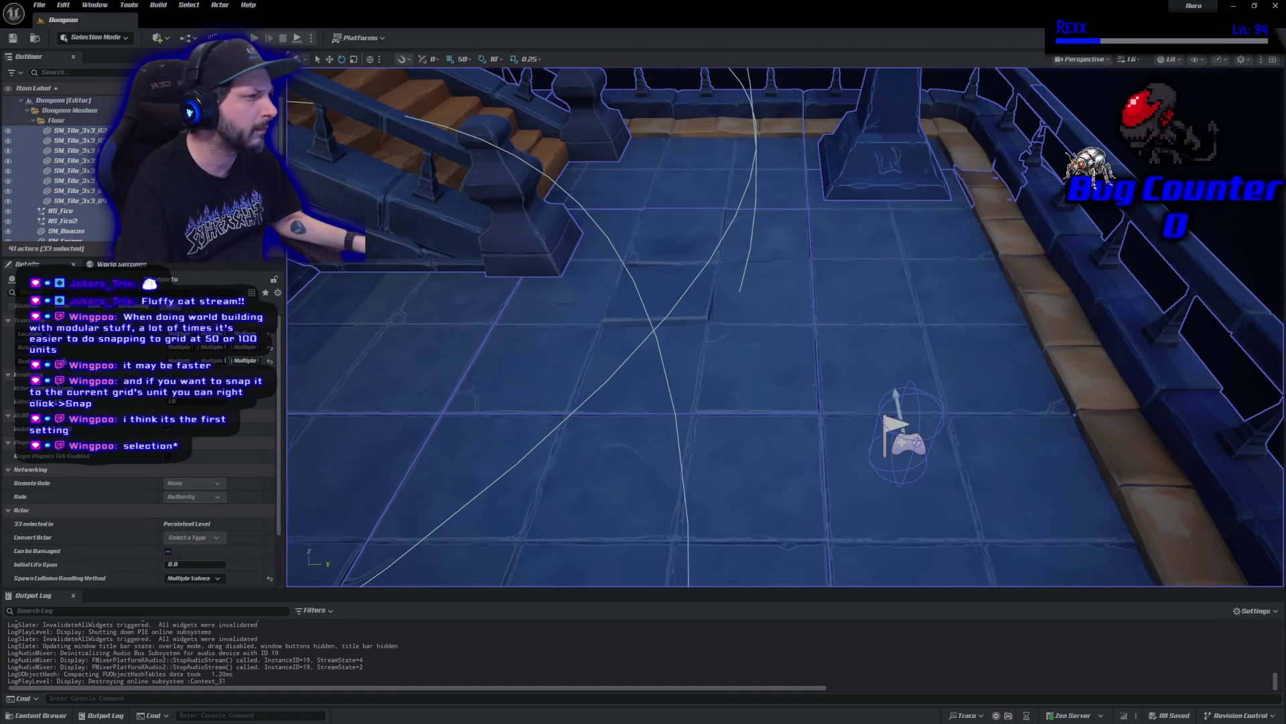
{"action": "key", "text": "f"}
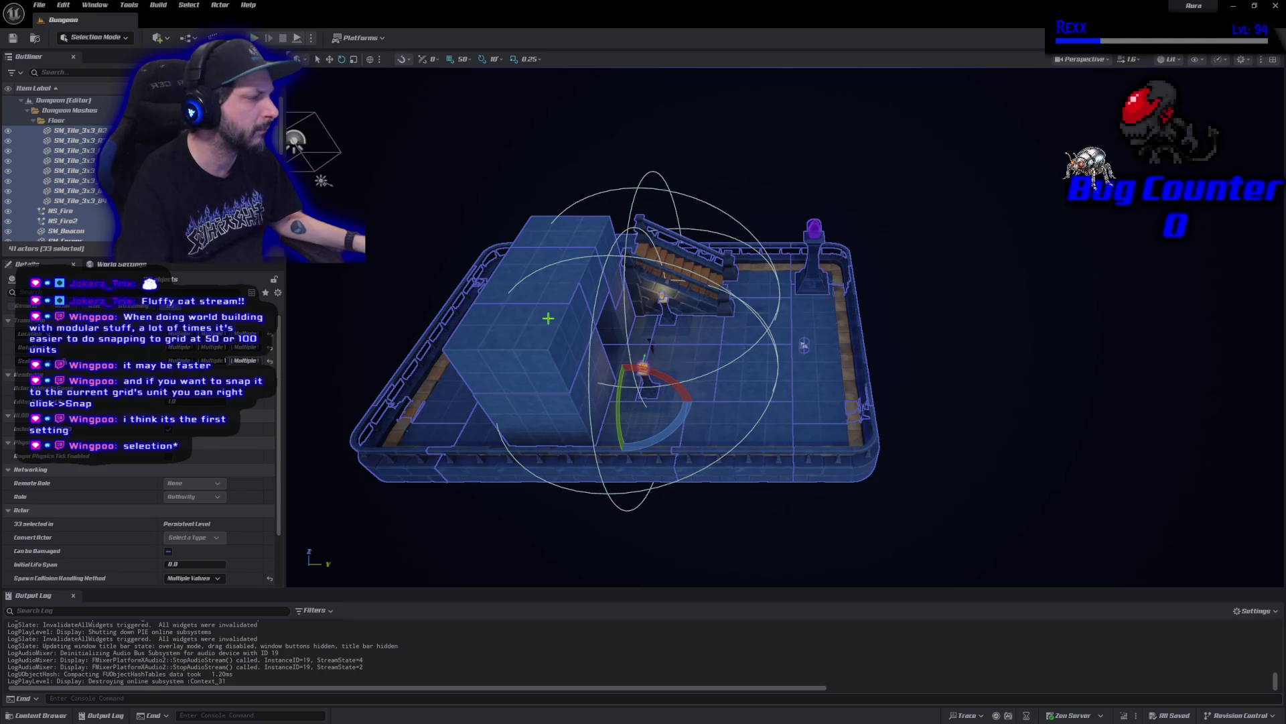
Try PlayerStart turned to -90° yaw in a playtest, then undo that rotation
{"action": "scroll", "coordinate": [753, 378], "scroll_direction": "up", "scroll_amount": 10}
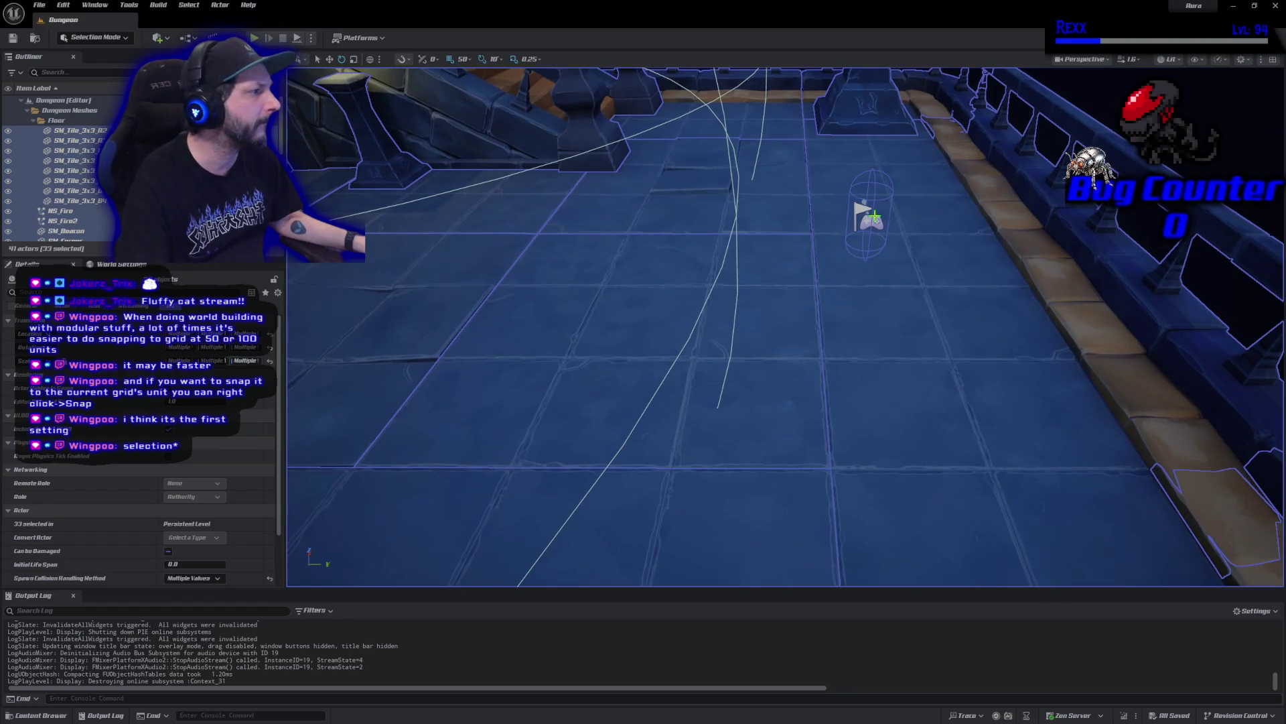
{"action": "left_click", "coordinate": [889, 253]}
{"action": "mouse_move", "coordinate": [830, 234]}
{"action": "left_mouse_down"}
{"action": "mouse_move", "coordinate": [817, 201]}
{"action": "mouse_move", "coordinate": [801, 218]}
{"action": "left_mouse_up"}
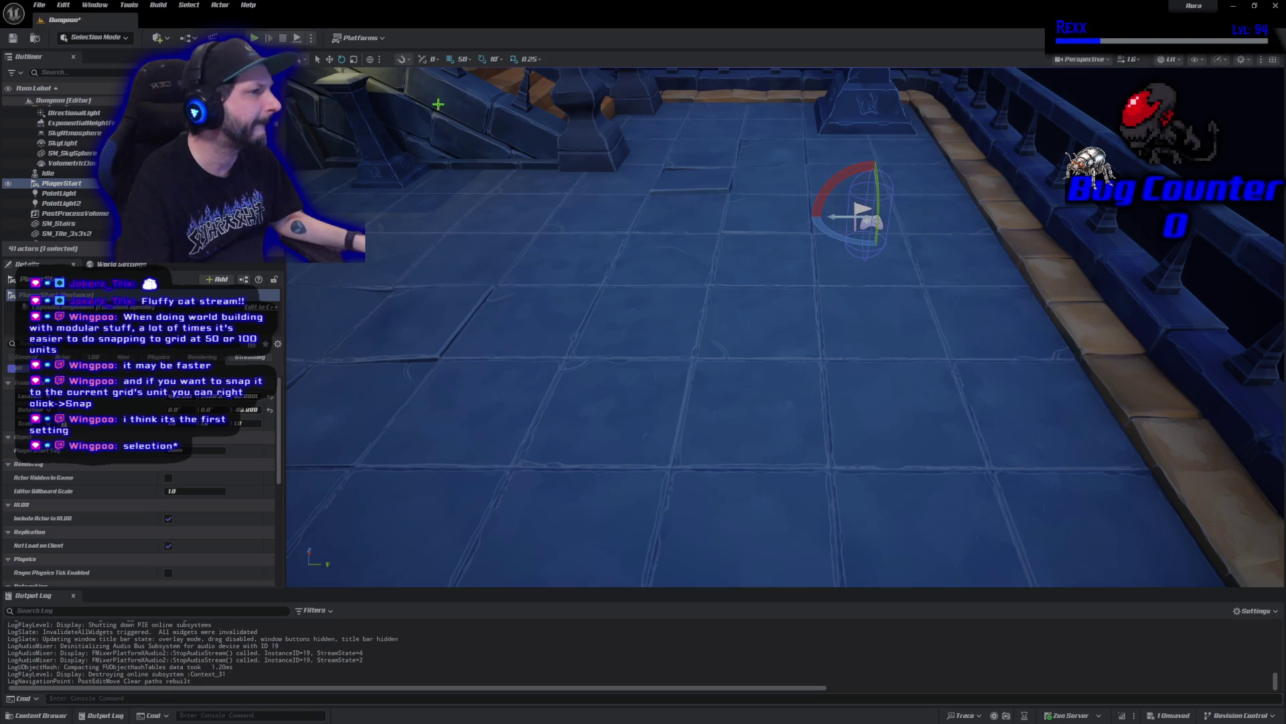
{"action": "key", "text": "alt+p"}
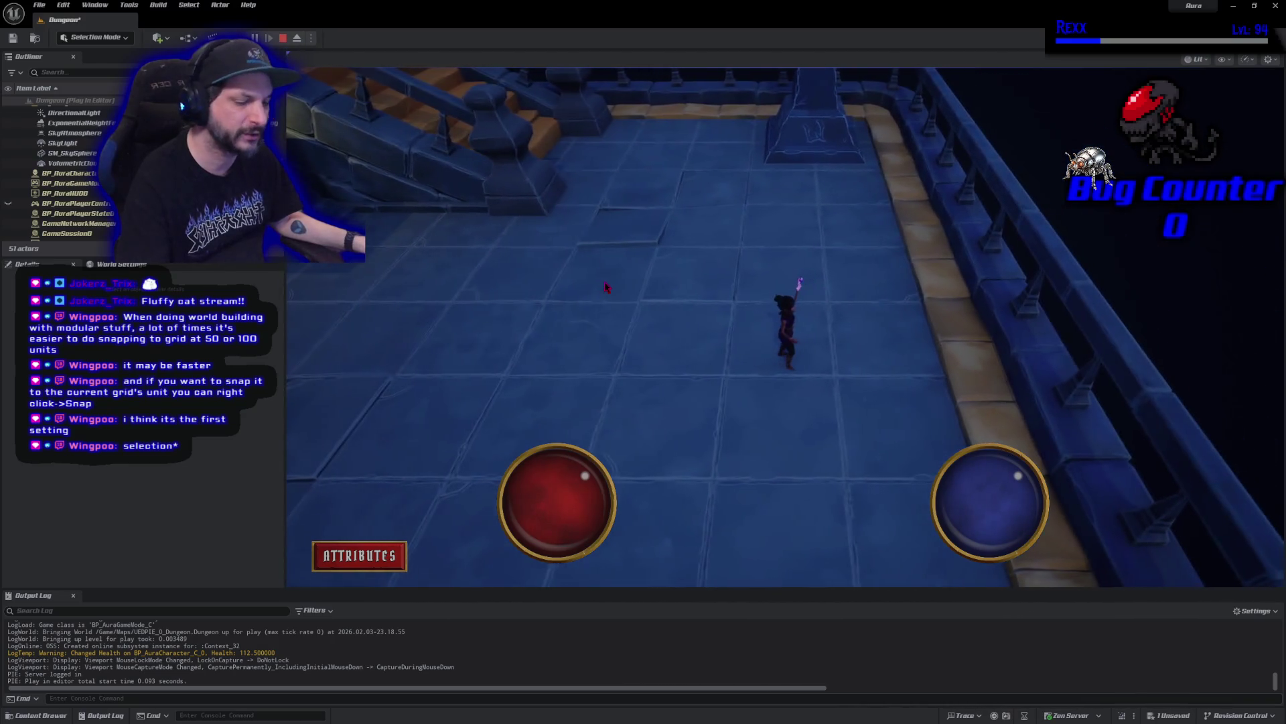
{"action": "key", "text": "Escape"}
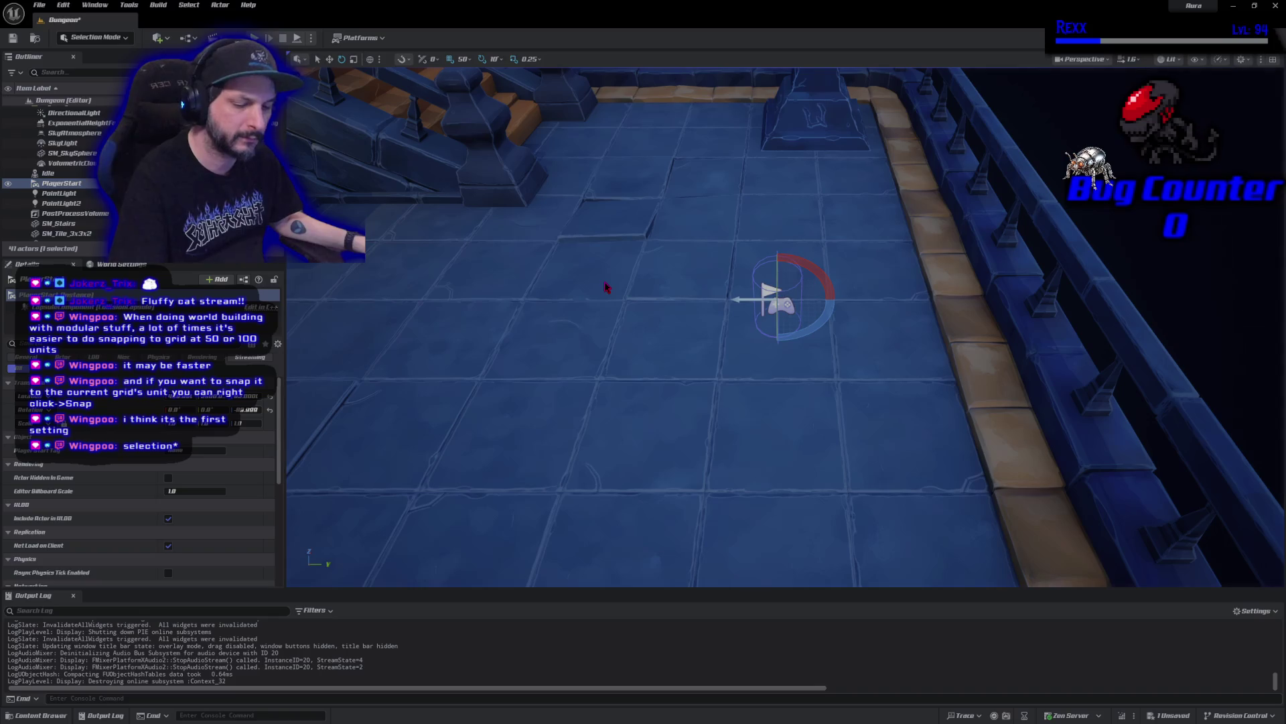
{"action": "key", "text": "ctrl+z"}
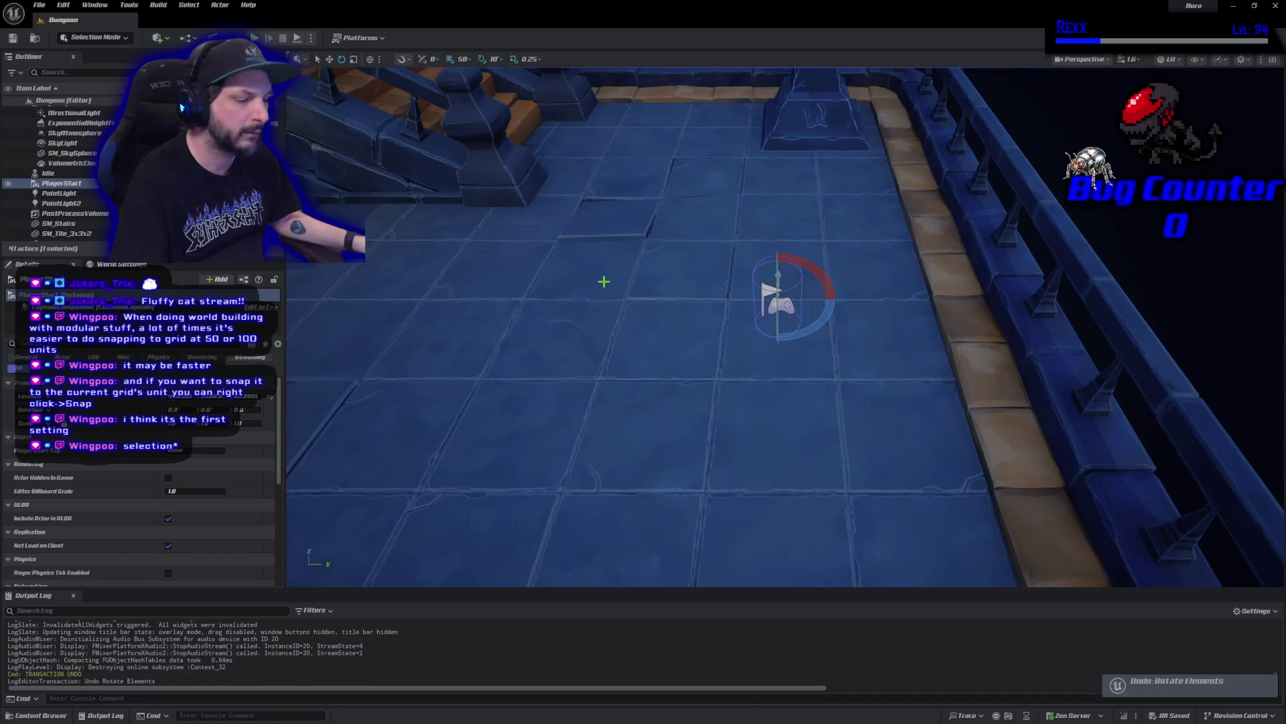
Restore the 33-piece dungeon selection and rotate it around the vertical axis again
{"action": "scroll", "coordinate": [603, 281], "scroll_direction": "down", "scroll_amount": 10}
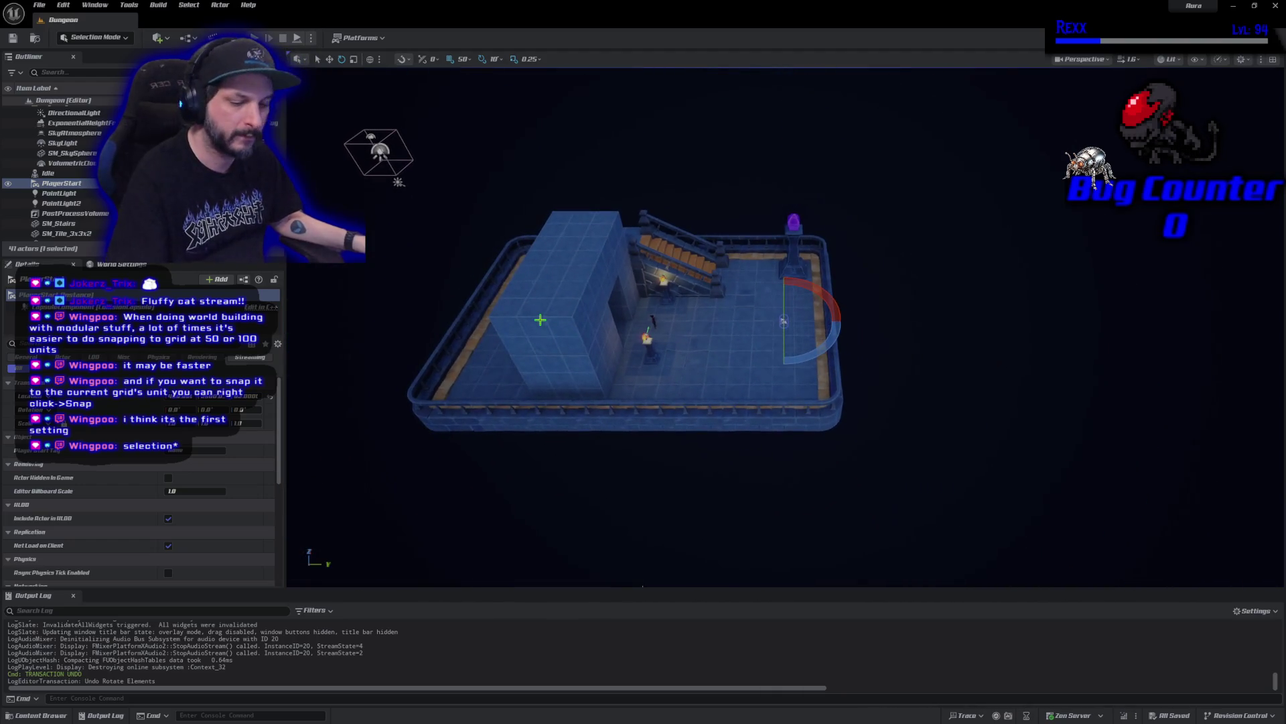
{"action": "key", "text": "ctrl+z"}
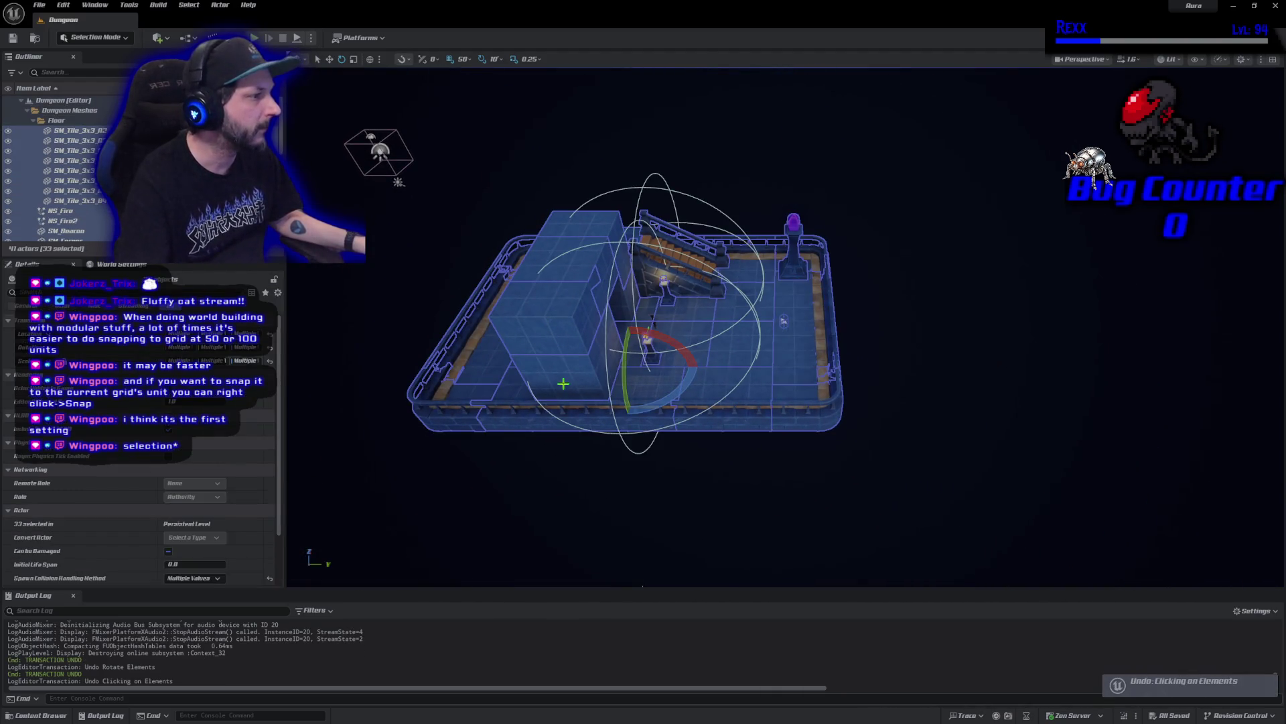
{"action": "scroll", "coordinate": [60, 175], "scroll_direction": "down", "scroll_amount": 5}
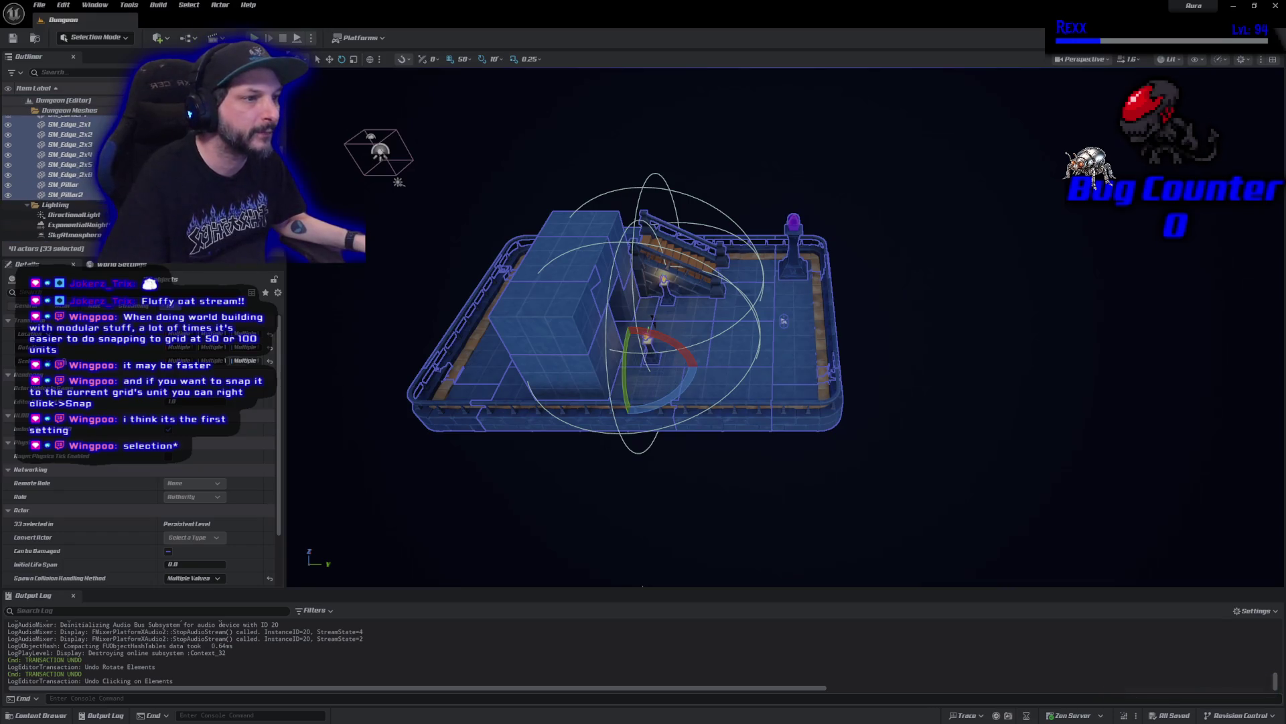
{"action": "scroll", "coordinate": [60, 174], "scroll_direction": "down", "scroll_amount": 1}
{"action": "left_click_drag", "start_coordinate": [672, 397], "coordinate": [613, 414]}
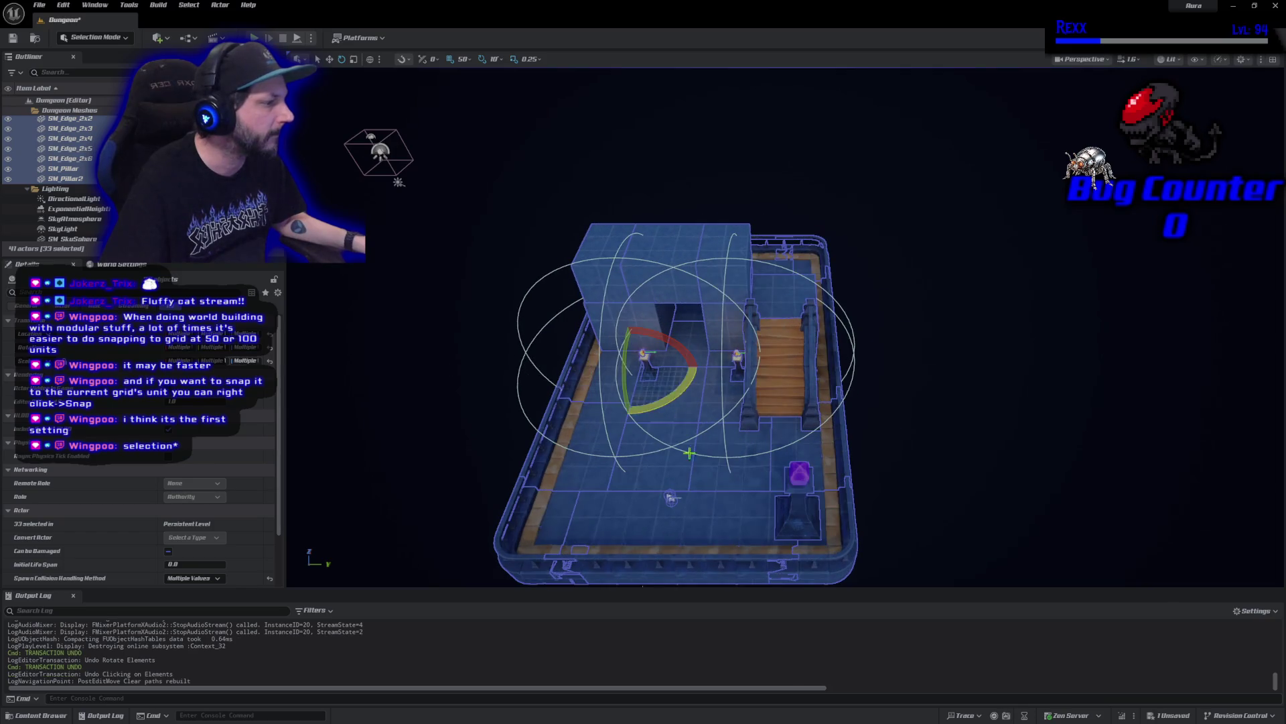
Turn PlayerStart to -90° yaw and playtest the level briefly
{"action": "left_click", "coordinate": [671, 497]}
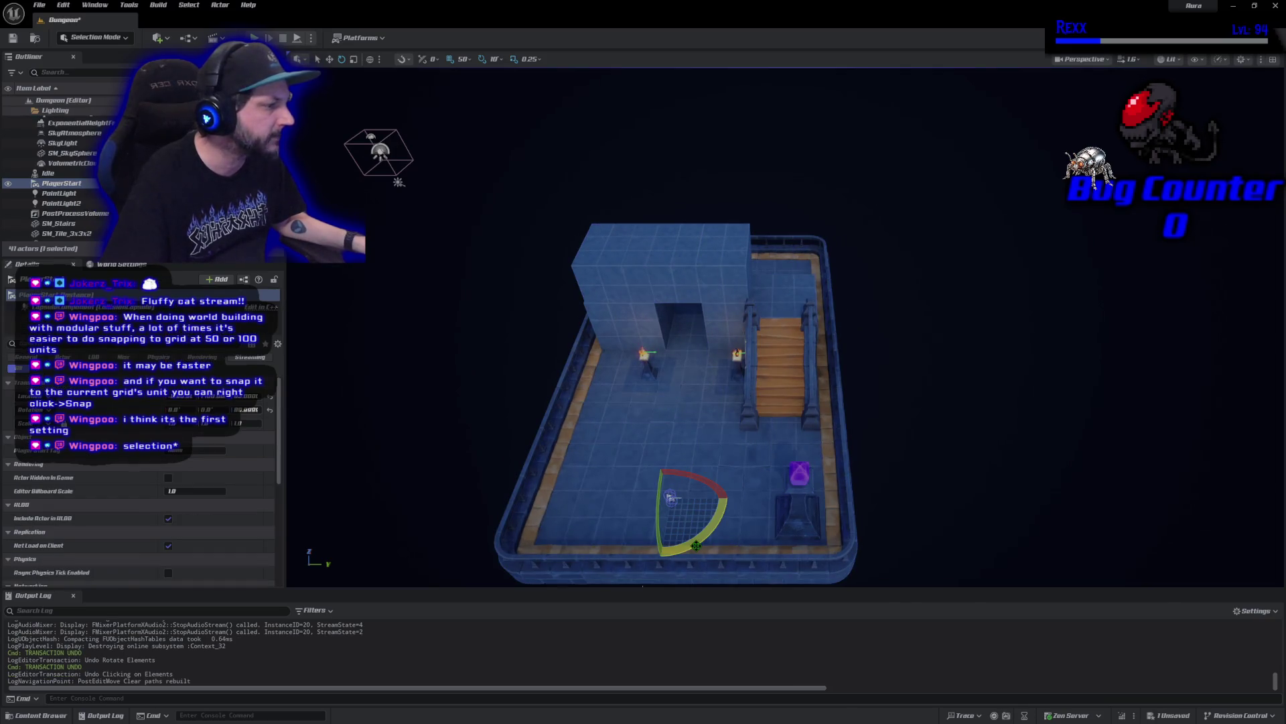
{"action": "left_click_drag", "start_coordinate": [693, 545], "coordinate": [694, 545]}
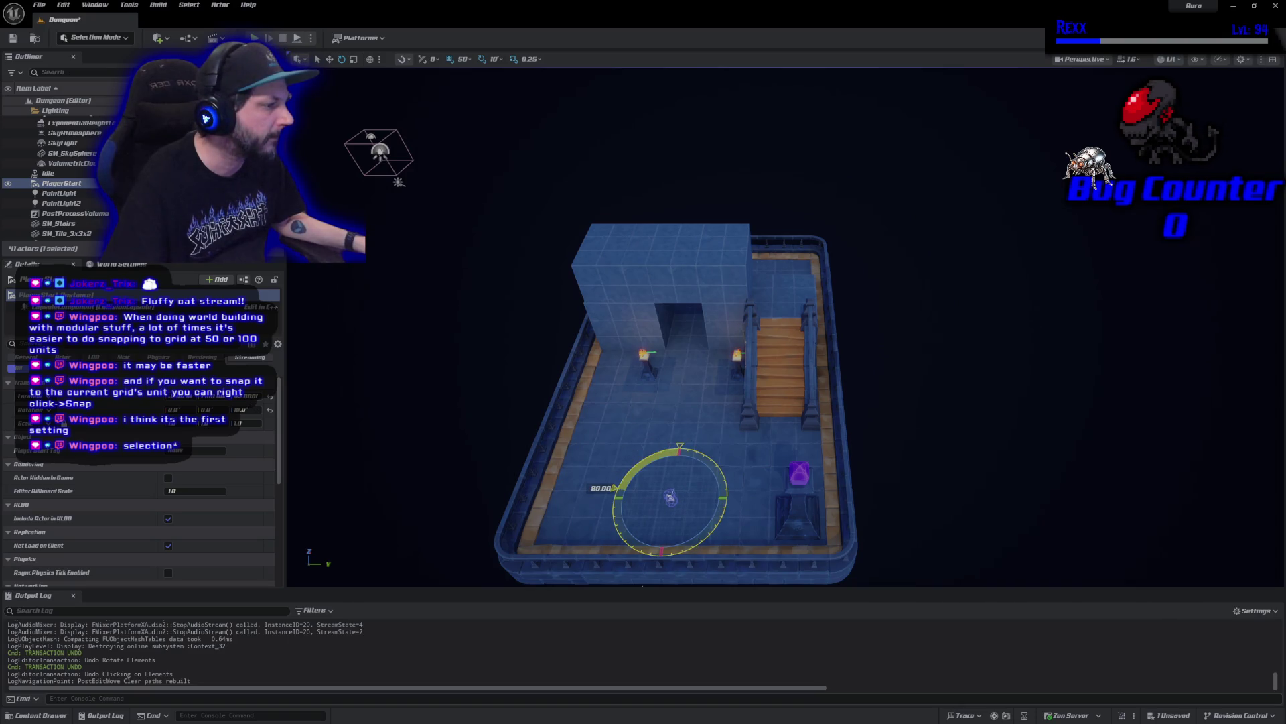
{"action": "left_click_drag", "start_coordinate": [649, 542], "coordinate": [648, 542]}
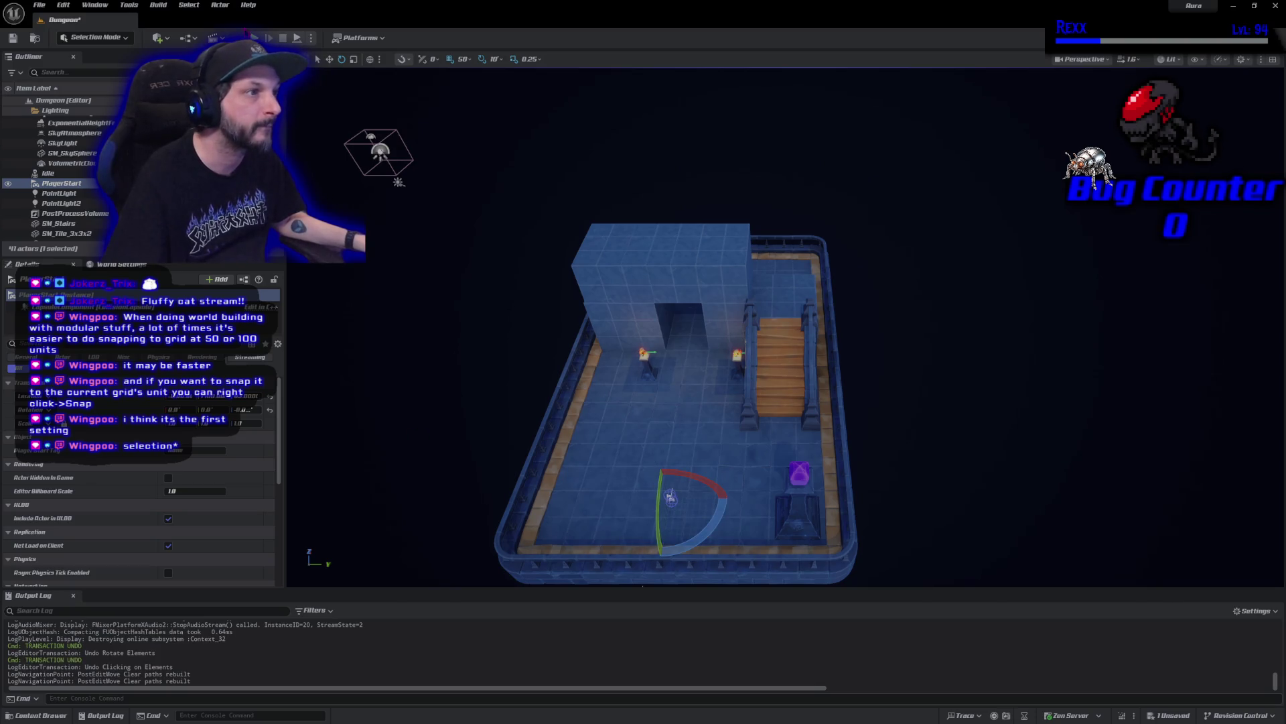
{"action": "key", "text": "alt+p"}
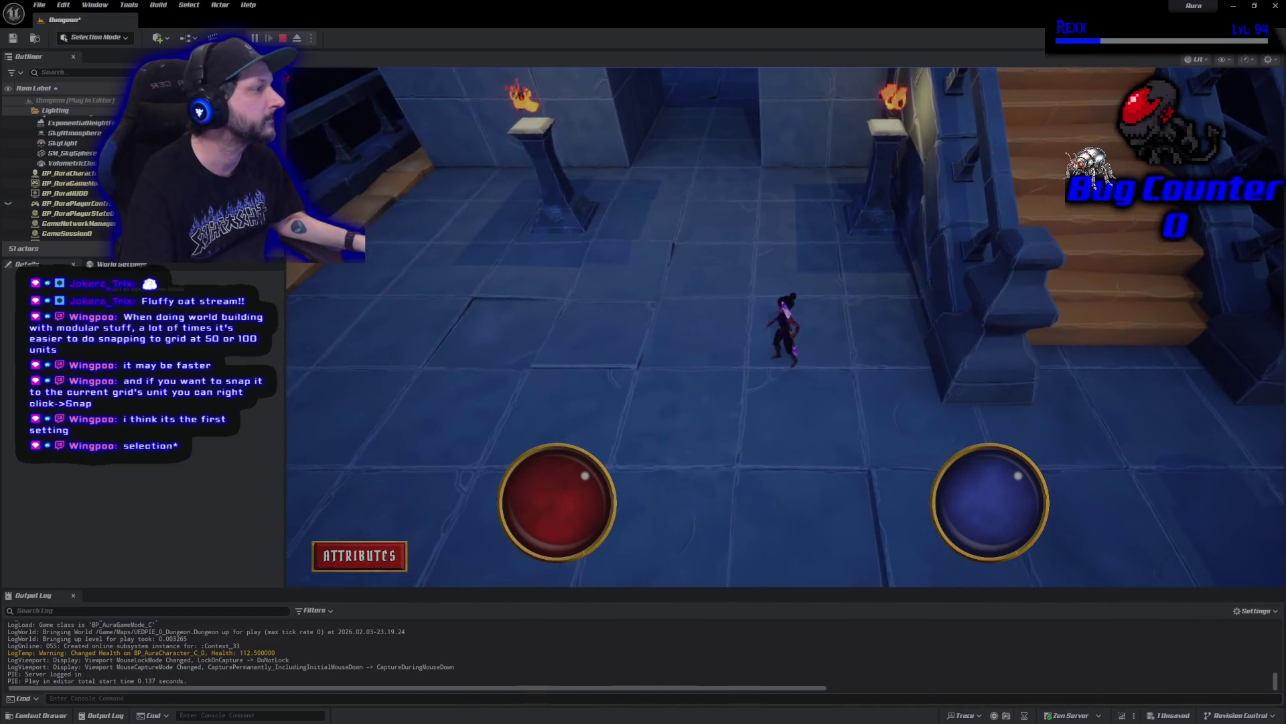
{"action": "key", "text": "Escape"}
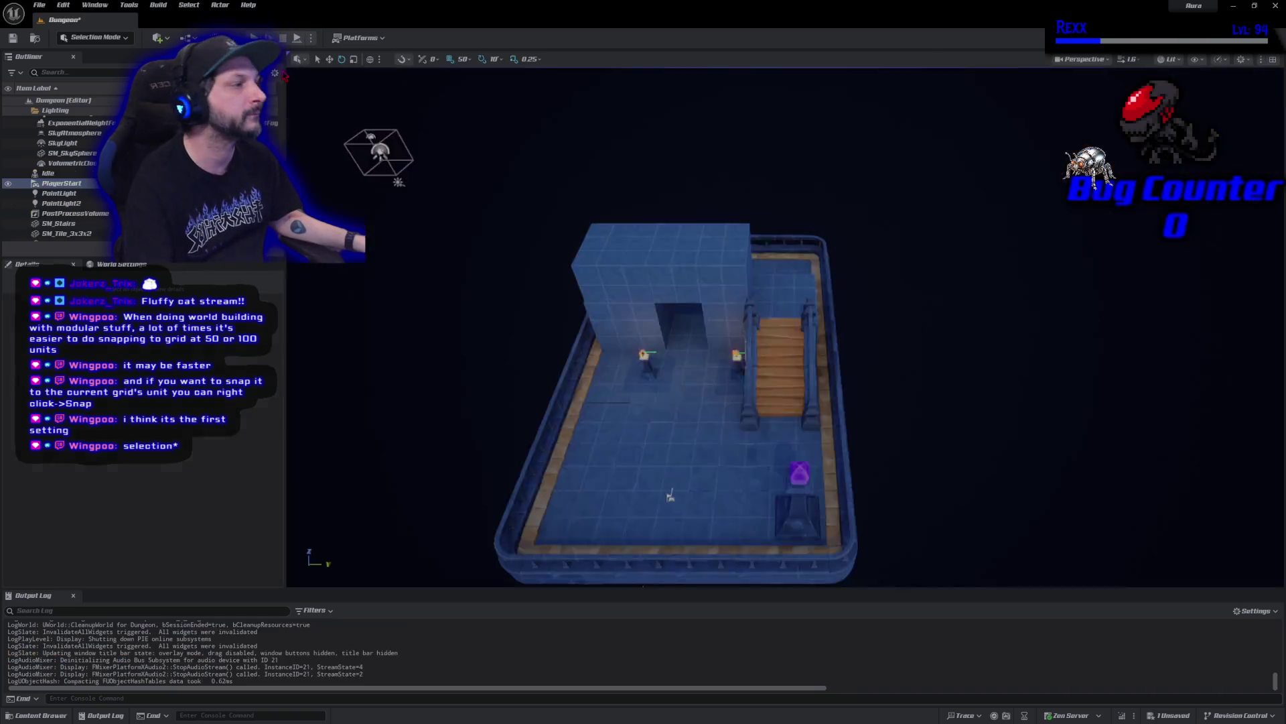
Select the pillar together with its fire effect in the viewport
{"action": "scroll", "coordinate": [770, 279], "scroll_direction": "down", "scroll_amount": 10}
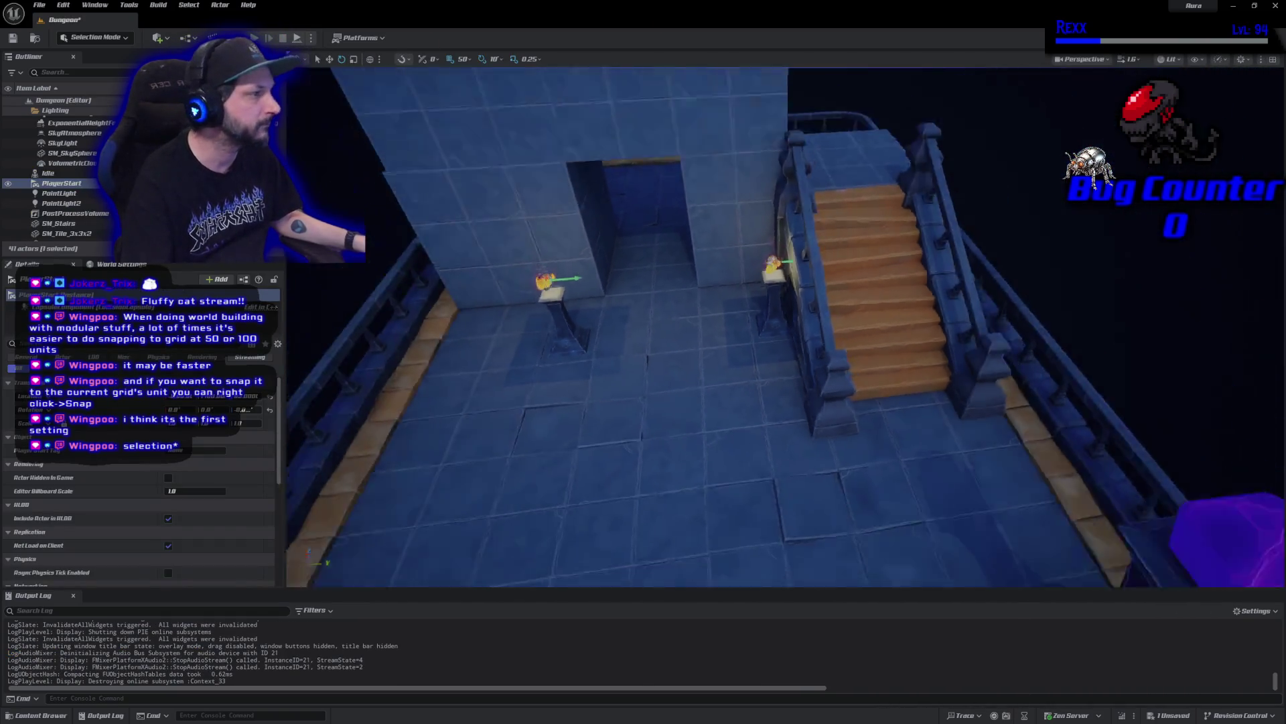
{"action": "scroll", "coordinate": [780, 297], "scroll_direction": "up", "scroll_amount": 10}
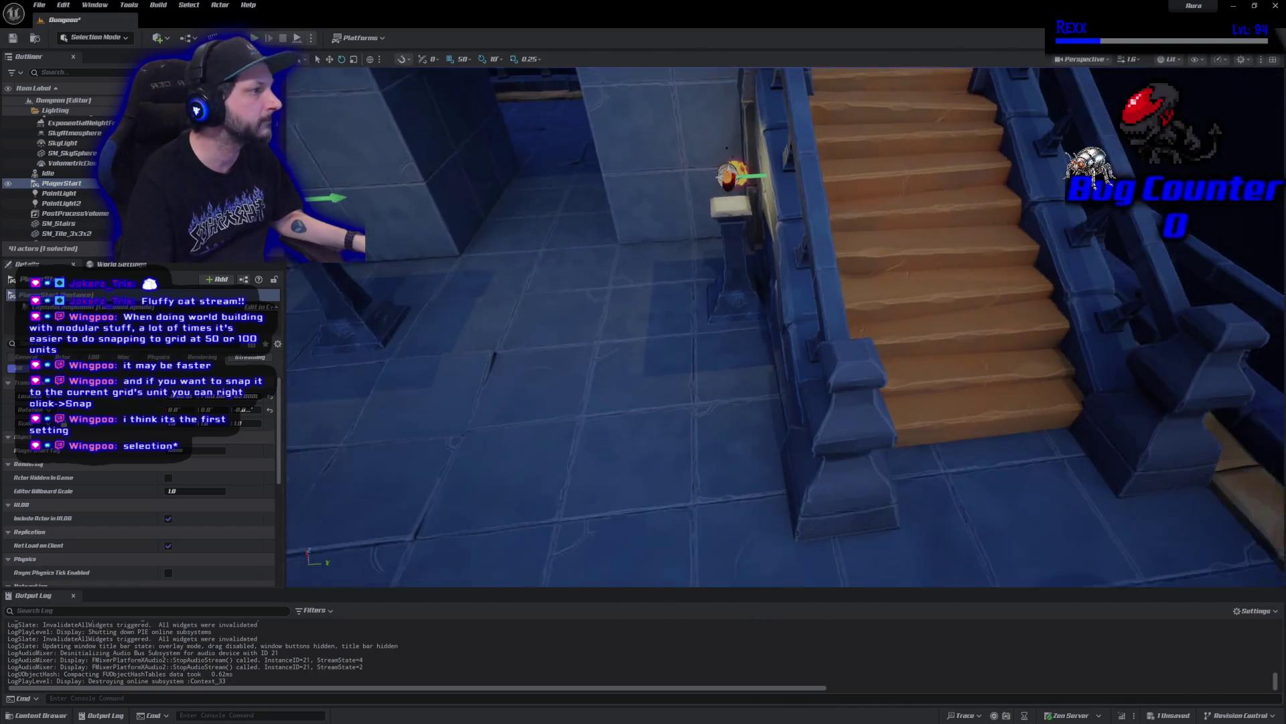
{"action": "scroll", "coordinate": [781, 297], "scroll_direction": "up", "scroll_amount": 2}
{"action": "left_click", "coordinate": [730, 181]}
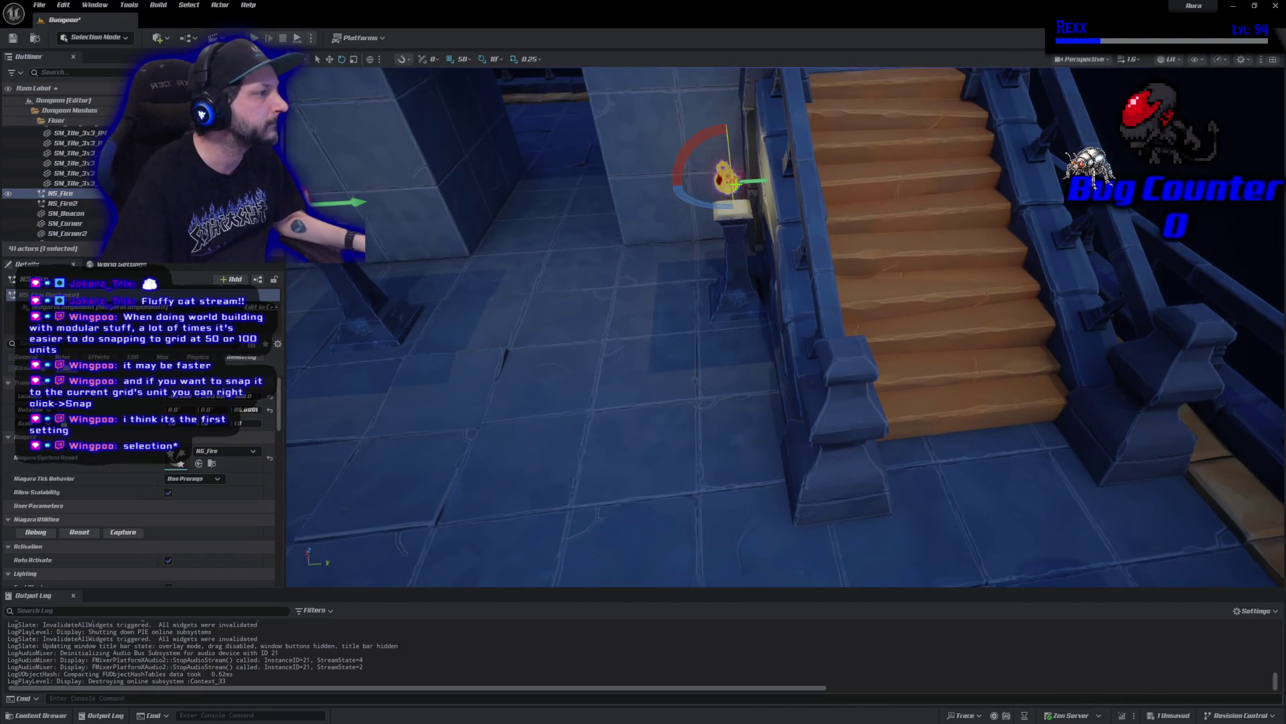
{"action": "key", "text": "Escape"}
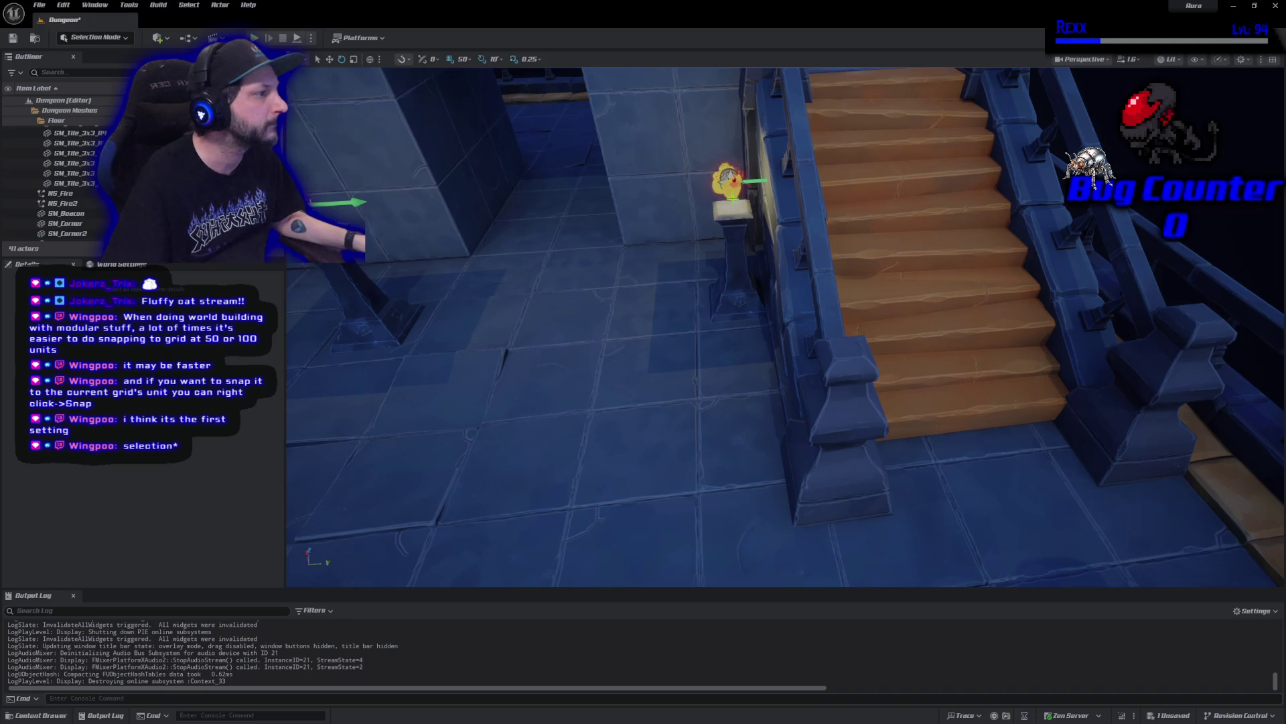
{"action": "left_click", "coordinate": [729, 190]}
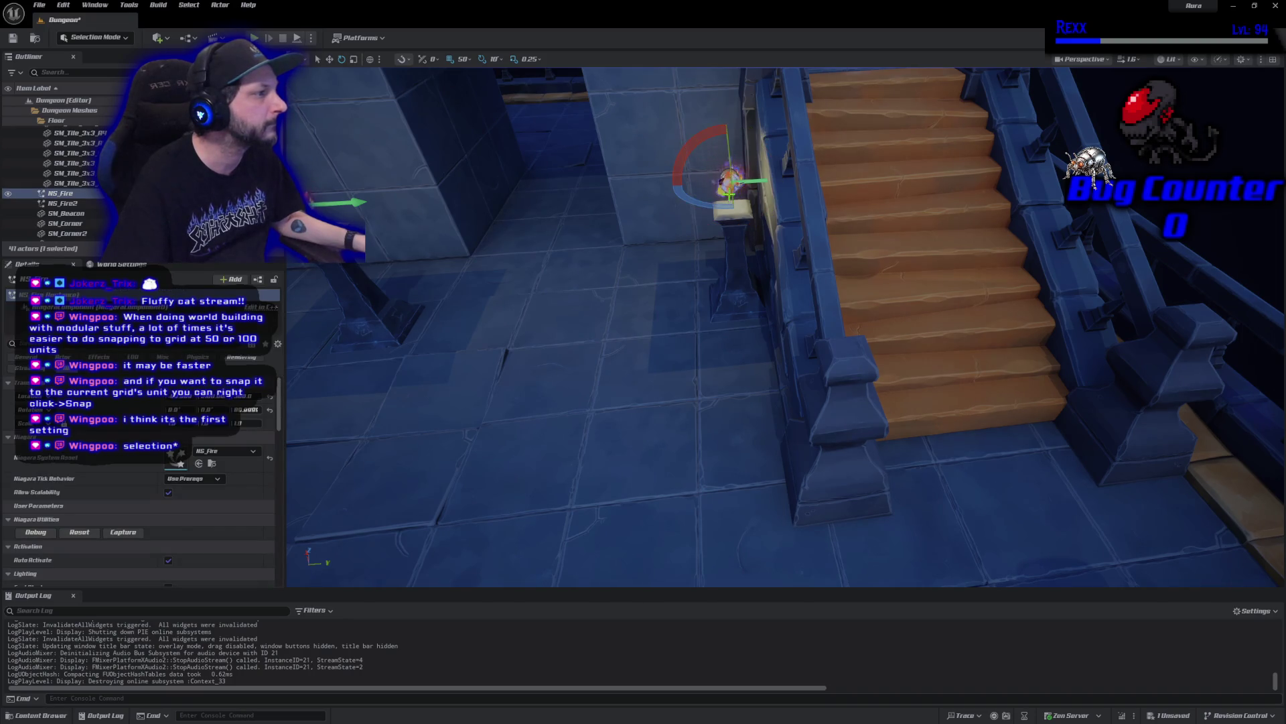
{"action": "left_click", "coordinate": [733, 216]}
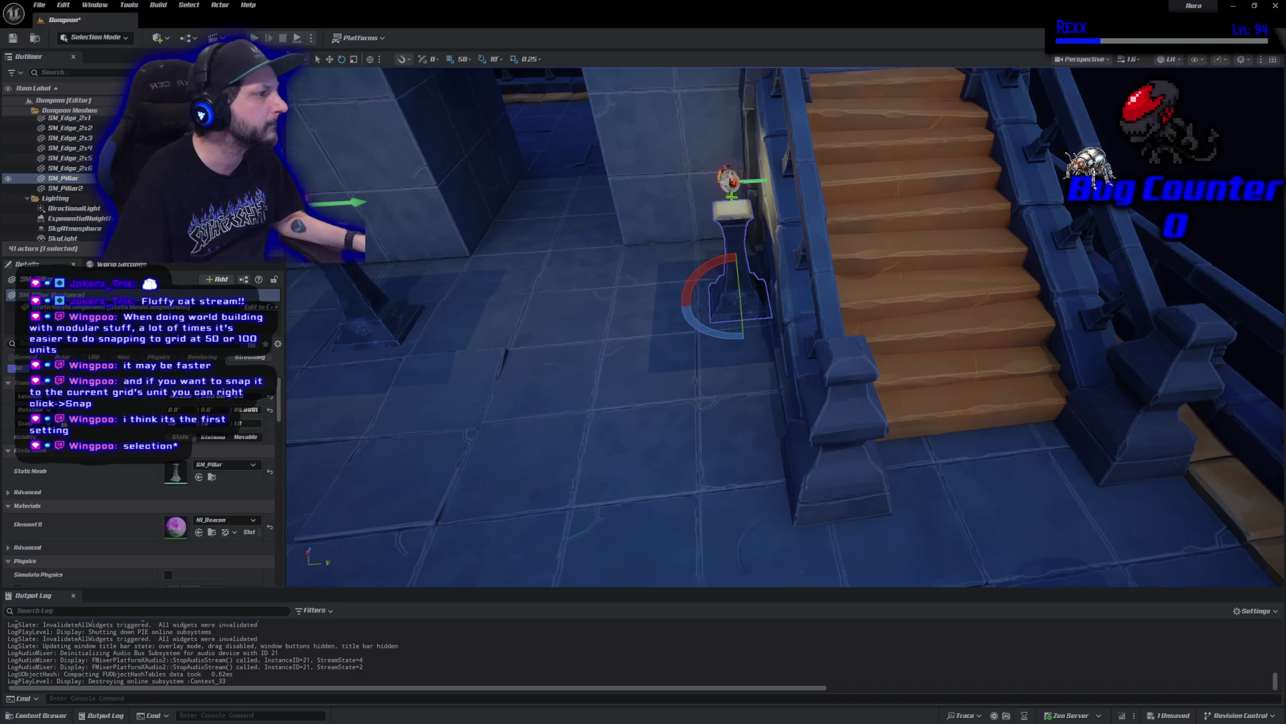
{"action": "left_click", "coordinate": [731, 196], "text": "ctrl"}
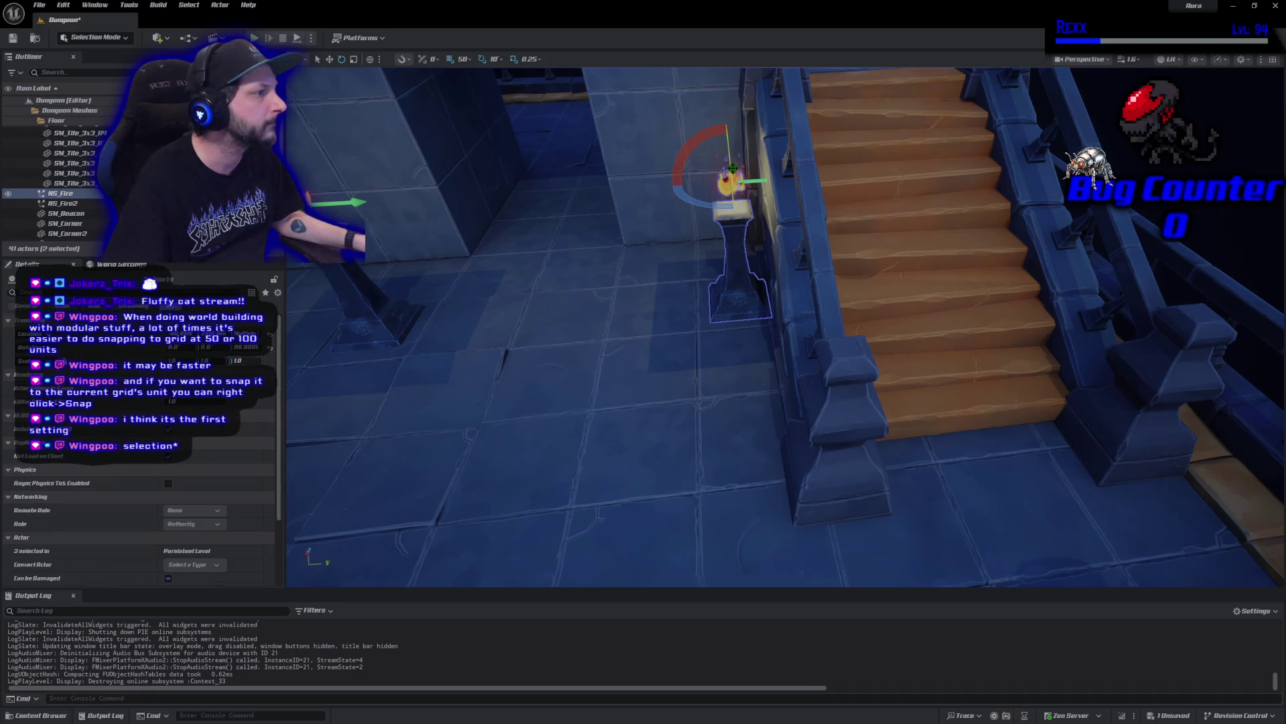
{"action": "left_click", "coordinate": [735, 174], "text": "ctrl"}
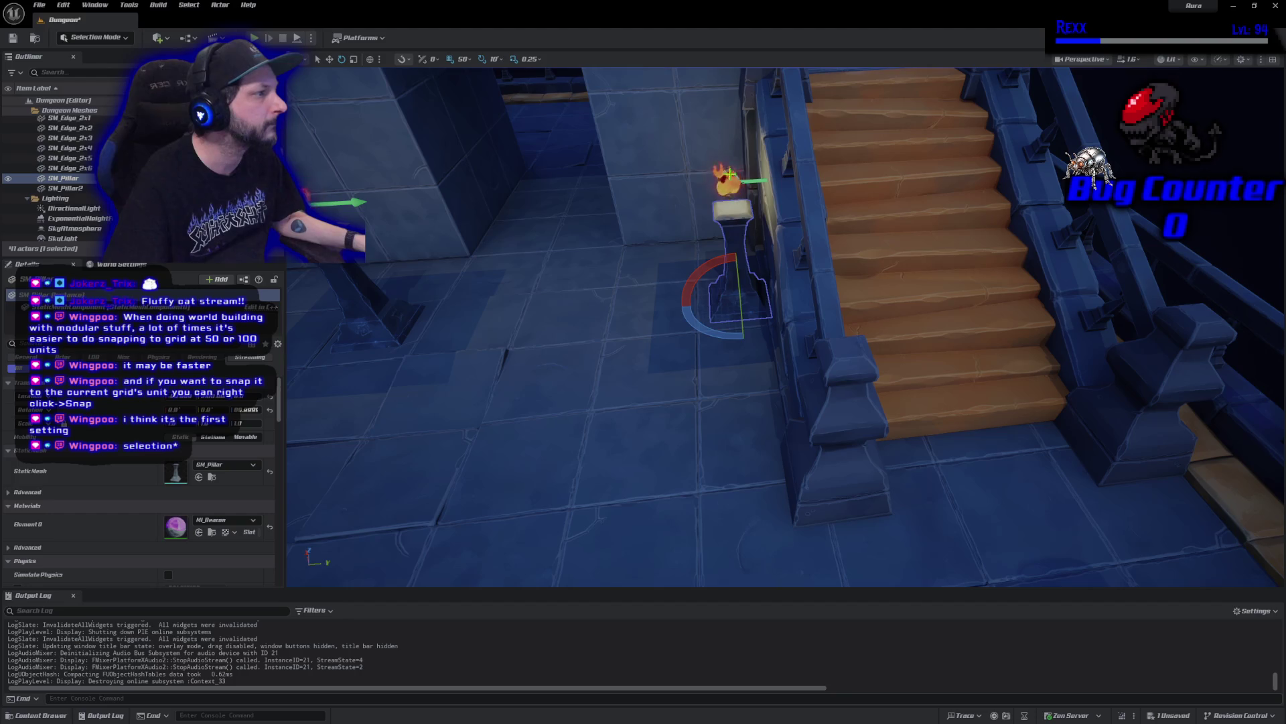
{"action": "left_click", "coordinate": [730, 174], "text": "ctrl"}
Add the point light, slide pillar, fire and light left along Y, and save
{"action": "scroll", "coordinate": [784, 326], "scroll_direction": "up", "scroll_amount": 3}
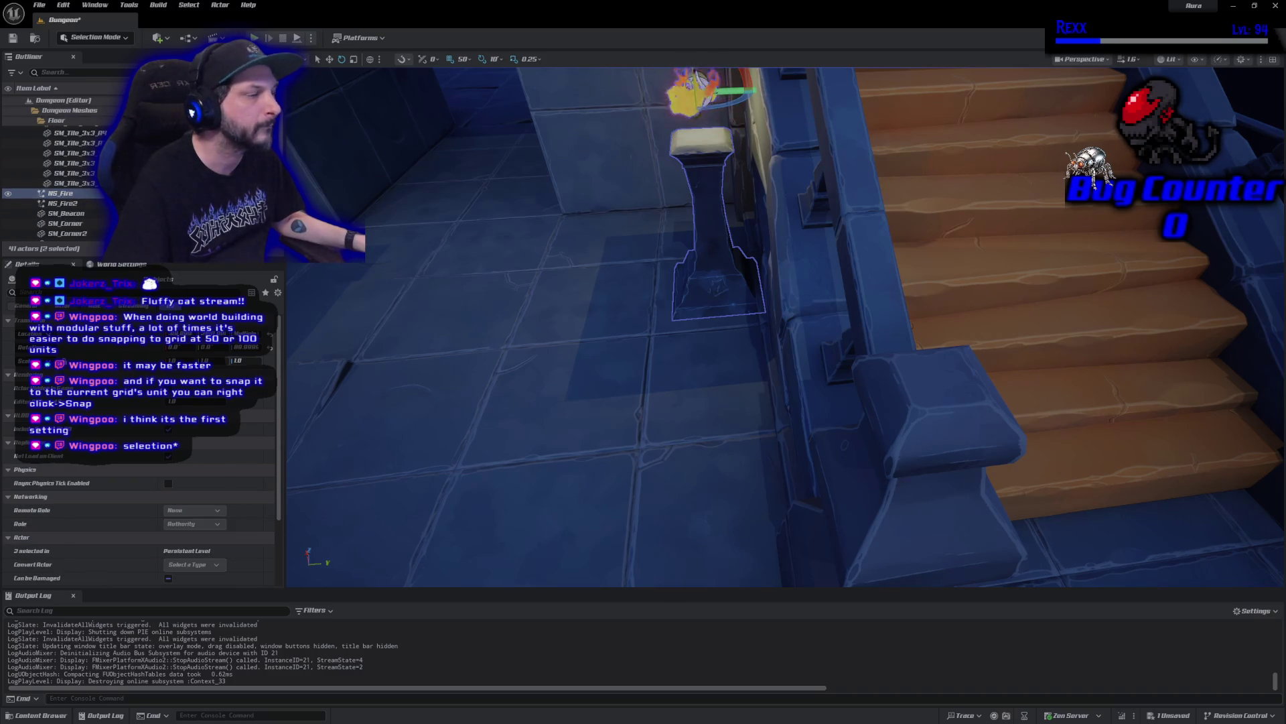
{"action": "left_click", "coordinate": [692, 94]}
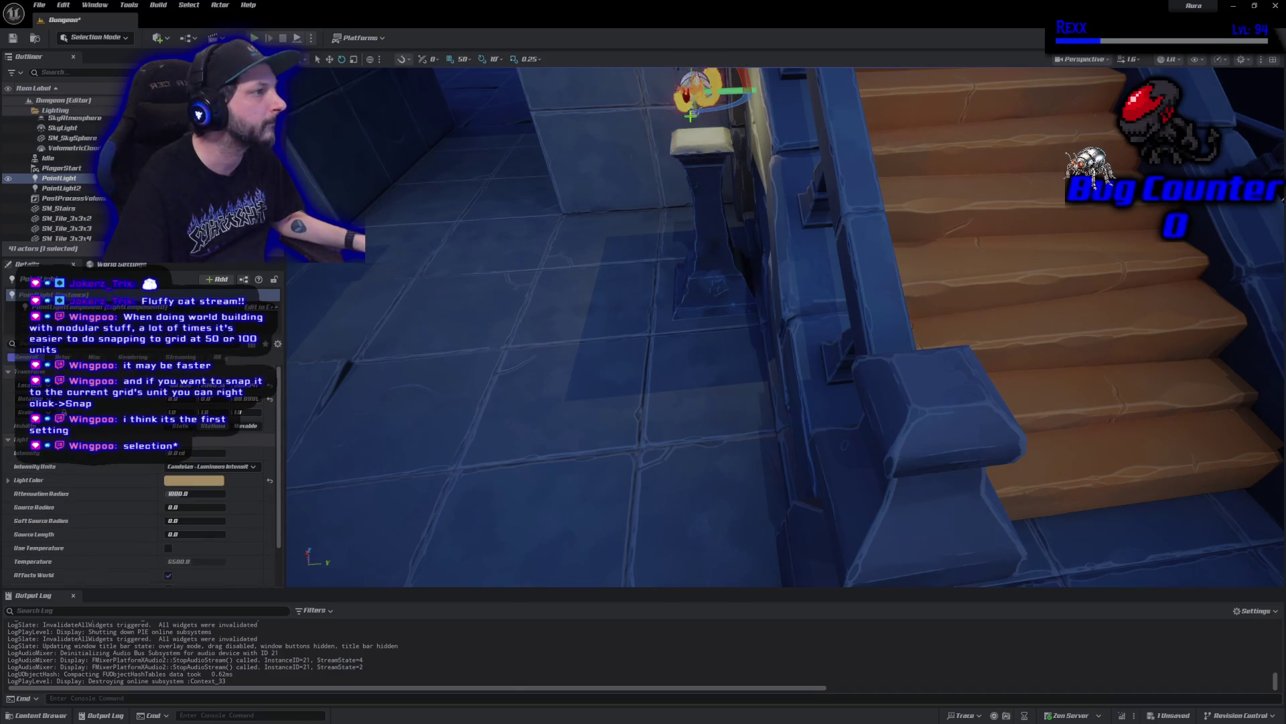
{"action": "left_click", "coordinate": [678, 99]}
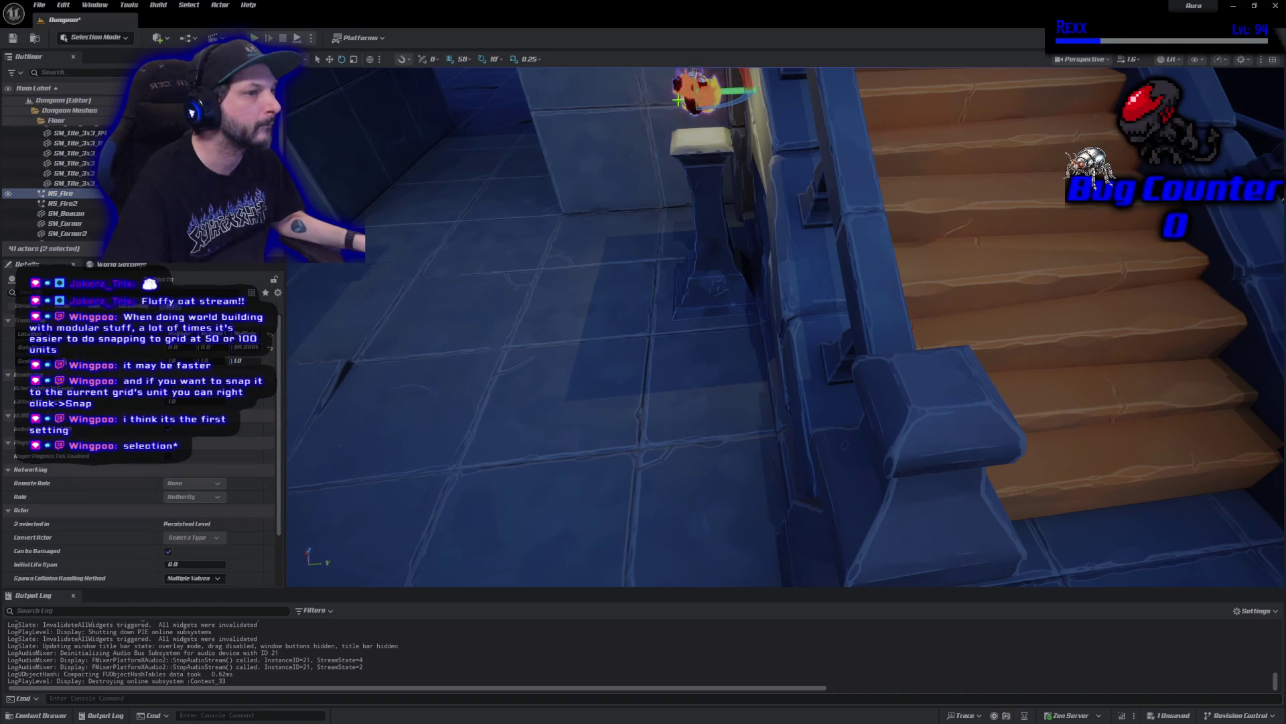
{"action": "left_click", "coordinate": [717, 278], "text": "ctrl"}
{"action": "key", "text": "w"}
{"action": "key", "text": "e"}
{"action": "key", "text": "w"}
{"action": "left_click_drag", "start_coordinate": [745, 288], "coordinate": [620, 295]}
{"action": "scroll", "coordinate": [609, 372], "scroll_direction": "down", "scroll_amount": 5}
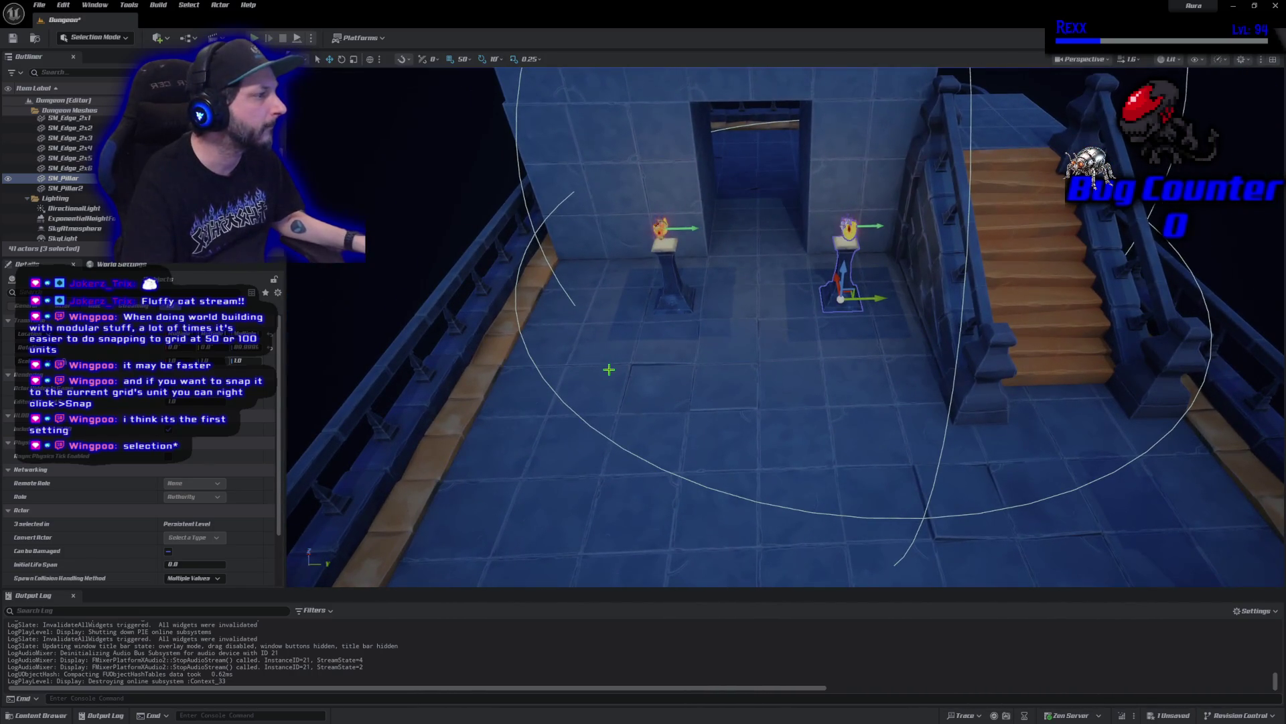
{"action": "key", "text": "ctrl+s"}
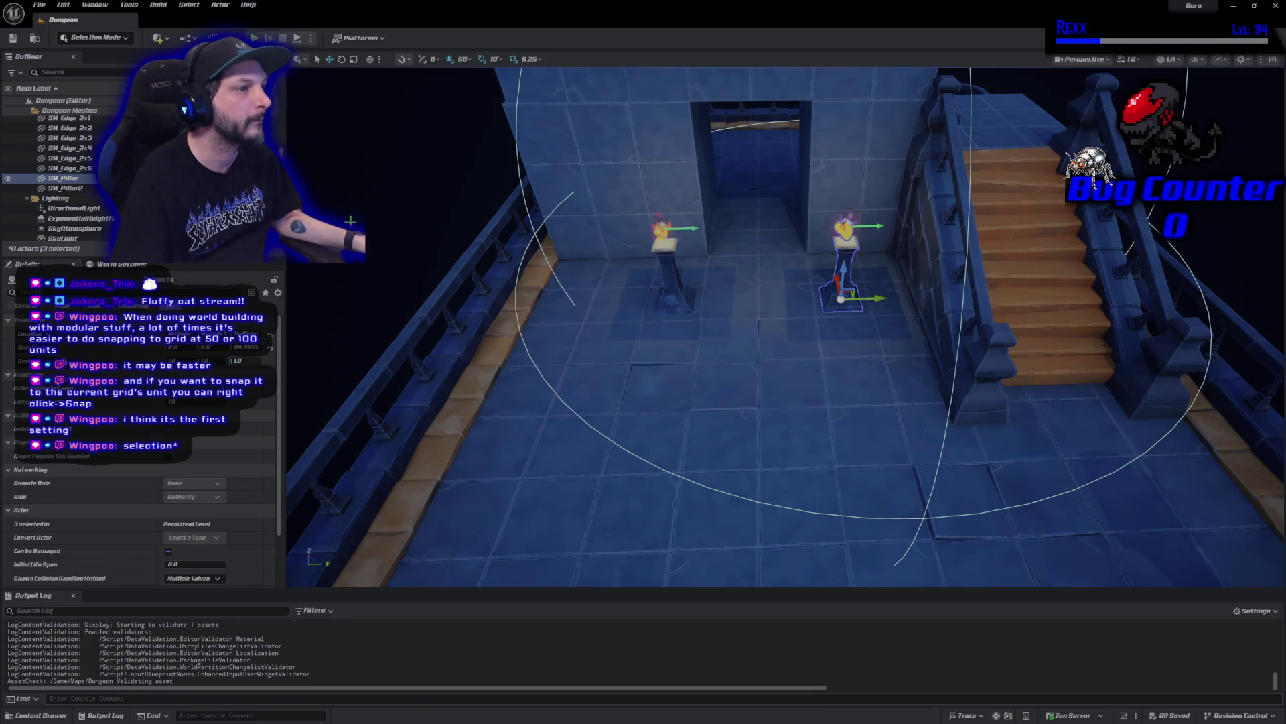
Collapse the Lighting and Dungeon Meshes folders, select SM_Tile_3x3x7, then play and walk toward the stairs
{"action": "left_click", "coordinate": [350, 221]}
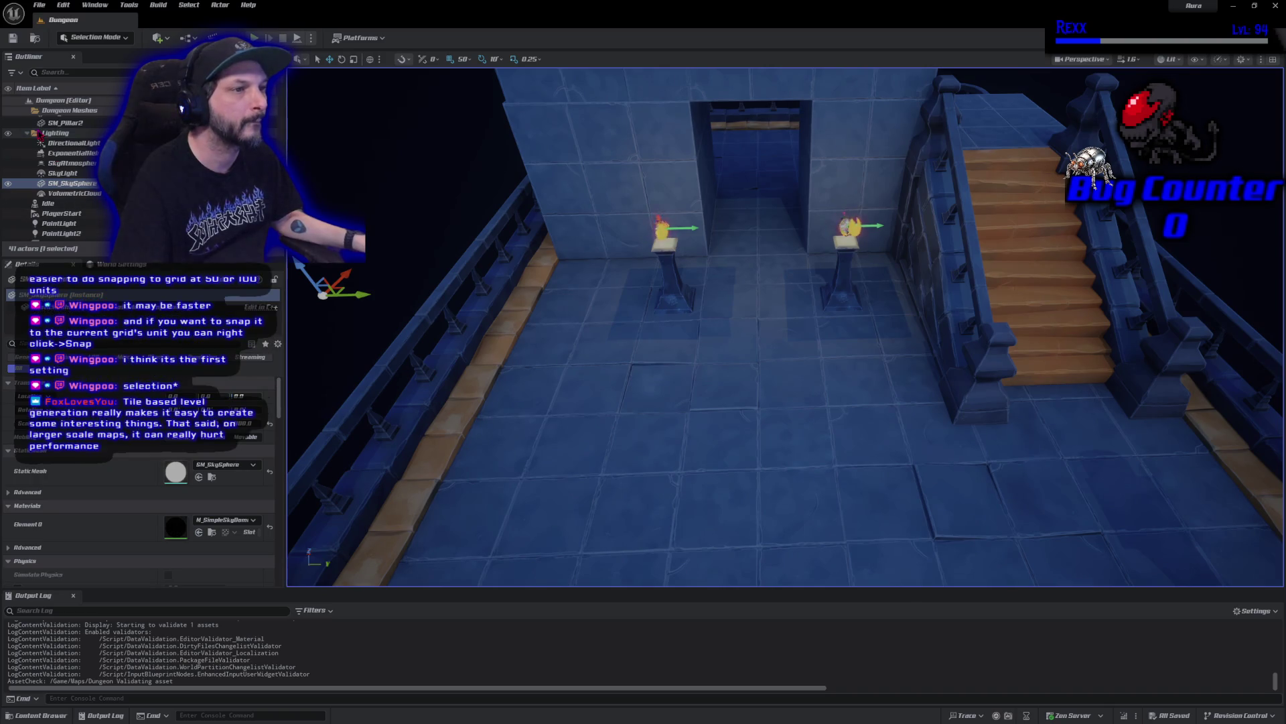
{"action": "left_click", "coordinate": [27, 133]}
{"action": "scroll", "coordinate": [29, 134], "scroll_direction": "up", "scroll_amount": 3}
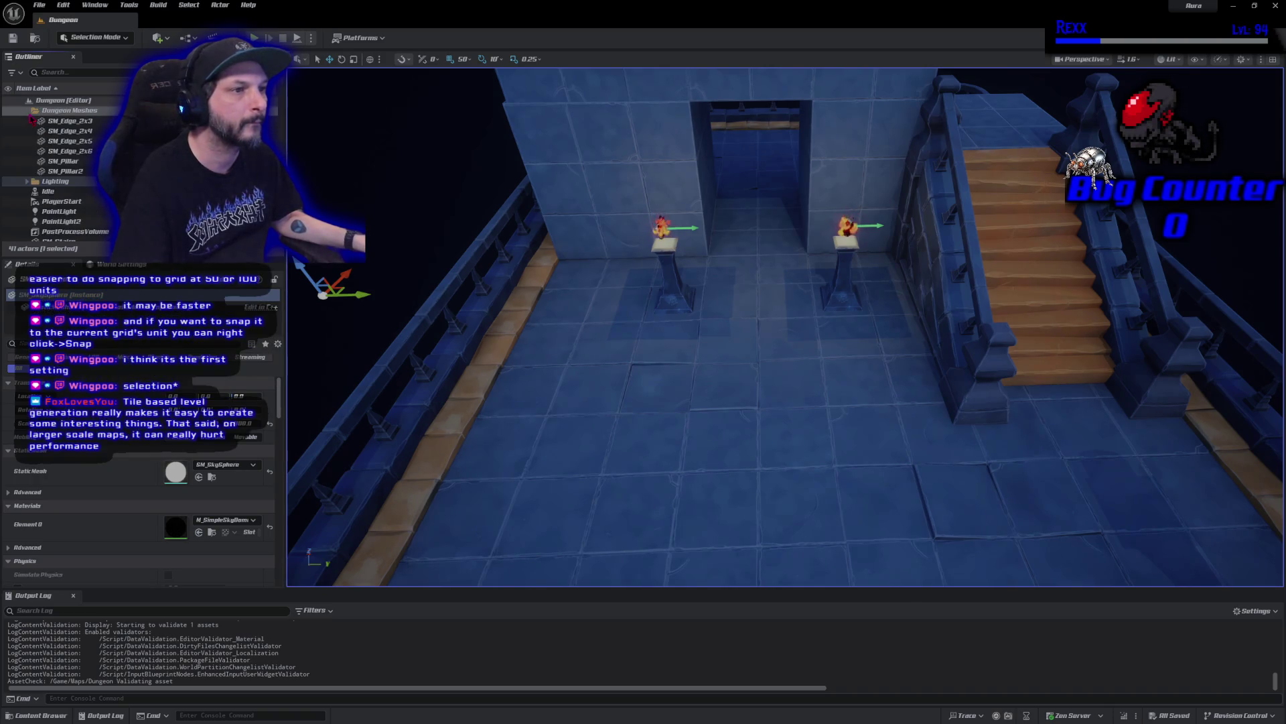
{"action": "scroll", "coordinate": [30, 124], "scroll_direction": "up", "scroll_amount": 5}
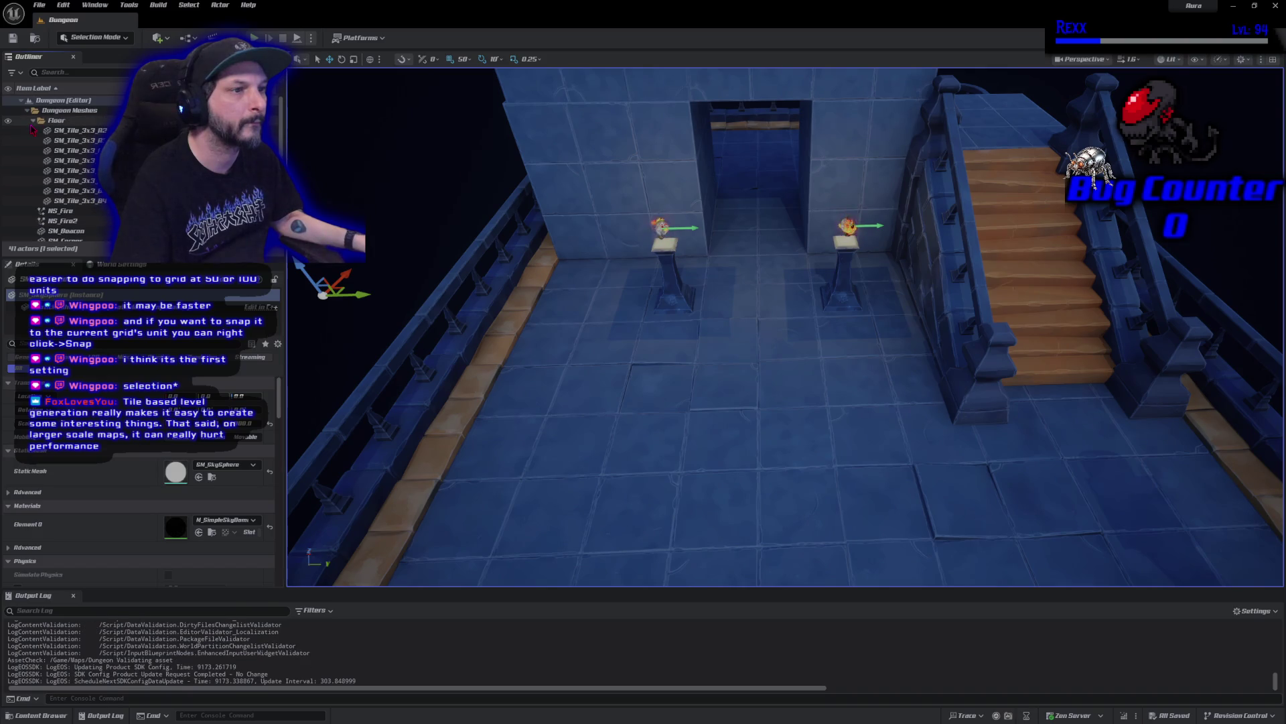
{"action": "left_click", "coordinate": [27, 111]}
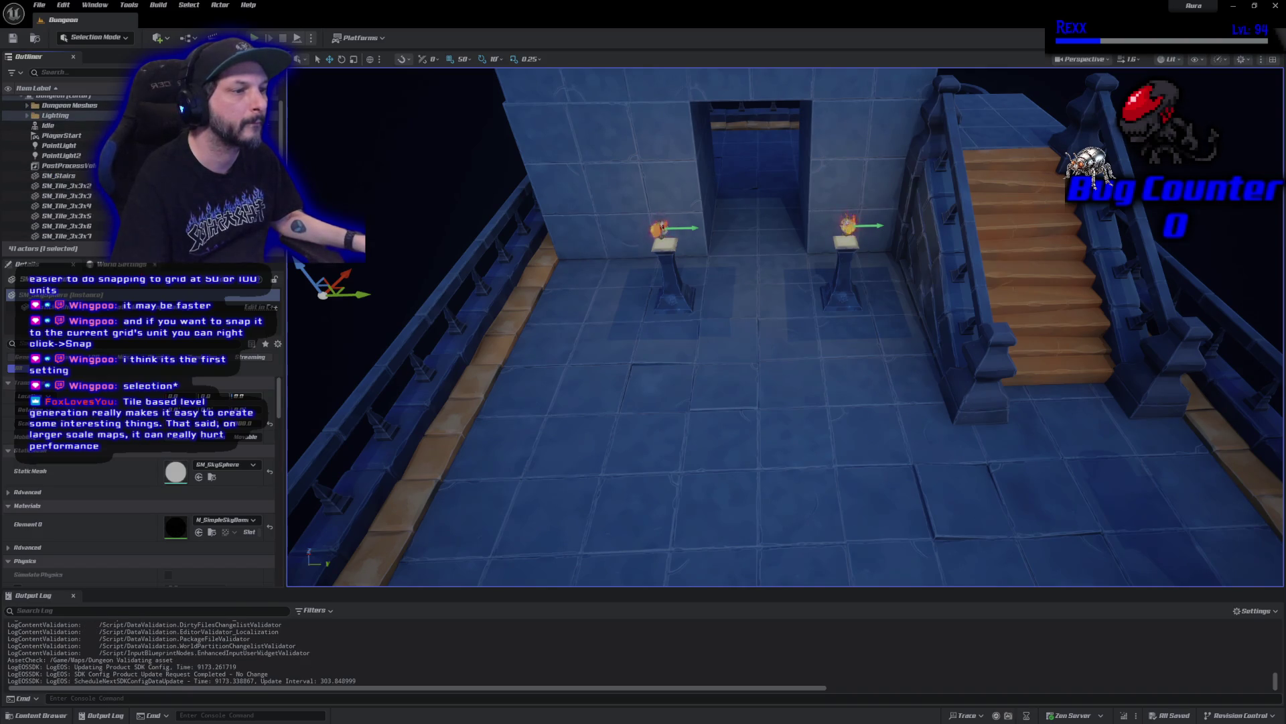
{"action": "left_click", "coordinate": [100, 237]}
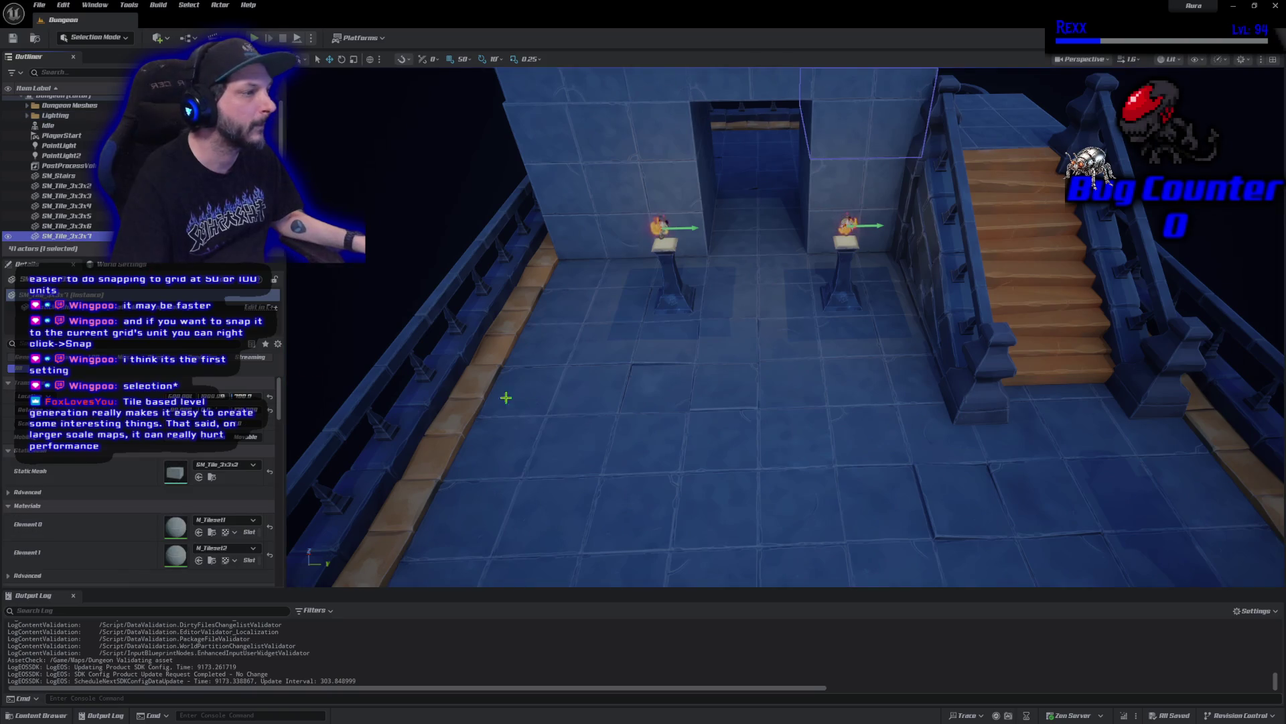
{"action": "left_click", "coordinate": [297, 38]}
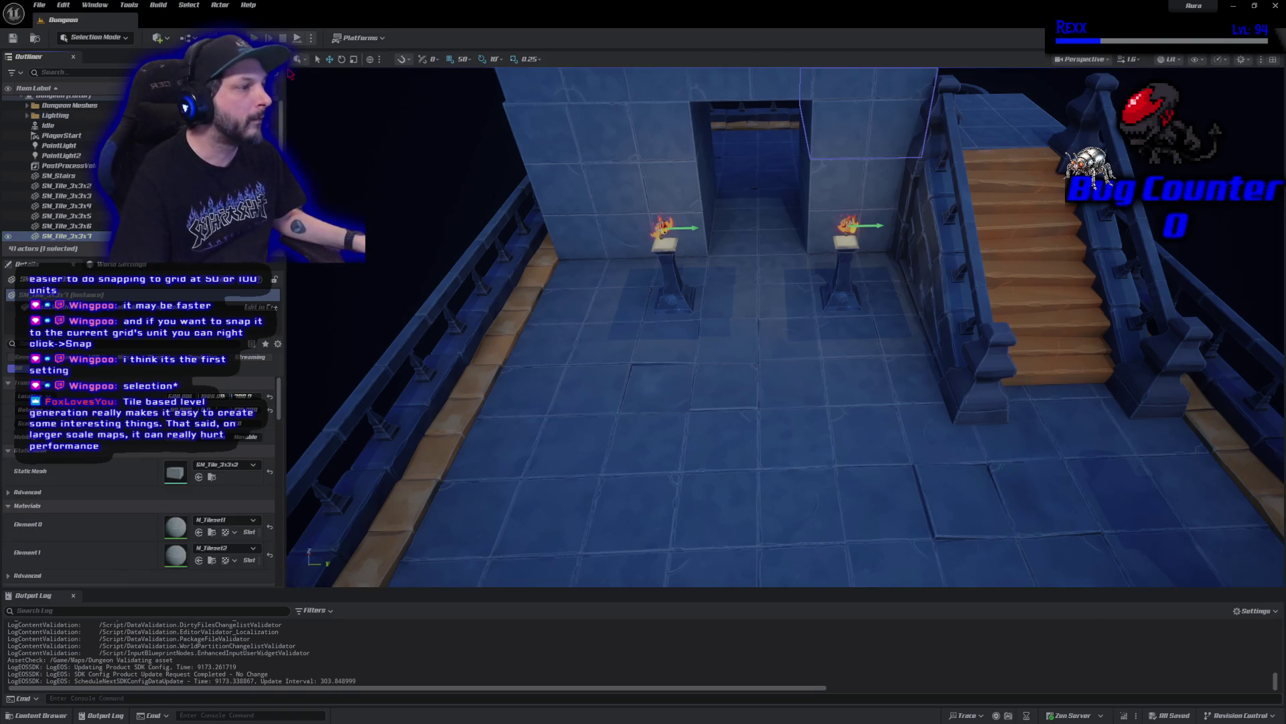
{"action": "left_click", "coordinate": [460, 250]}
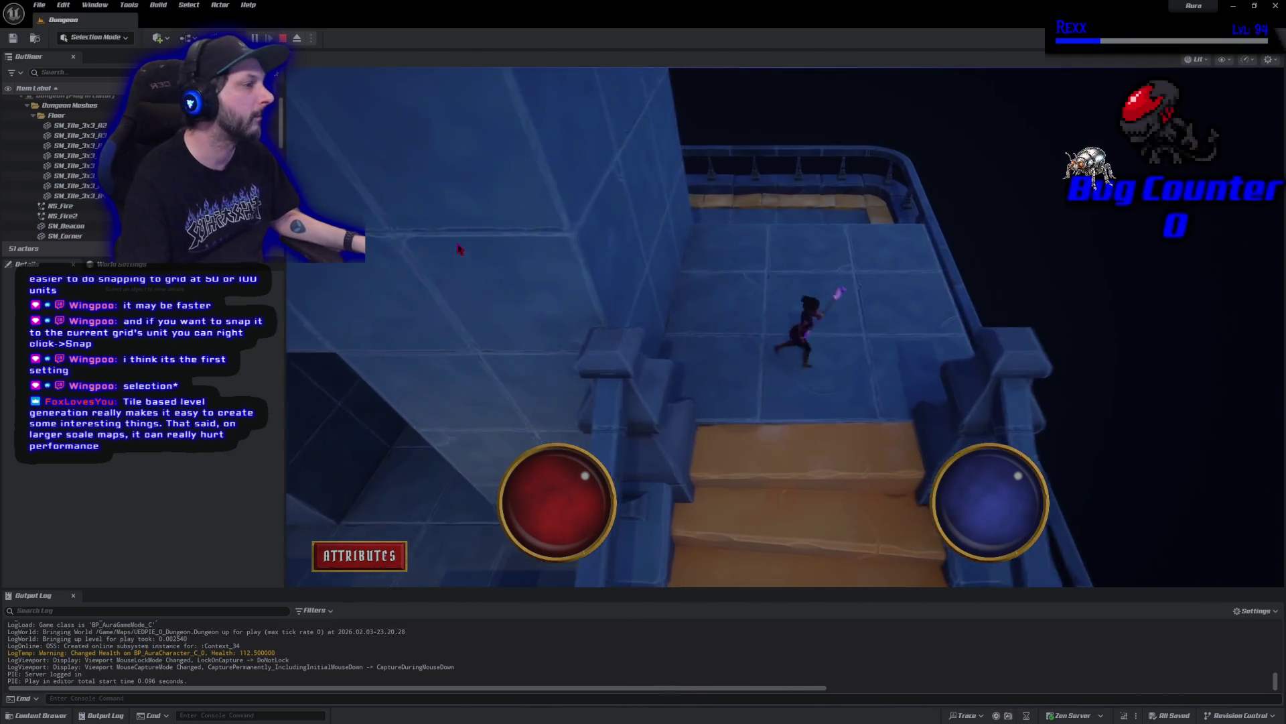
End the Play-In-Editor session with Esc and zoom the viewport back out
{"action": "key", "text": "Escape"}
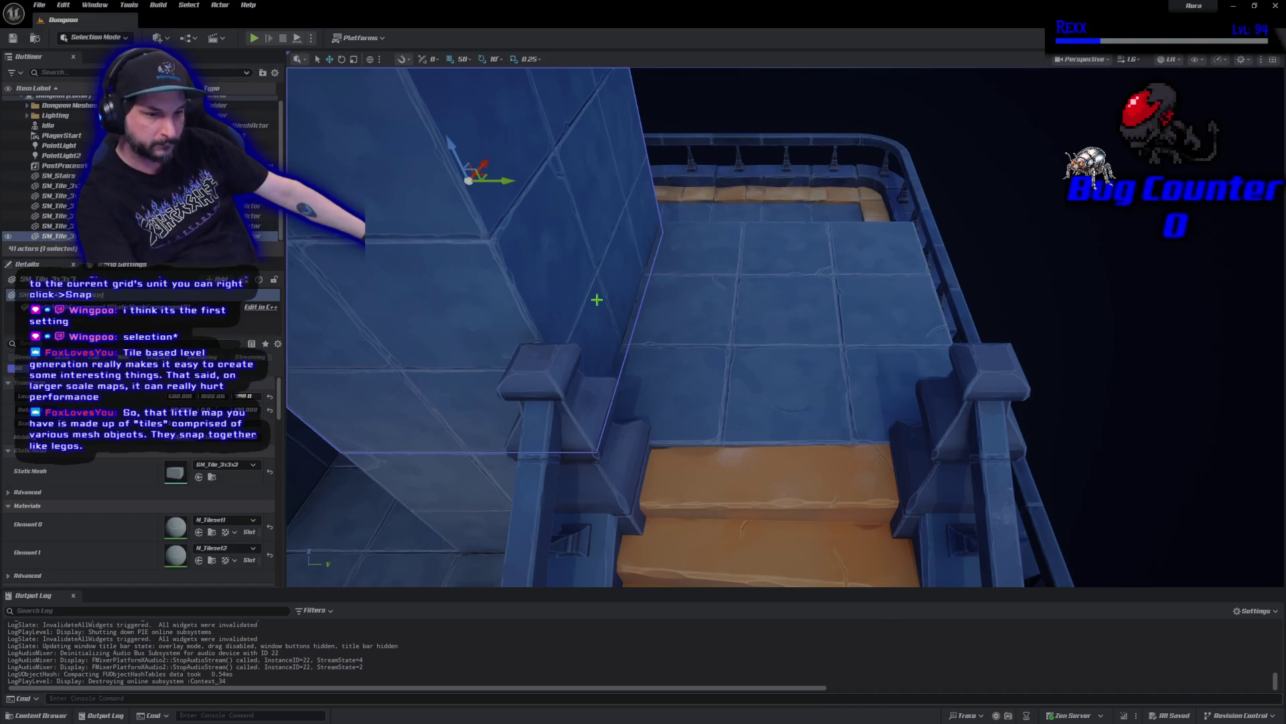
{"action": "scroll", "coordinate": [597, 300], "scroll_direction": "down", "scroll_amount": 10}
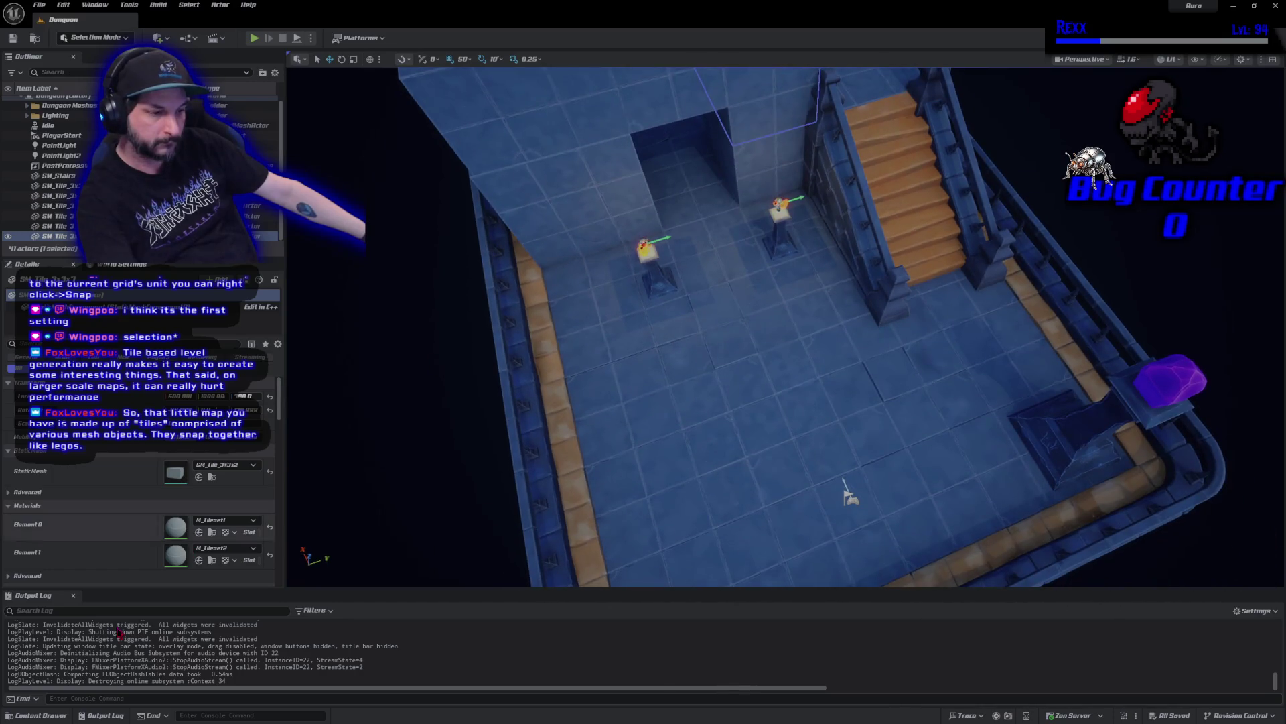
{"action": "left_click", "coordinate": [37, 715]}
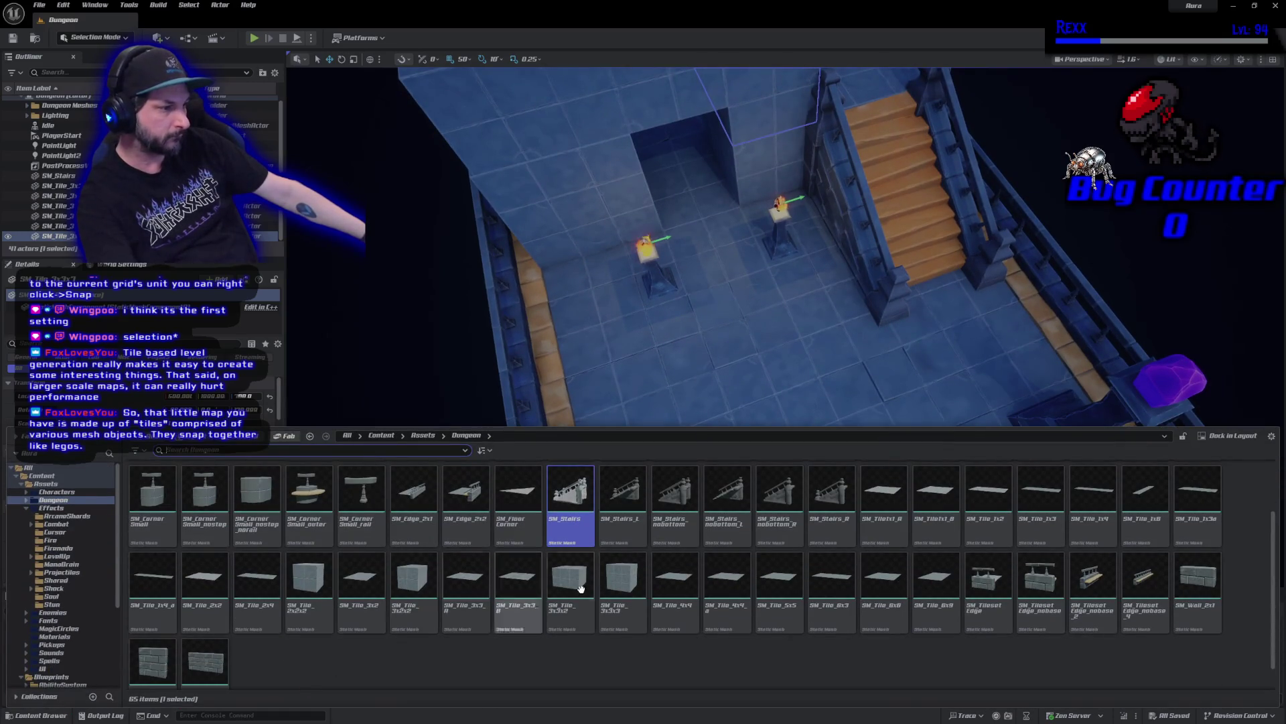
{"action": "left_click", "coordinate": [527, 597]}
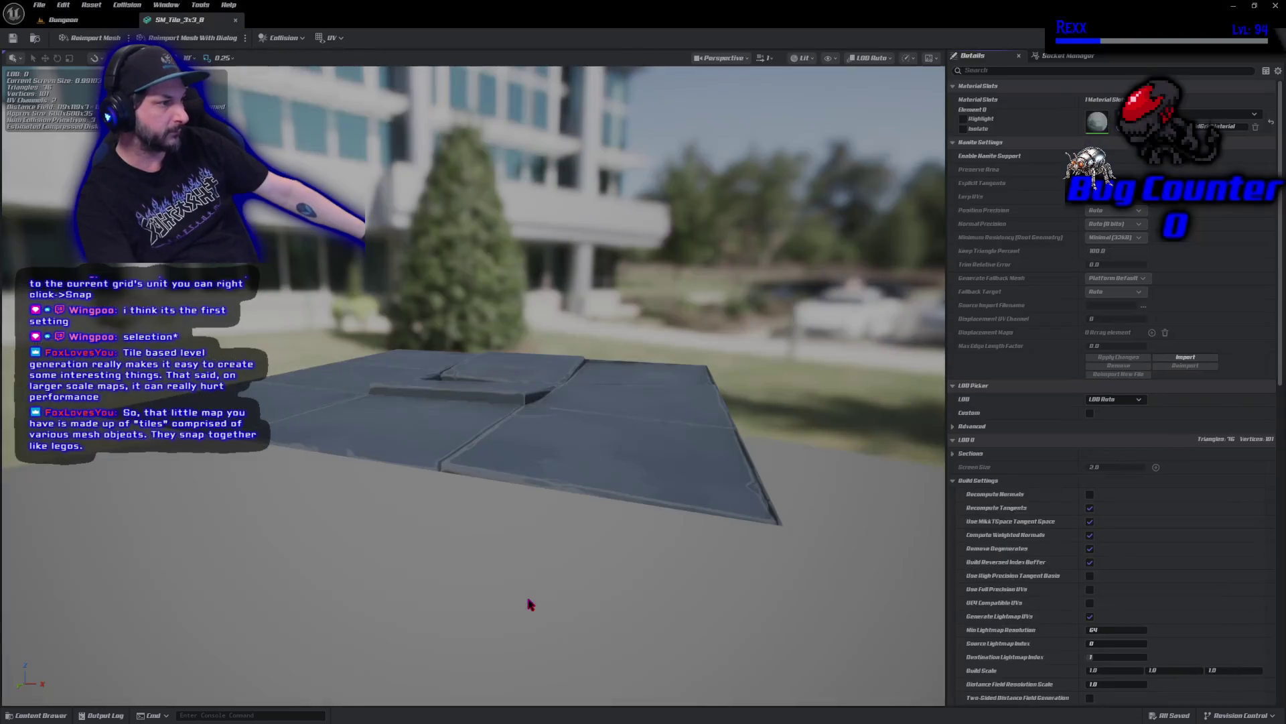
{"action": "left_click_drag", "start_coordinate": [546, 511], "coordinate": [556, 569]}
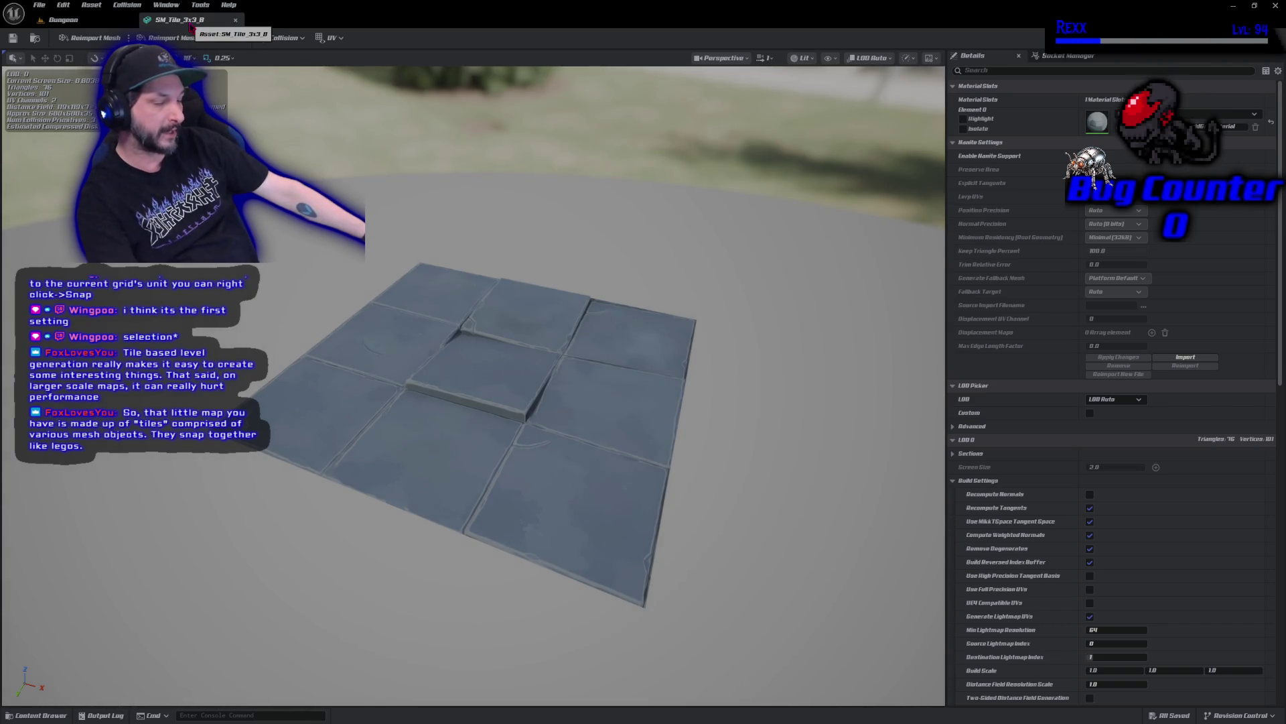
{"action": "middle_click", "coordinate": [191, 26]}
{"action": "mouse_move", "coordinate": [483, 455]}
{"action": "left_mouse_down"}
{"action": "mouse_move", "coordinate": [496, 469]}
{"action": "mouse_move", "coordinate": [485, 462]}
{"action": "left_mouse_up"}
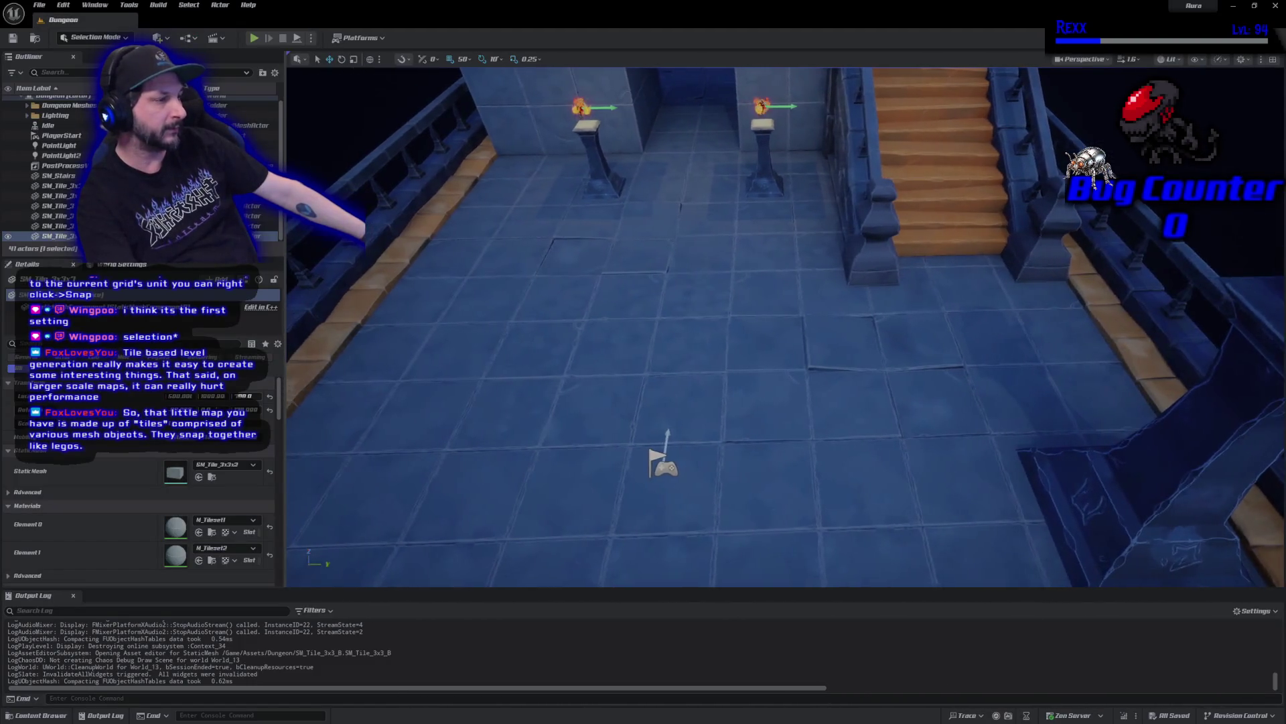
Frame the whole arena toward the staircase and start a Play In Editor session
{"action": "scroll", "coordinate": [486, 462], "scroll_direction": "down", "scroll_amount": 5}
{"action": "scroll", "coordinate": [486, 462], "scroll_direction": "up", "scroll_amount": 4}
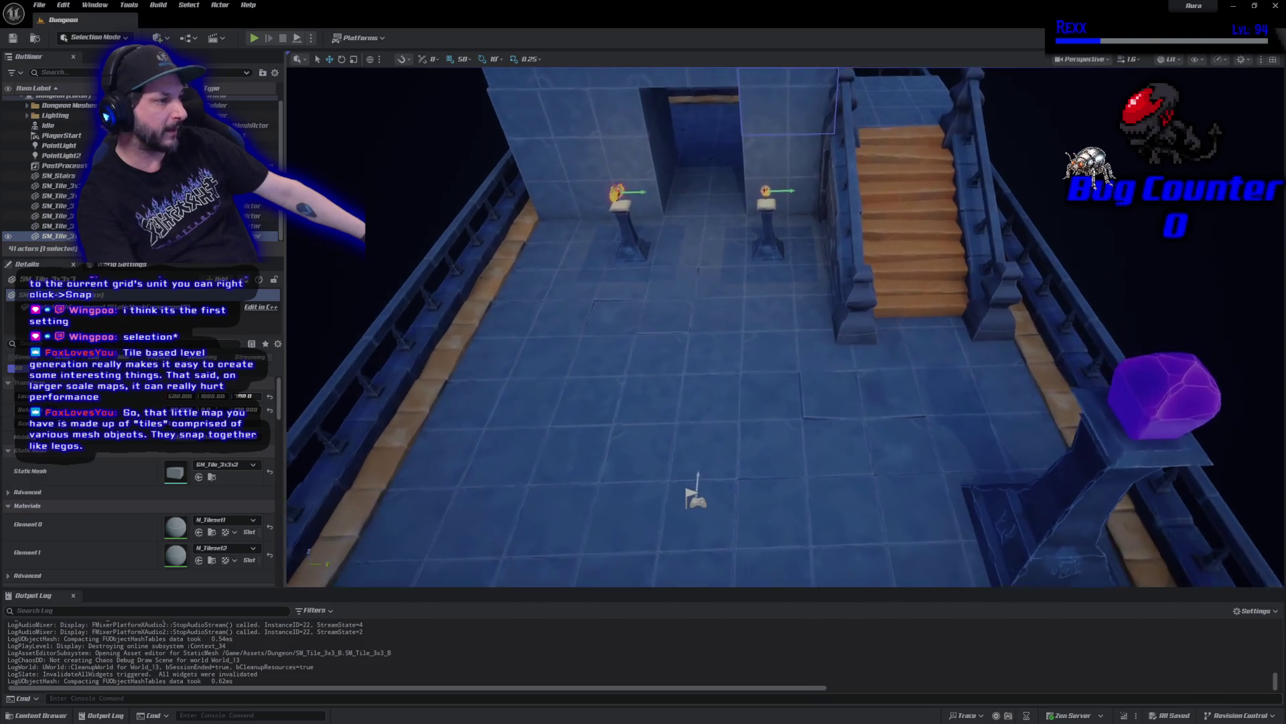
{"action": "scroll", "coordinate": [482, 448], "scroll_direction": "up", "scroll_amount": 1}
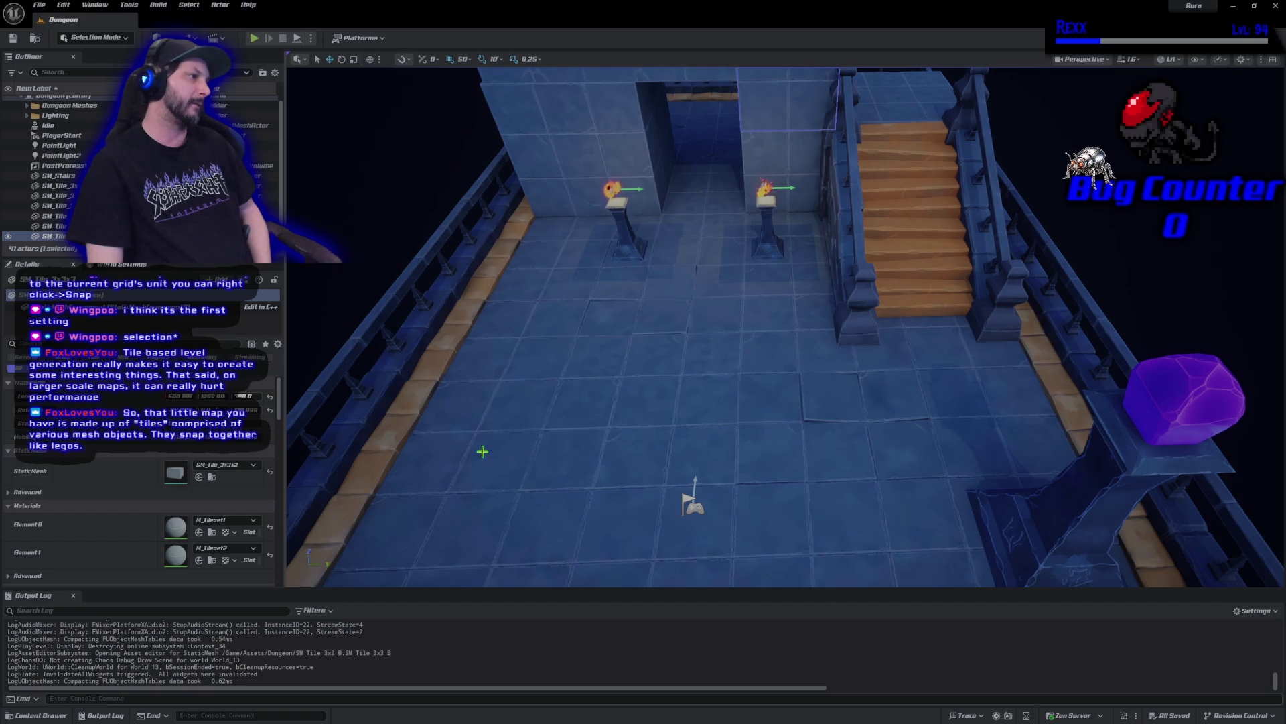
{"action": "mouse_move", "coordinate": [466, 449]}
{"action": "left_mouse_down"}
{"action": "mouse_move", "coordinate": [563, 429]}
{"action": "mouse_move", "coordinate": [647, 440]}
{"action": "left_mouse_up"}
{"action": "left_click", "coordinate": [690, 538]}
{"action": "mouse_move", "coordinate": [670, 499]}
{"action": "left_mouse_down"}
{"action": "mouse_move", "coordinate": [751, 489]}
{"action": "mouse_move", "coordinate": [643, 575]}
{"action": "left_mouse_up"}
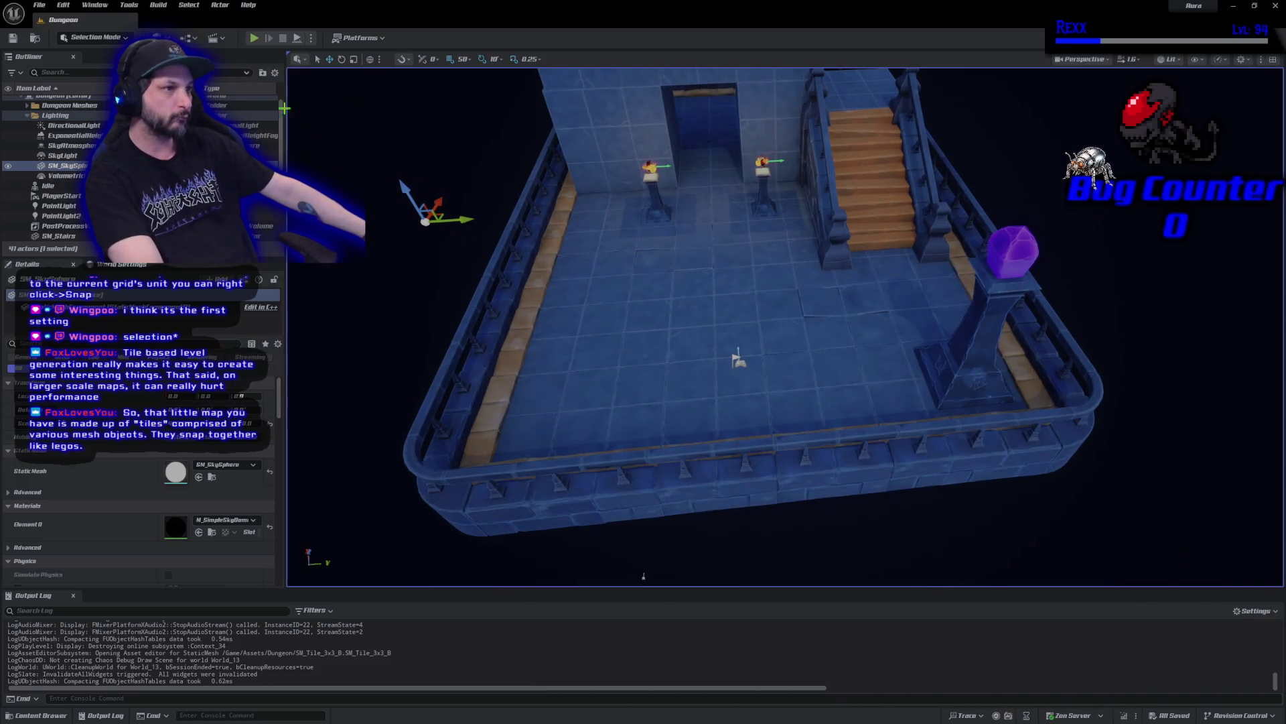
{"action": "left_click", "coordinate": [255, 40]}
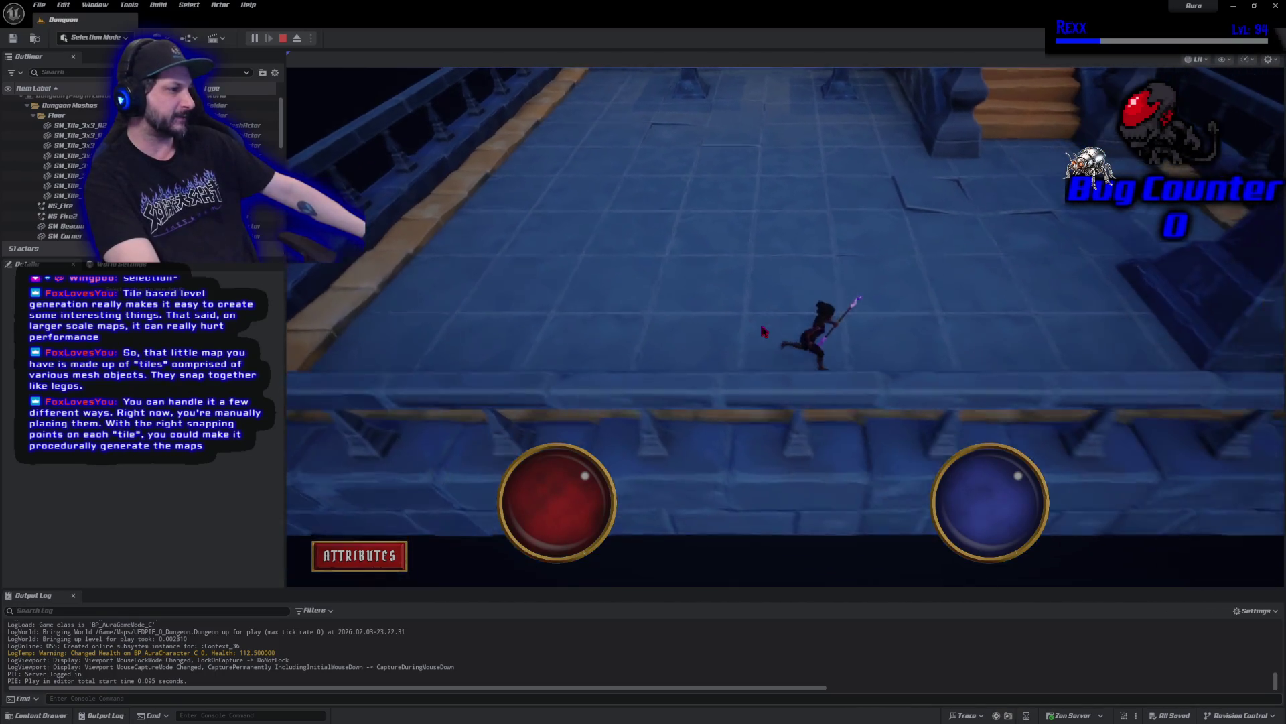
Stop the playtest and raise the editor view above the stairs
{"action": "left_click", "coordinate": [283, 38]}
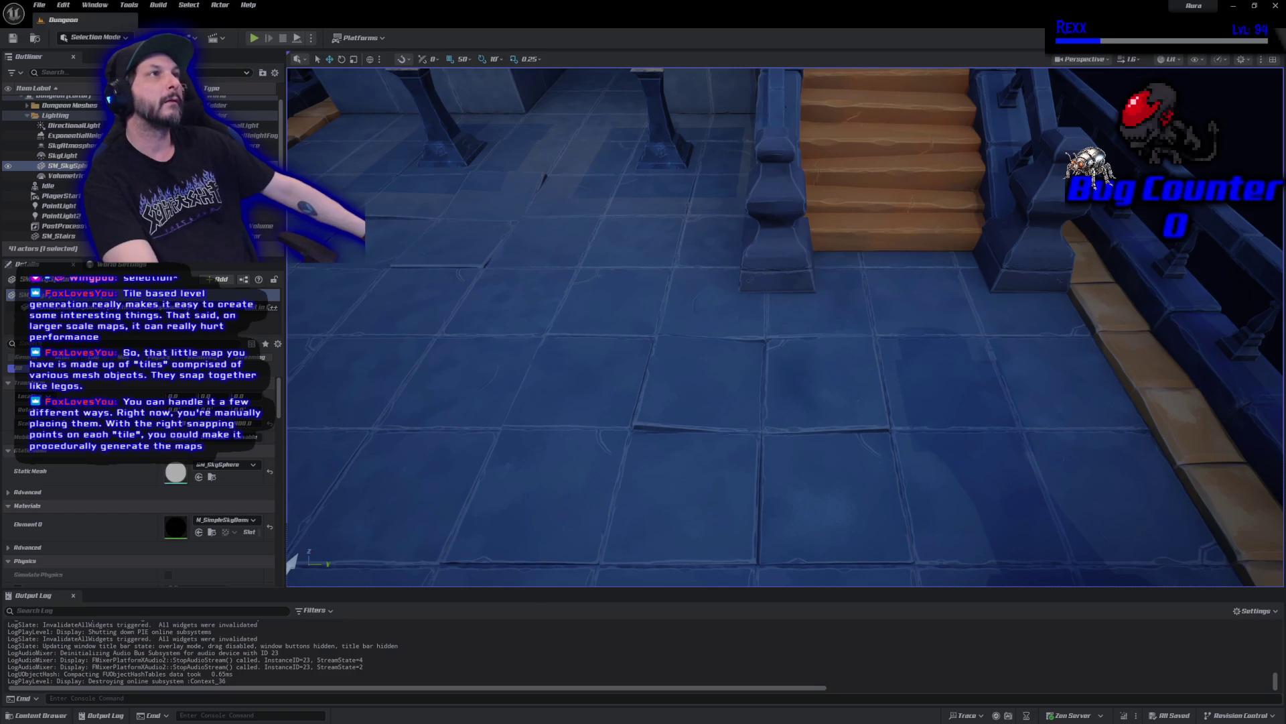
{"action": "mouse_move", "coordinate": [443, 270]}
{"action": "left_mouse_down"}
{"action": "mouse_move", "coordinate": [429, 322]}
{"action": "mouse_move", "coordinate": [463, 171]}
{"action": "left_mouse_up"}
Place an SM_Corner_railing from the Dungeon assets, focus on it, and move it toward the stairs
{"action": "left_click", "coordinate": [47, 716]}
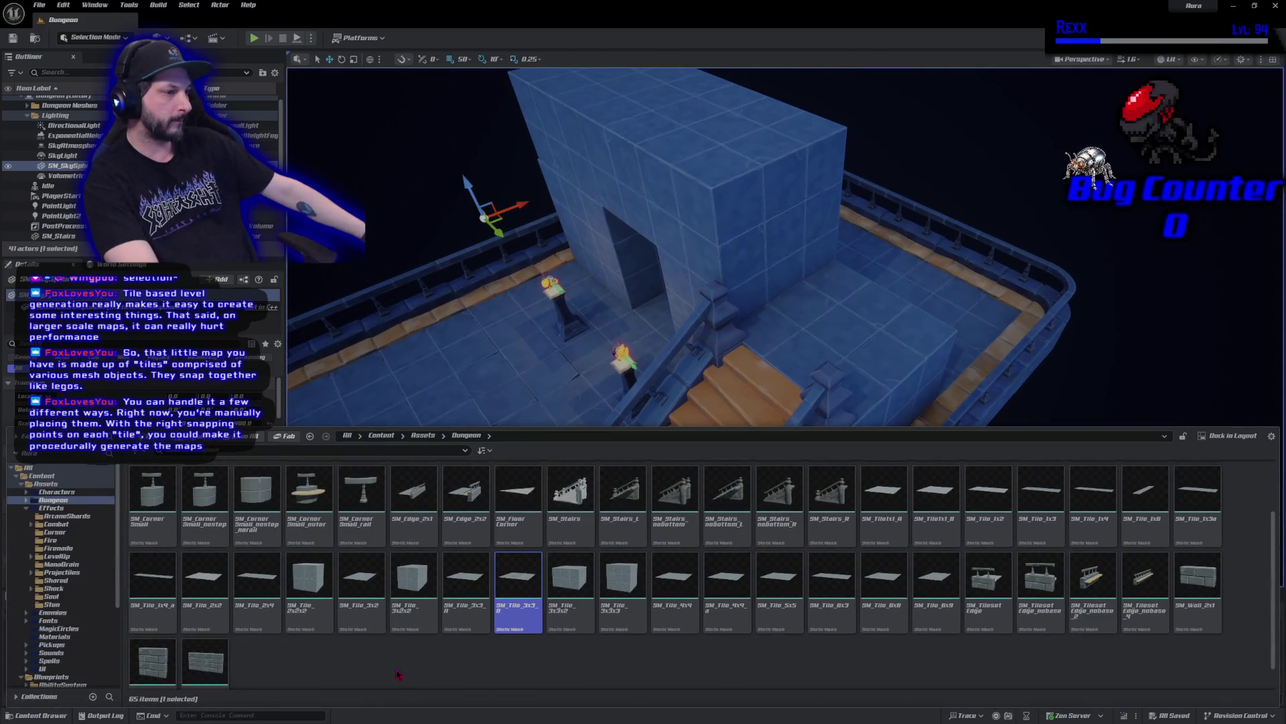
{"action": "scroll", "coordinate": [662, 653], "scroll_direction": "up", "scroll_amount": 1}
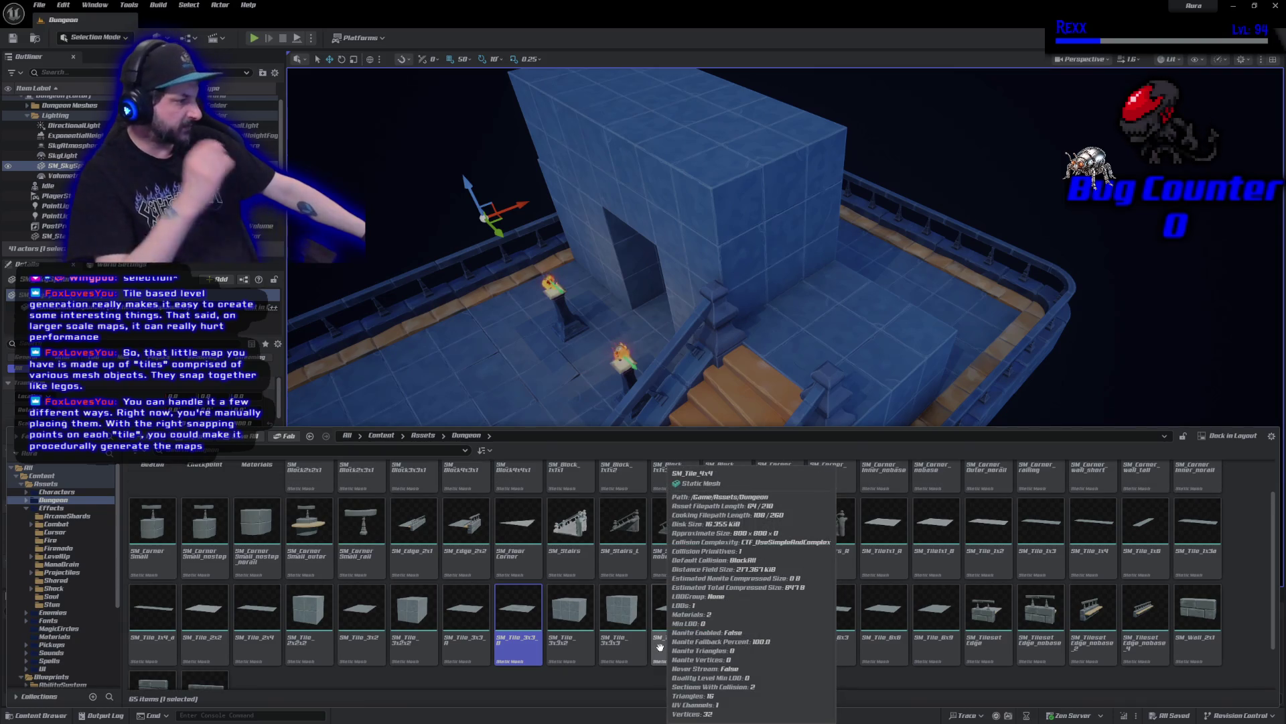
{"action": "scroll", "coordinate": [660, 649], "scroll_direction": "up", "scroll_amount": 1}
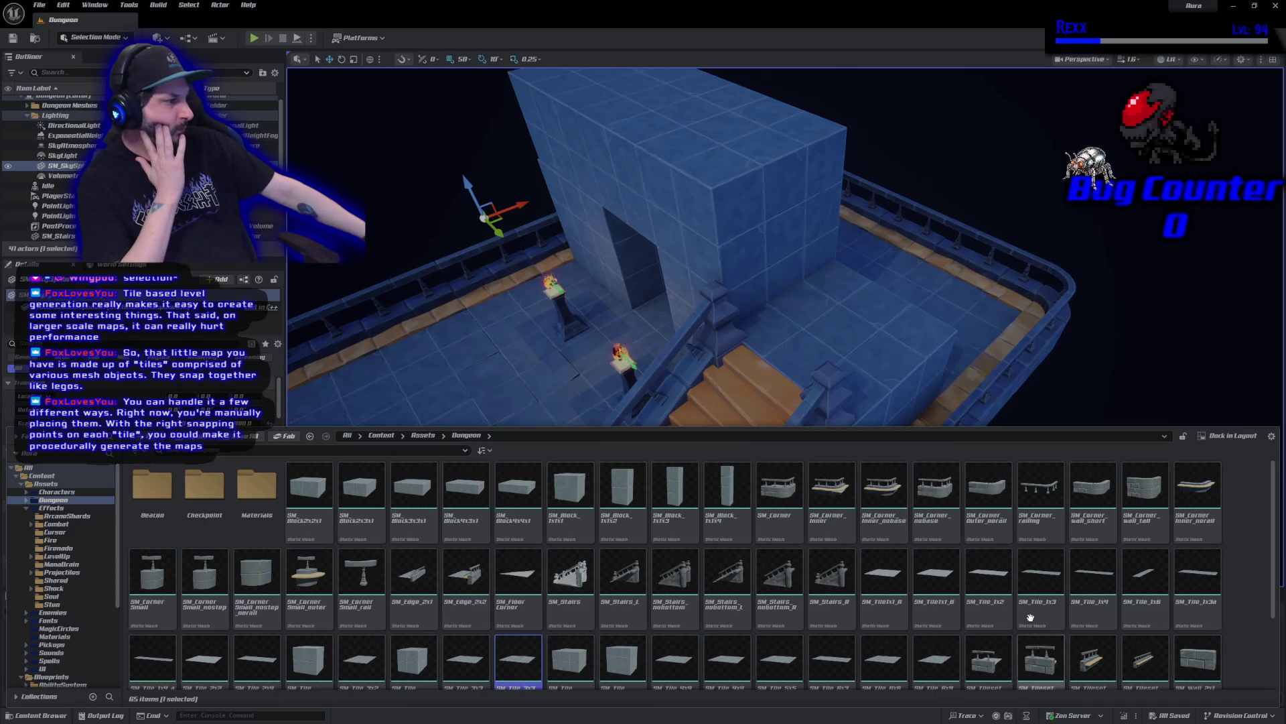
{"action": "mouse_move", "coordinate": [1038, 498]}
{"action": "left_mouse_down"}
{"action": "mouse_move", "coordinate": [964, 364]}
{"action": "mouse_move", "coordinate": [838, 339]}
{"action": "mouse_move", "coordinate": [709, 335]}
{"action": "mouse_move", "coordinate": [713, 326]}
{"action": "mouse_move", "coordinate": [690, 355]}
{"action": "mouse_move", "coordinate": [643, 345]}
{"action": "mouse_move", "coordinate": [724, 365]}
{"action": "left_mouse_up"}
{"action": "key", "text": "f"}
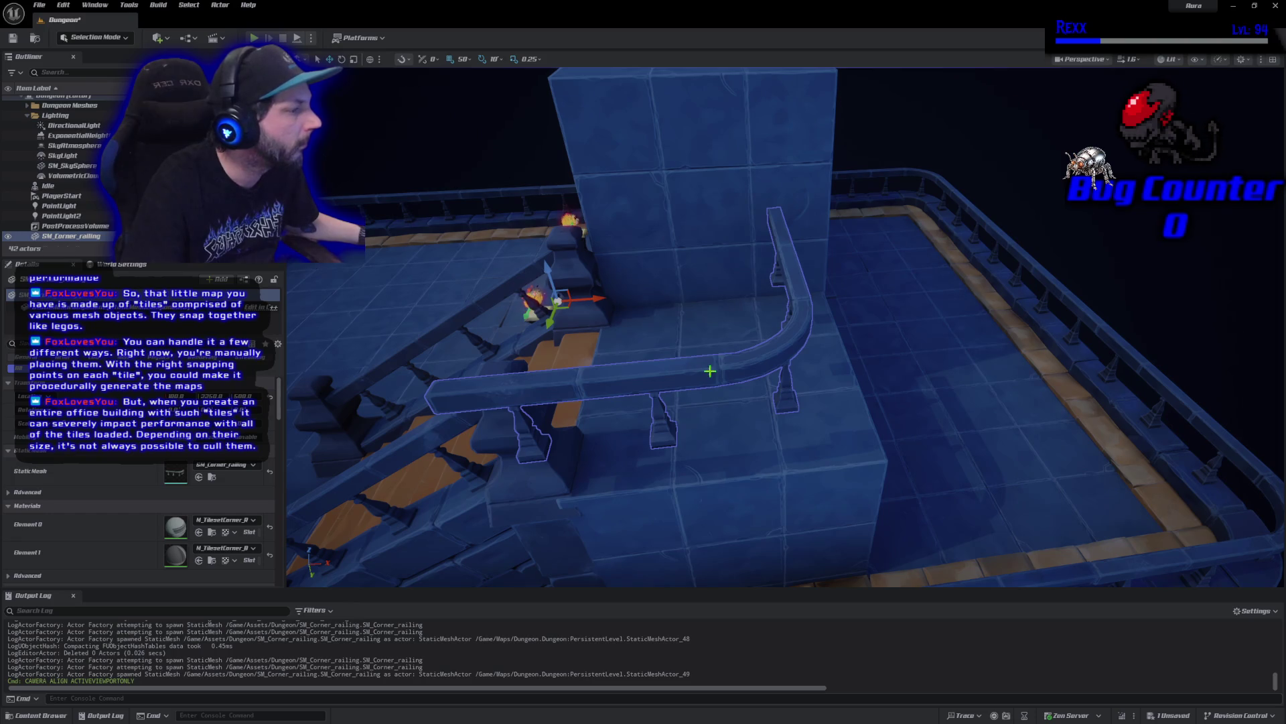
{"action": "mouse_move", "coordinate": [556, 299]}
{"action": "left_mouse_down"}
{"action": "mouse_move", "coordinate": [573, 346]}
{"action": "mouse_move", "coordinate": [683, 345]}
{"action": "mouse_move", "coordinate": [710, 375]}
{"action": "mouse_move", "coordinate": [538, 319]}
{"action": "left_mouse_up"}
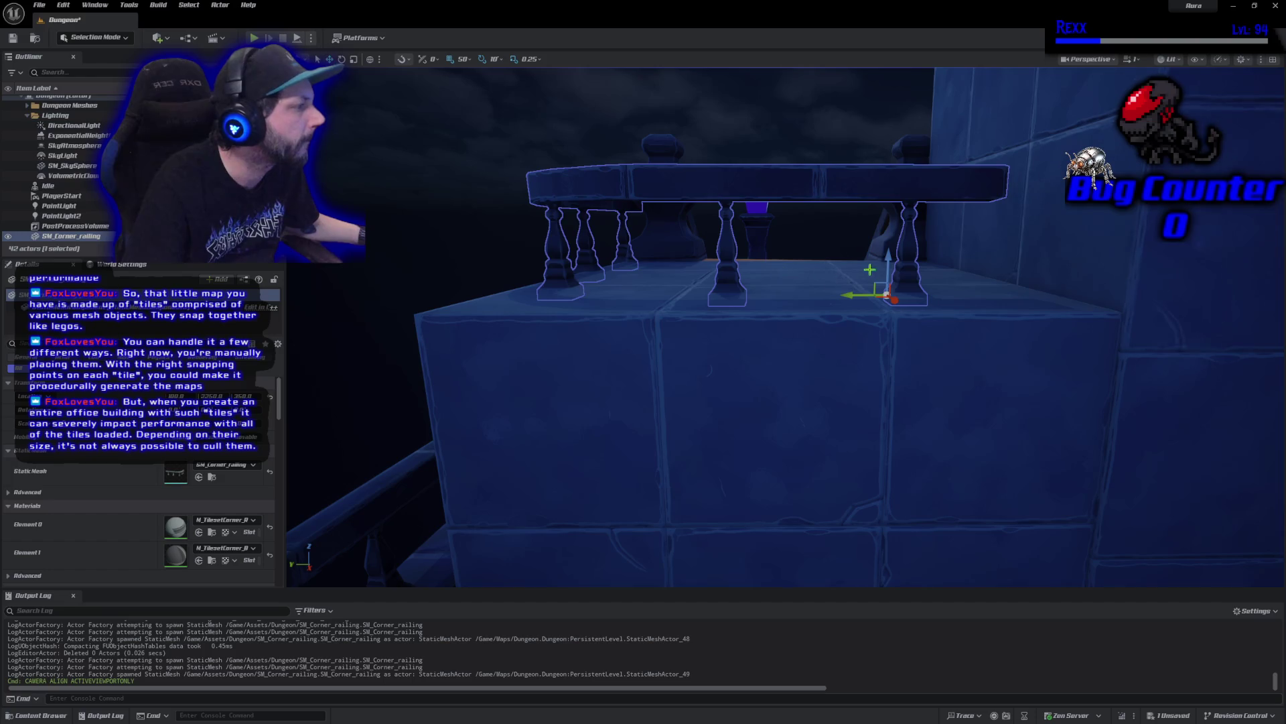
{"action": "left_click_drag", "start_coordinate": [885, 246], "coordinate": [885, 243]}
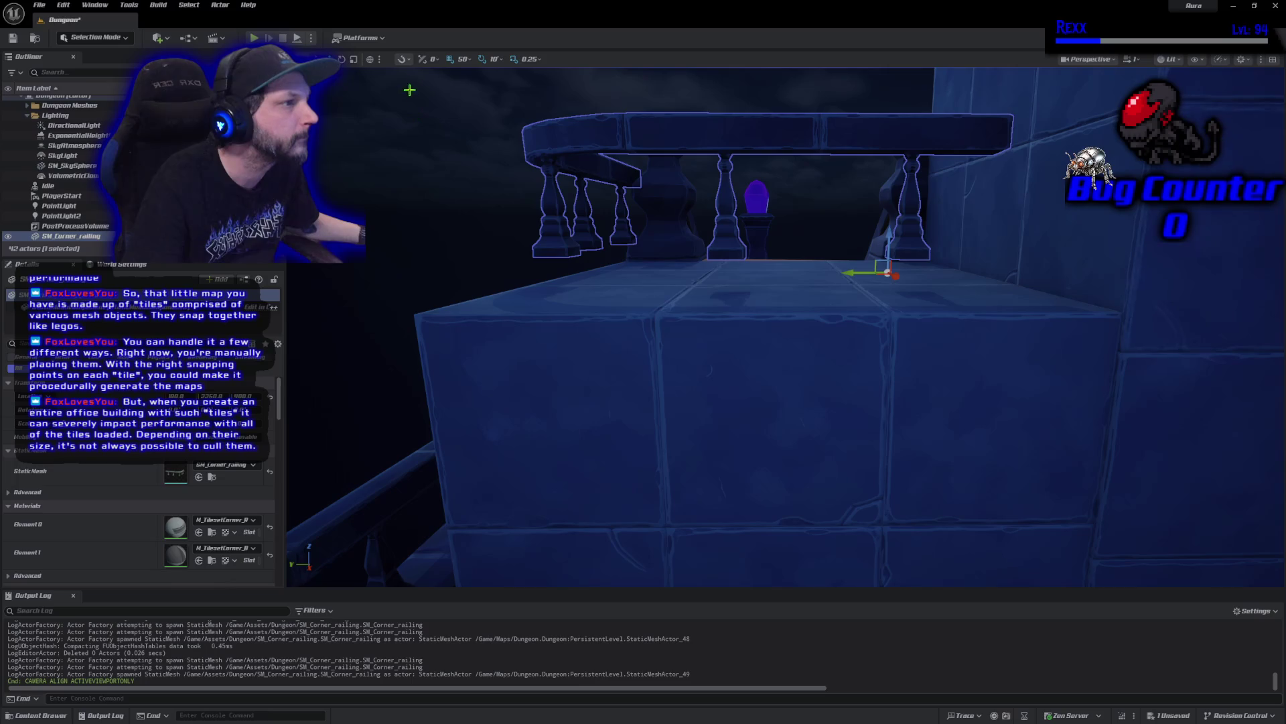
Set grid snap to 10 and fit the railing onto the upper landing's edge
{"action": "left_click", "coordinate": [463, 59]}
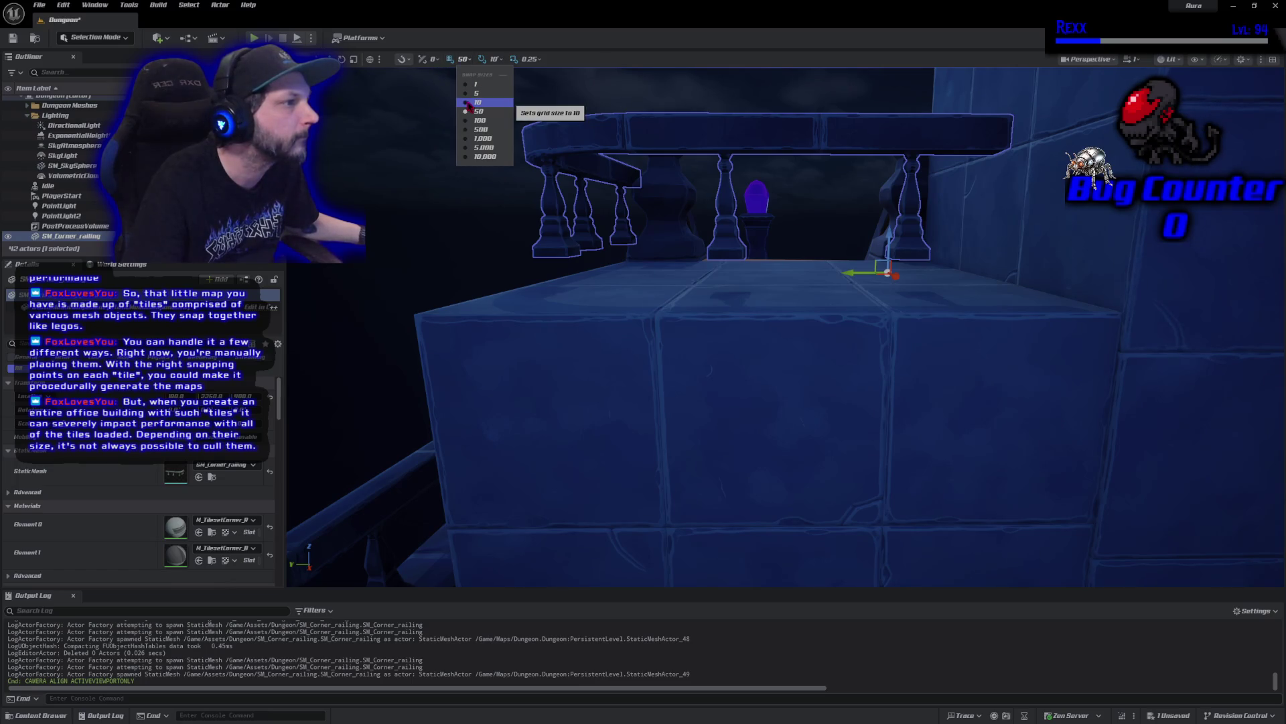
{"action": "left_click", "coordinate": [903, 233]}
{"action": "mouse_move", "coordinate": [889, 233]}
{"action": "left_mouse_down"}
{"action": "mouse_move", "coordinate": [888, 265]}
{"action": "mouse_move", "coordinate": [887, 252]}
{"action": "left_mouse_up"}
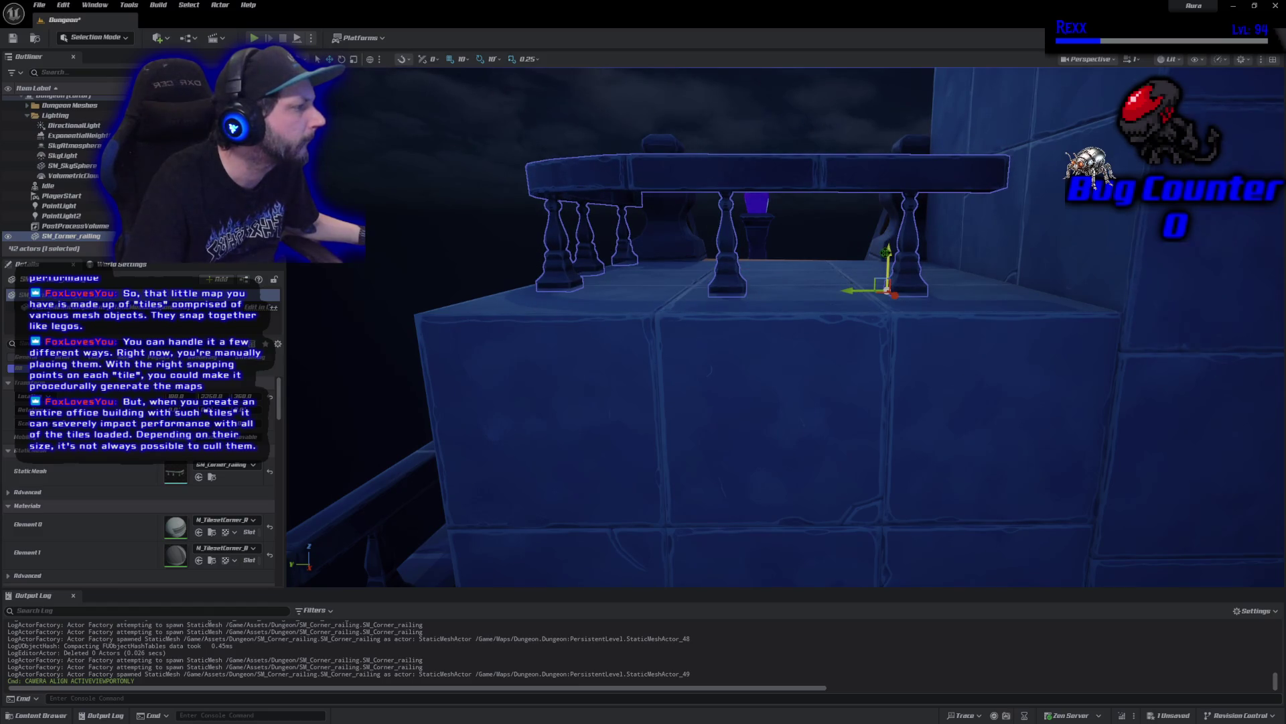
{"action": "scroll", "coordinate": [894, 297], "scroll_direction": "up", "scroll_amount": 5}
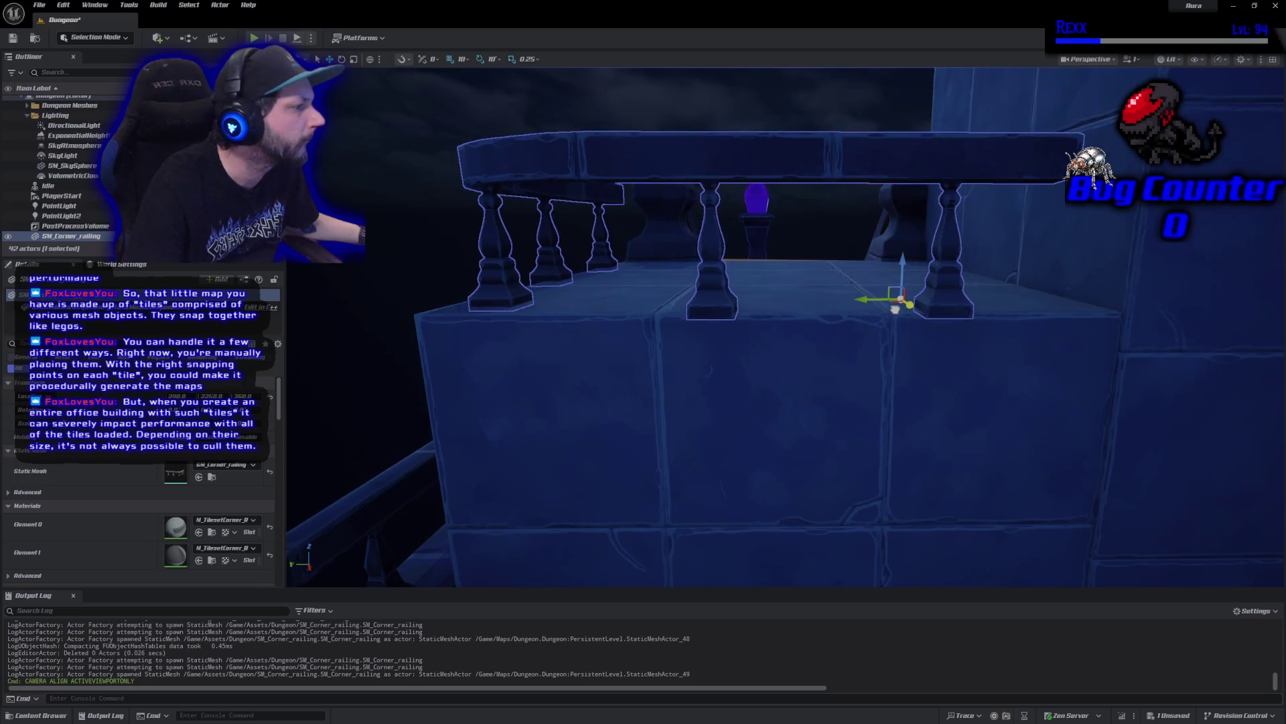
{"action": "mouse_move", "coordinate": [894, 305]}
{"action": "left_mouse_down"}
{"action": "mouse_move", "coordinate": [915, 375]}
{"action": "mouse_move", "coordinate": [670, 384]}
{"action": "mouse_move", "coordinate": [874, 262]}
{"action": "left_mouse_up"}
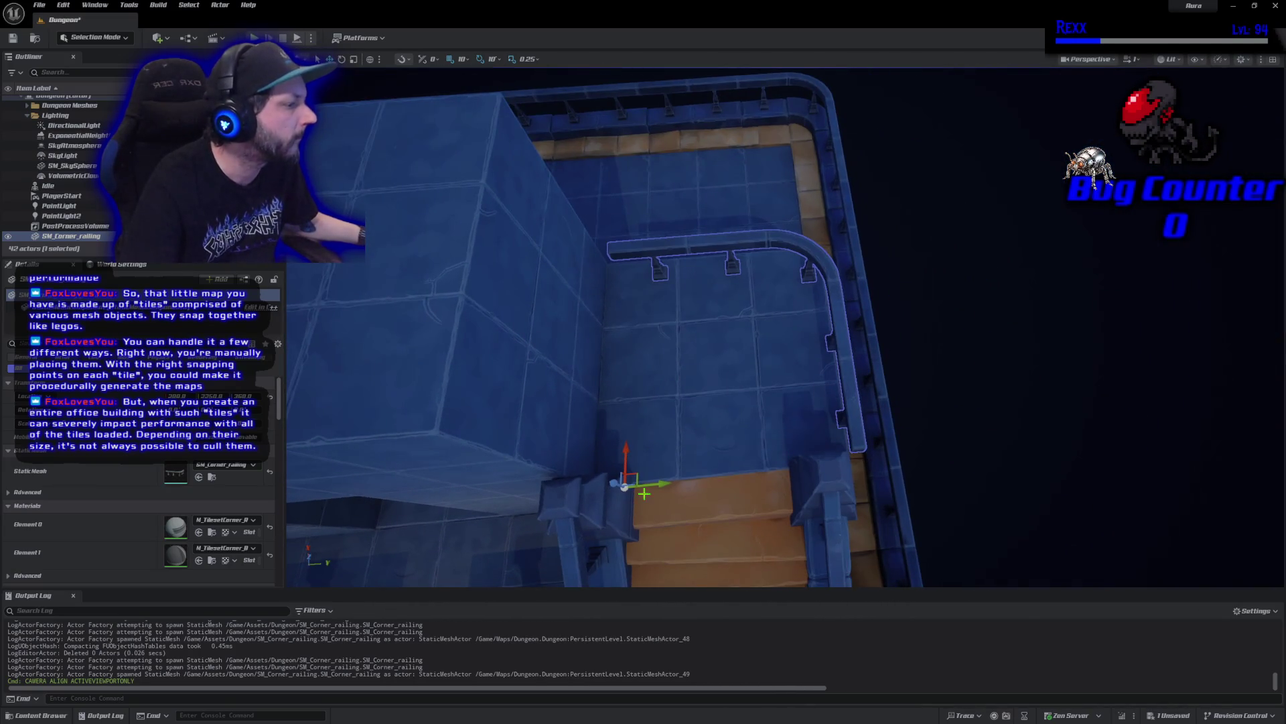
{"action": "left_click_drag", "start_coordinate": [653, 483], "coordinate": [635, 483]}
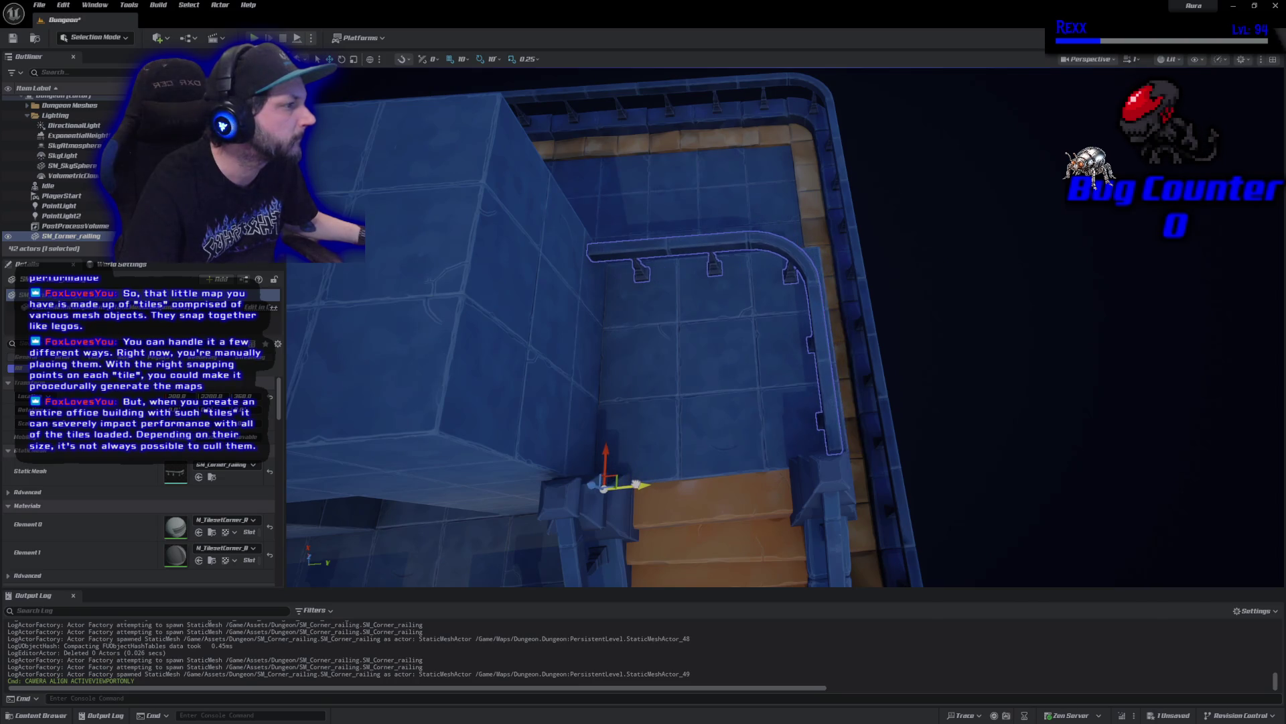
{"action": "mouse_move", "coordinate": [709, 433]}
{"action": "left_mouse_down"}
{"action": "mouse_move", "coordinate": [714, 348]}
{"action": "mouse_move", "coordinate": [766, 159]}
{"action": "left_mouse_up"}
{"action": "left_click", "coordinate": [753, 296]}
{"action": "mouse_move", "coordinate": [753, 297]}
{"action": "left_mouse_down"}
{"action": "mouse_move", "coordinate": [666, 305]}
{"action": "mouse_move", "coordinate": [737, 447]}
{"action": "left_mouse_up"}
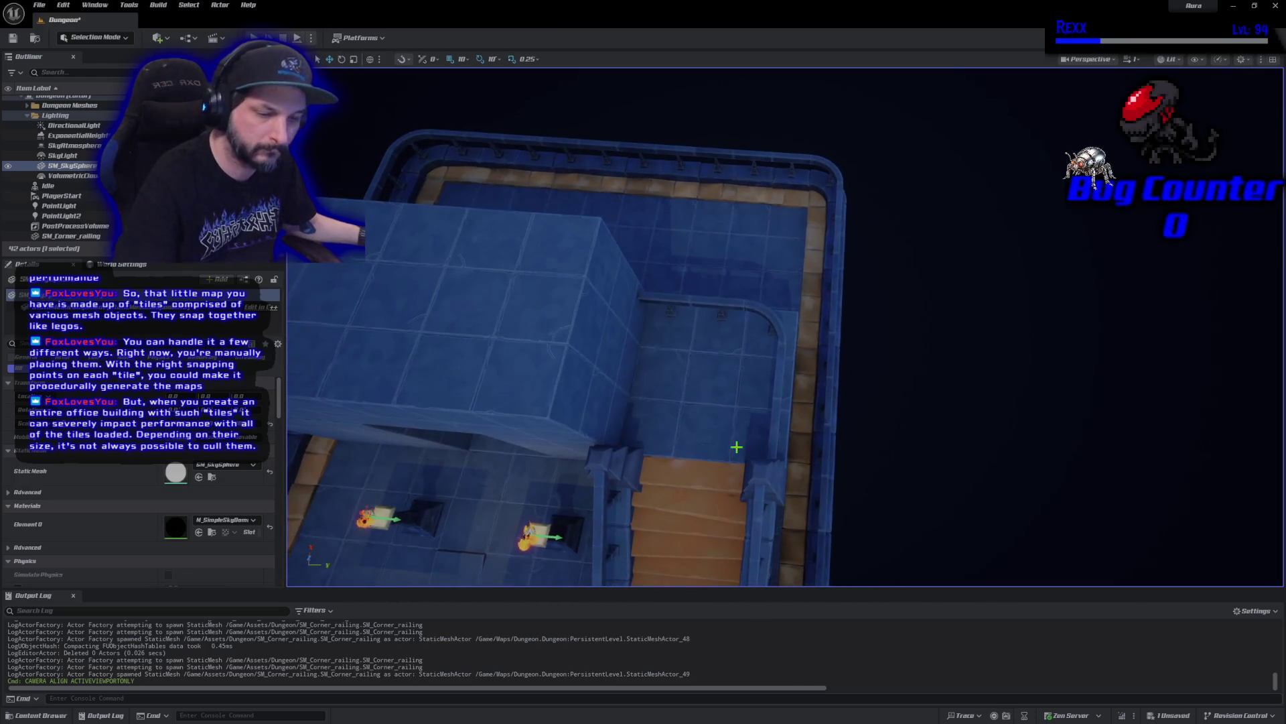
Save the Dungeon level with Ctrl+S and frame the whole arena
{"action": "key", "text": "ctrl+s"}
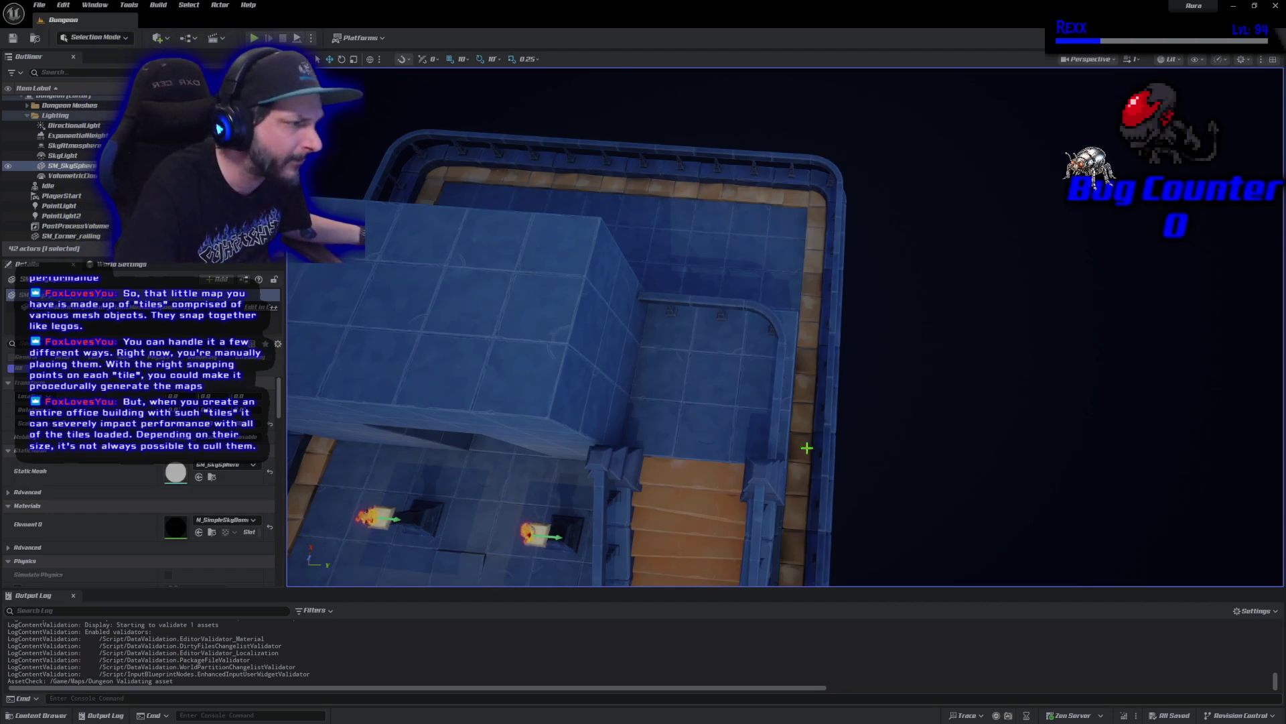
{"action": "mouse_move", "coordinate": [807, 447]}
{"action": "left_mouse_down"}
{"action": "mouse_move", "coordinate": [711, 402]}
{"action": "mouse_move", "coordinate": [797, 438]}
{"action": "mouse_move", "coordinate": [737, 416]}
{"action": "mouse_move", "coordinate": [647, 555]}
{"action": "mouse_move", "coordinate": [795, 435]}
{"action": "left_mouse_up"}
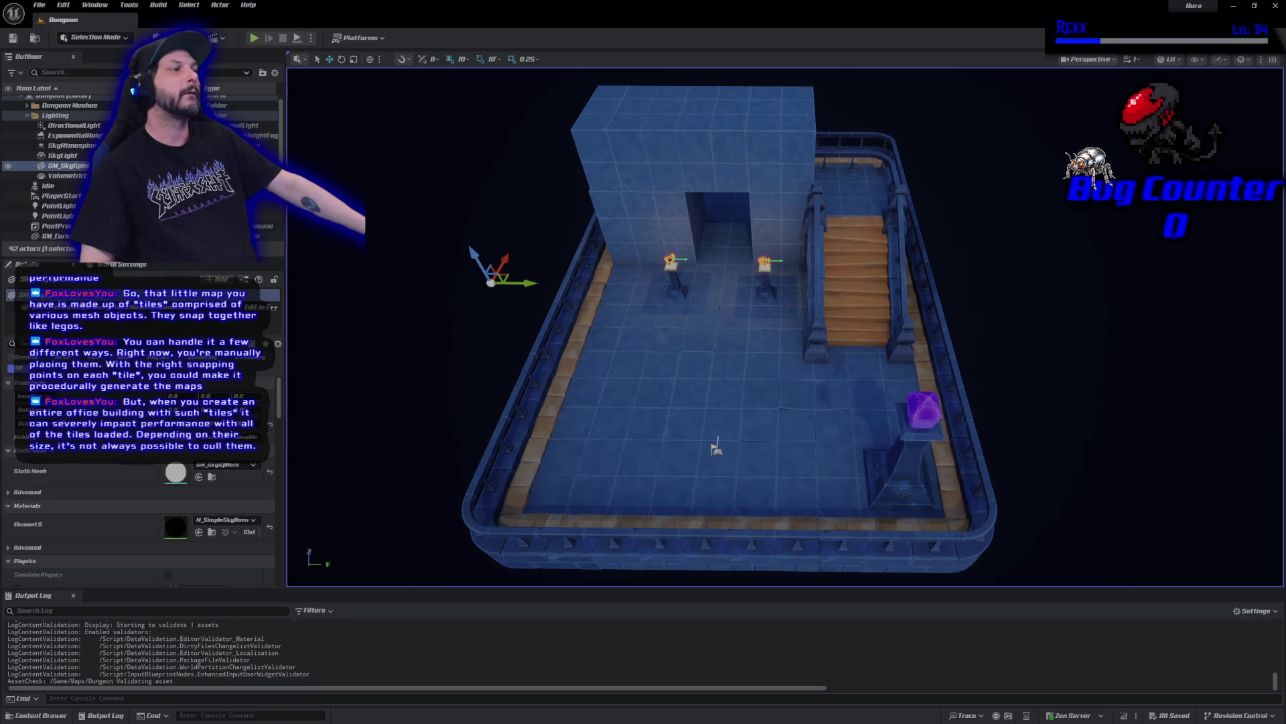
{"action": "left_click", "coordinate": [254, 38]}
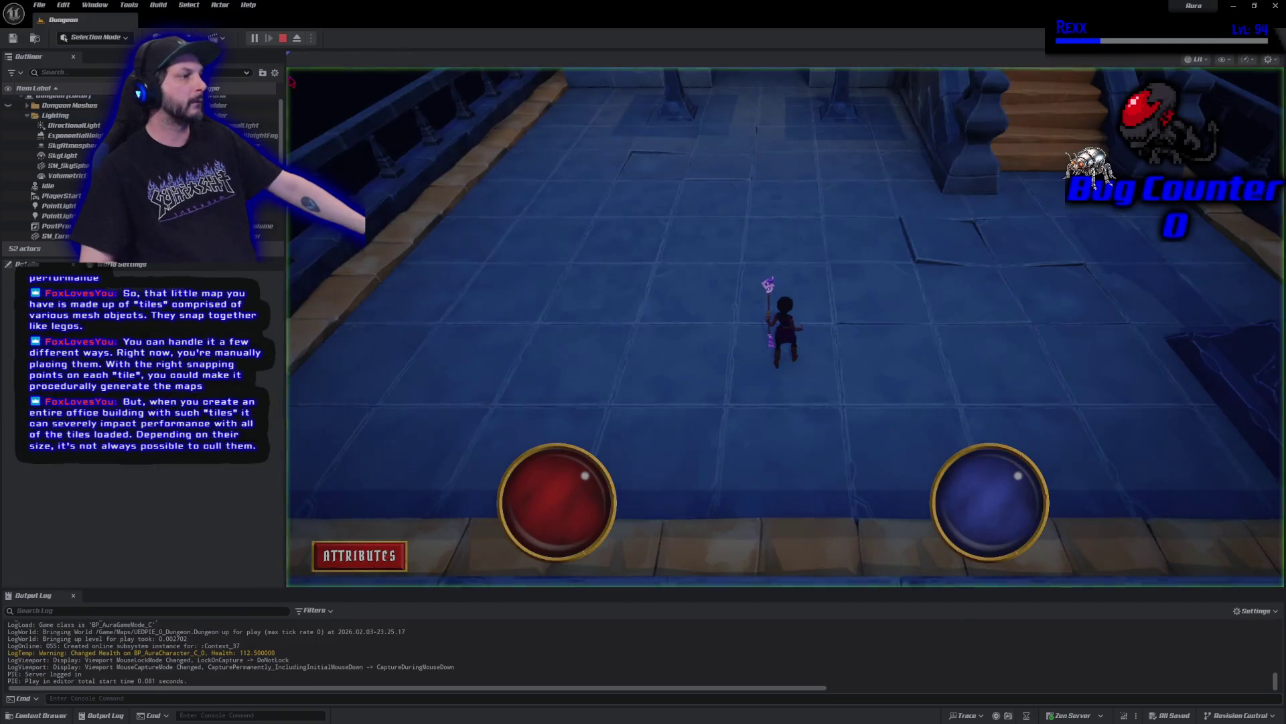
{"action": "left_click", "coordinate": [1030, 235]}
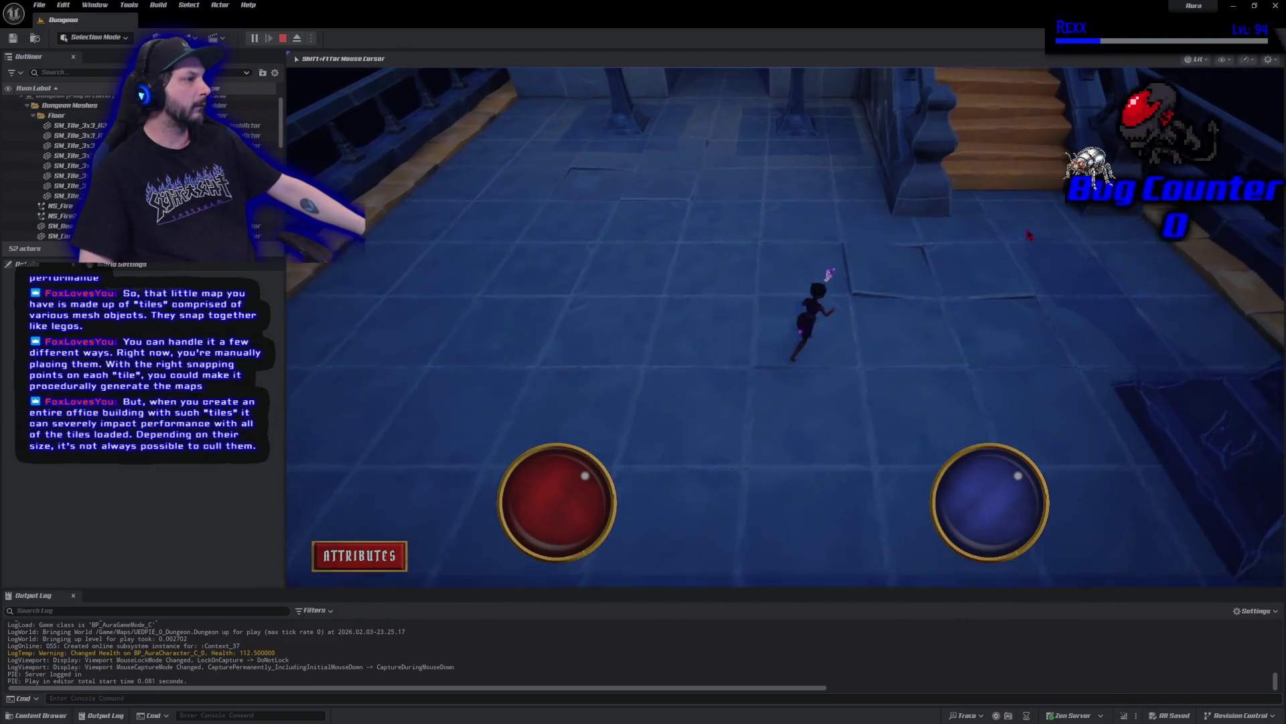
{"action": "left_click", "coordinate": [817, 187]}
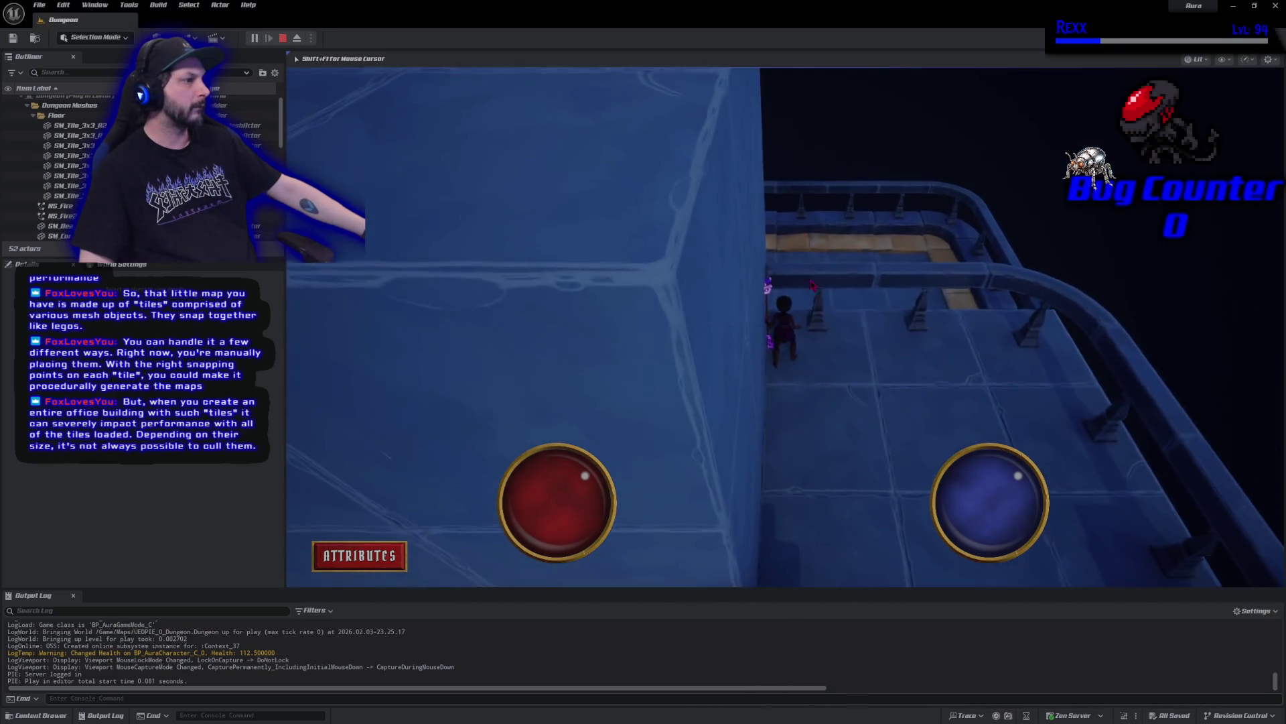
{"action": "left_click", "coordinate": [893, 211]}
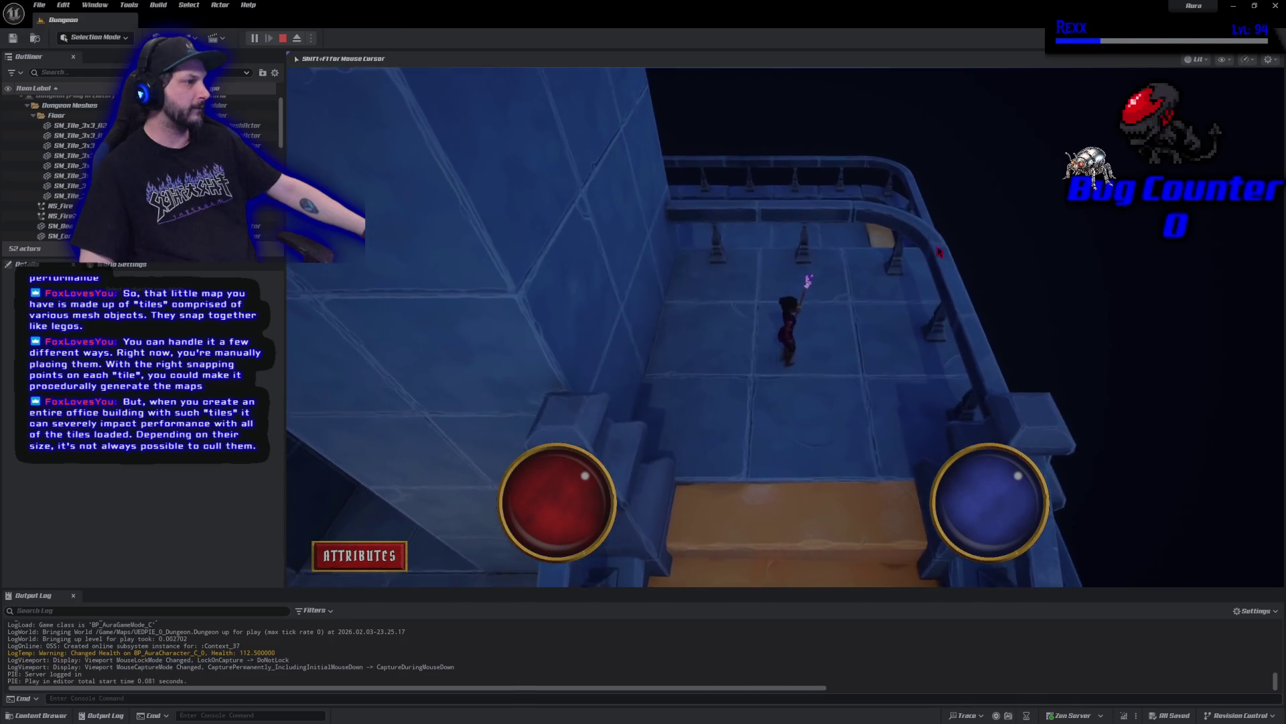
{"action": "left_click", "coordinate": [282, 39]}
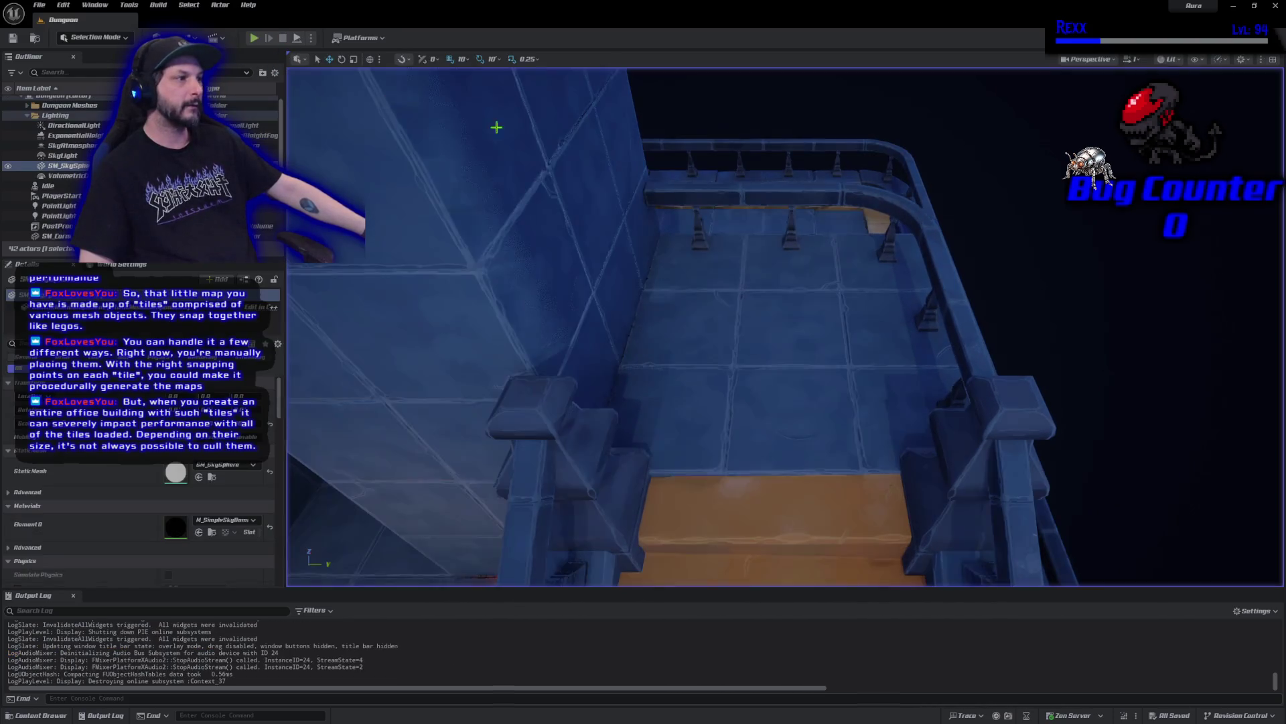
{"action": "left_click", "coordinate": [876, 202]}
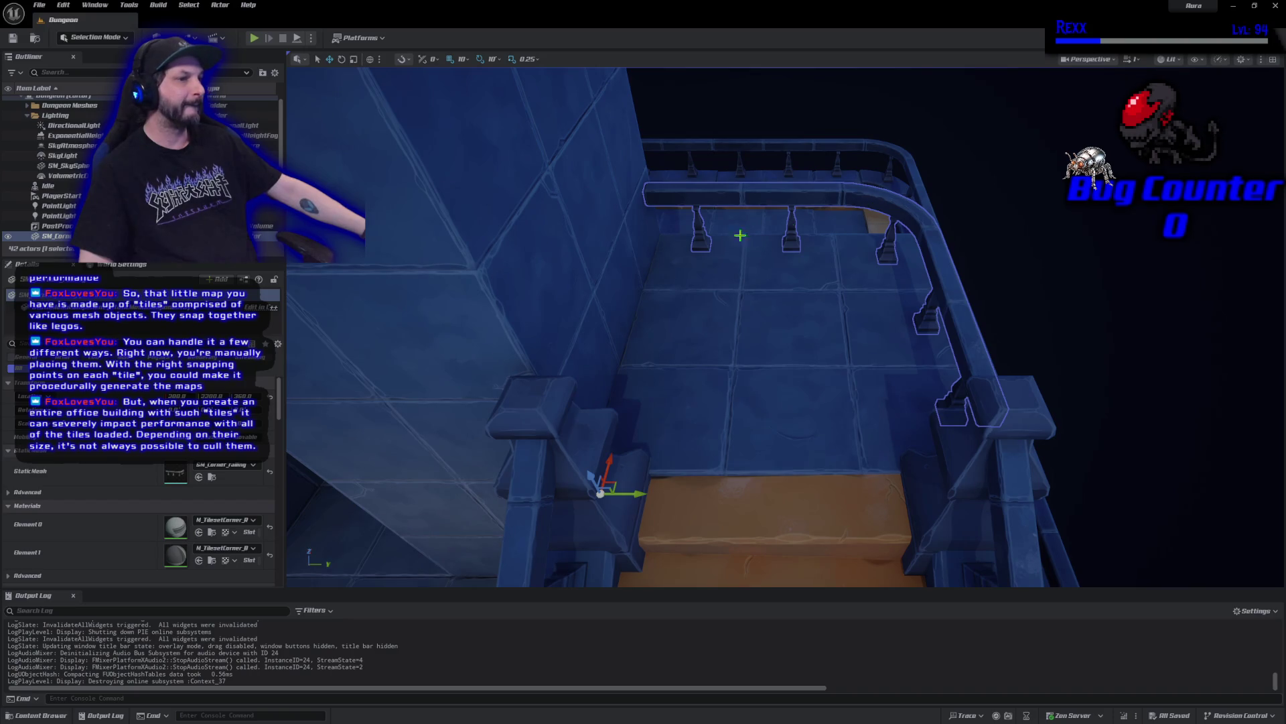
Open SM_Corner_railing in the mesh editor and display its simple collision
{"action": "right_click", "coordinate": [226, 236]}
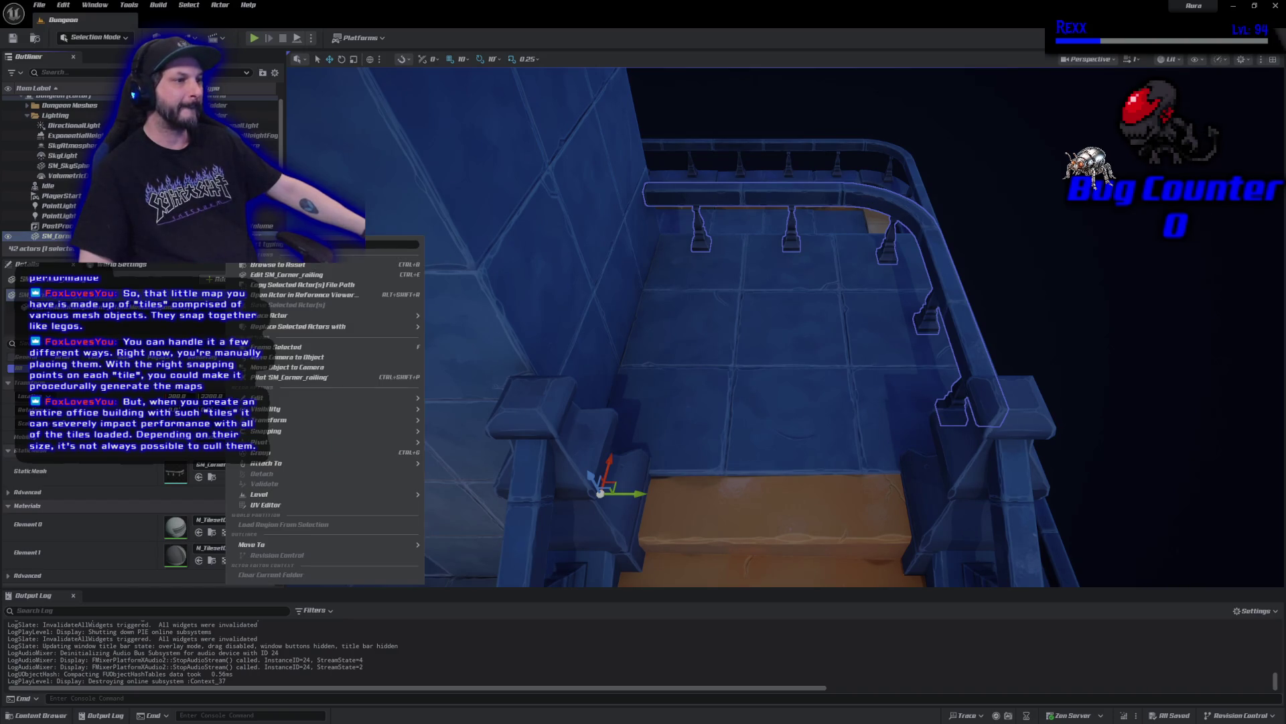
{"action": "left_click", "coordinate": [274, 276]}
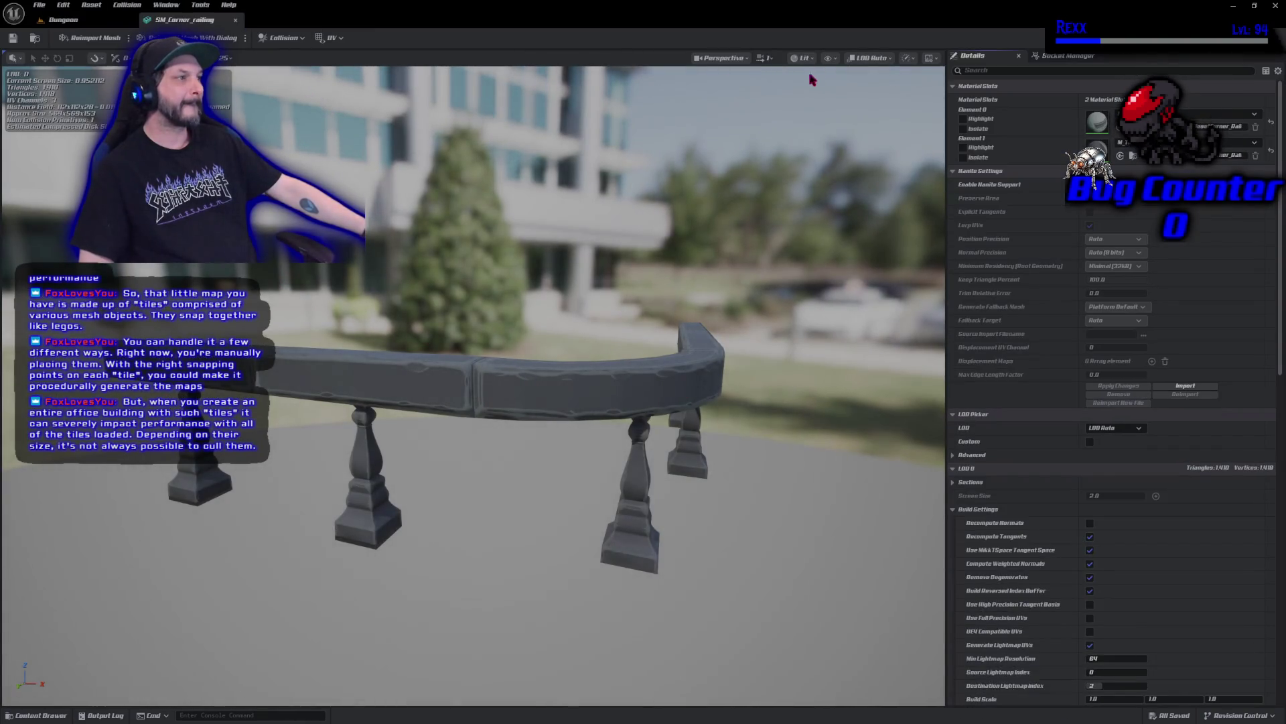
{"action": "left_click", "coordinate": [827, 59]}
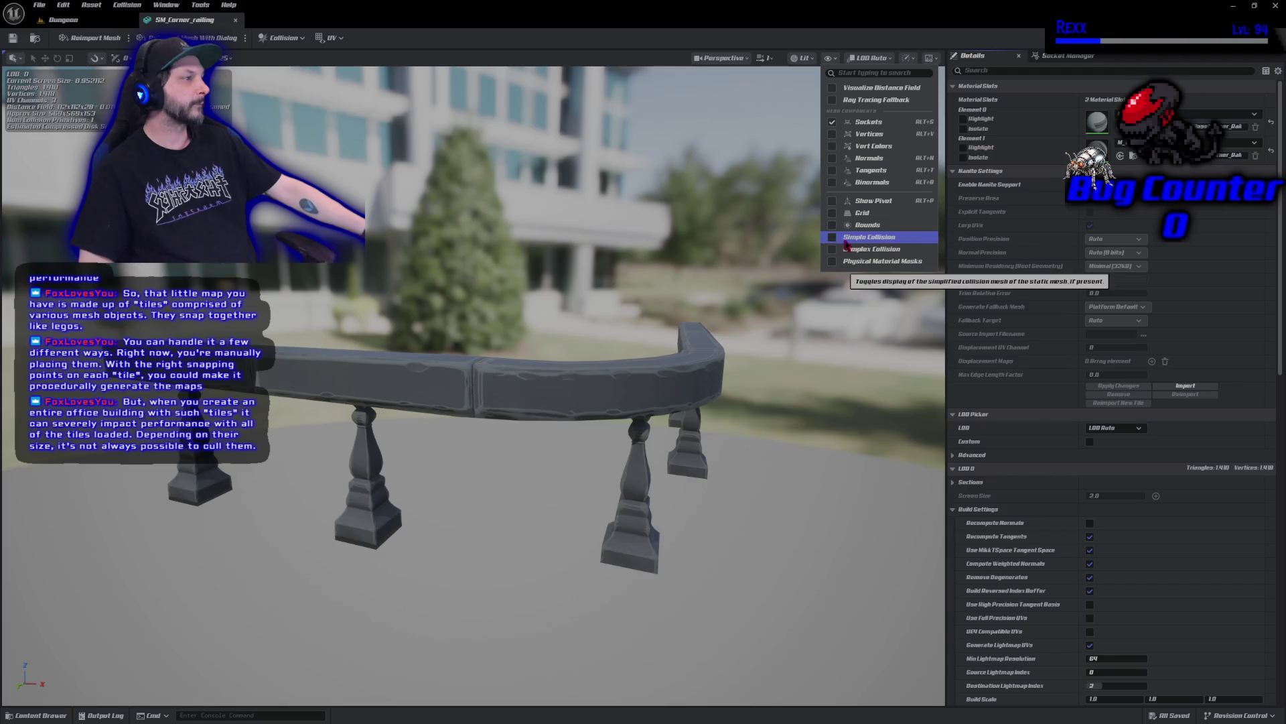
{"action": "left_click", "coordinate": [842, 244]}
{"action": "mouse_move", "coordinate": [482, 373]}
{"action": "left_mouse_down"}
{"action": "mouse_move", "coordinate": [456, 496]}
{"action": "mouse_move", "coordinate": [488, 465]}
{"action": "left_mouse_up"}
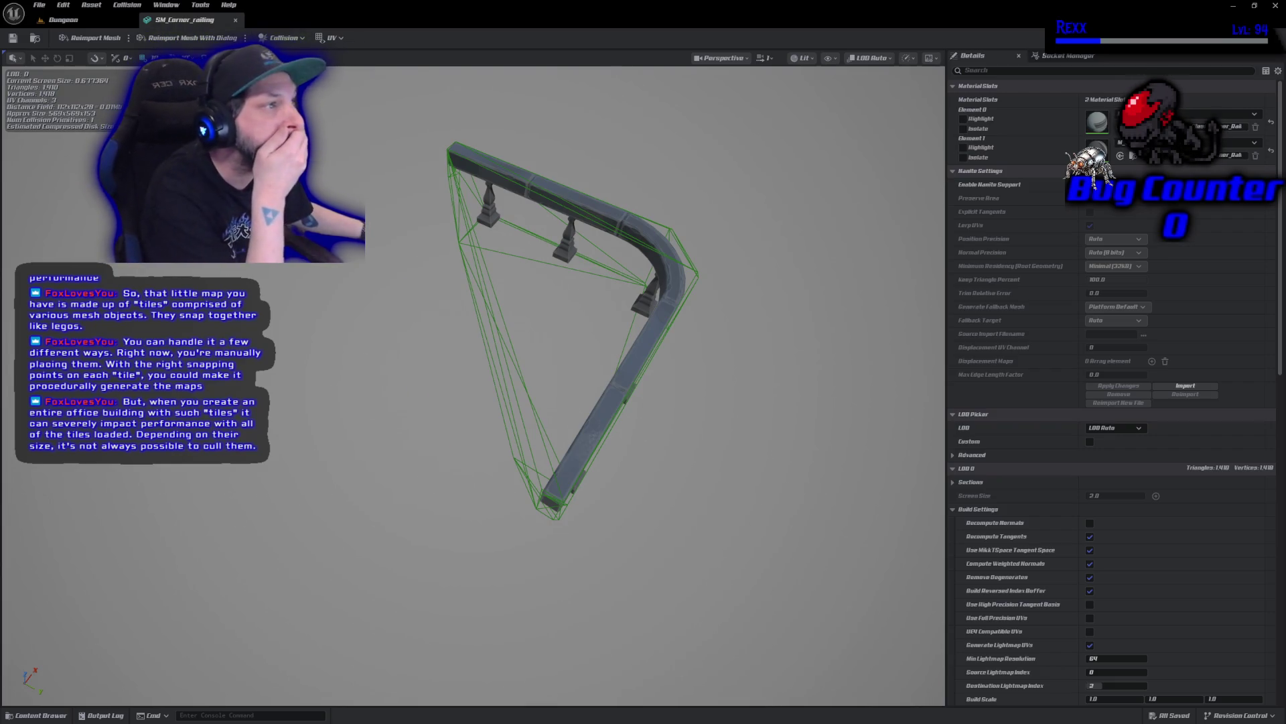
Remove the railing's existing collision and add a box simplified collision in its place
{"action": "left_click", "coordinate": [282, 37]}
{"action": "left_click", "coordinate": [322, 154]}
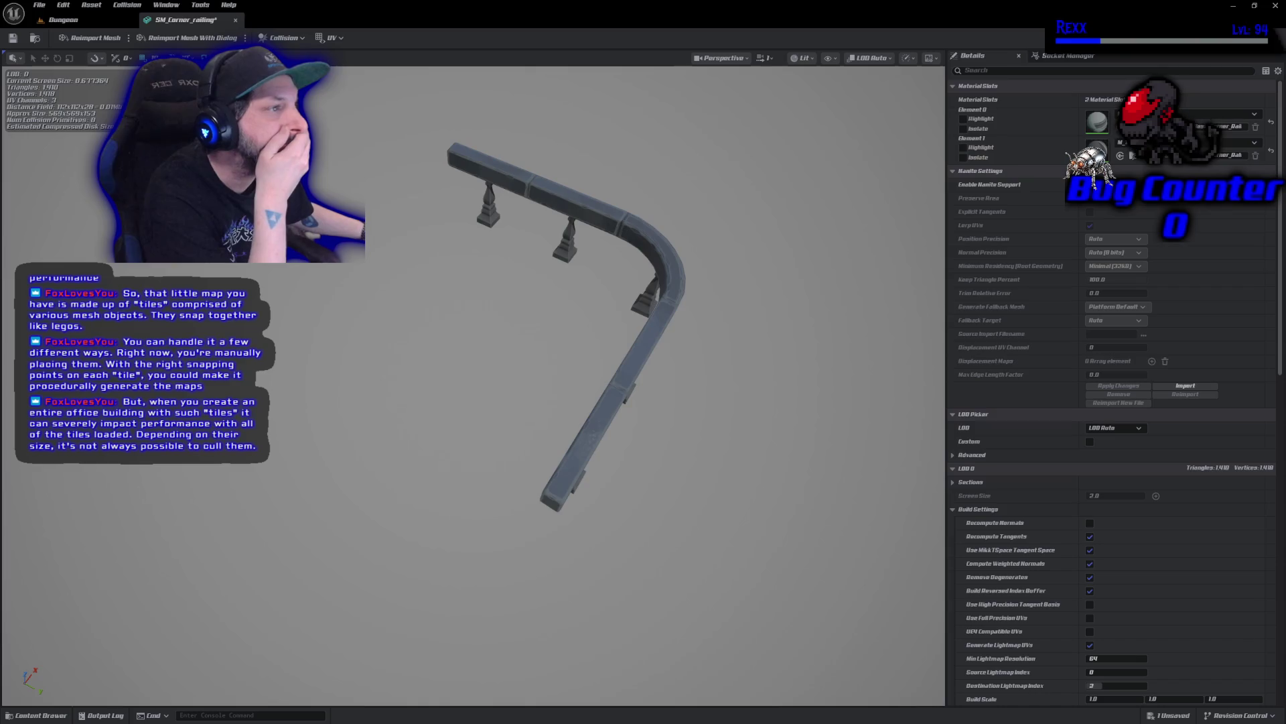
{"action": "left_click", "coordinate": [283, 37]}
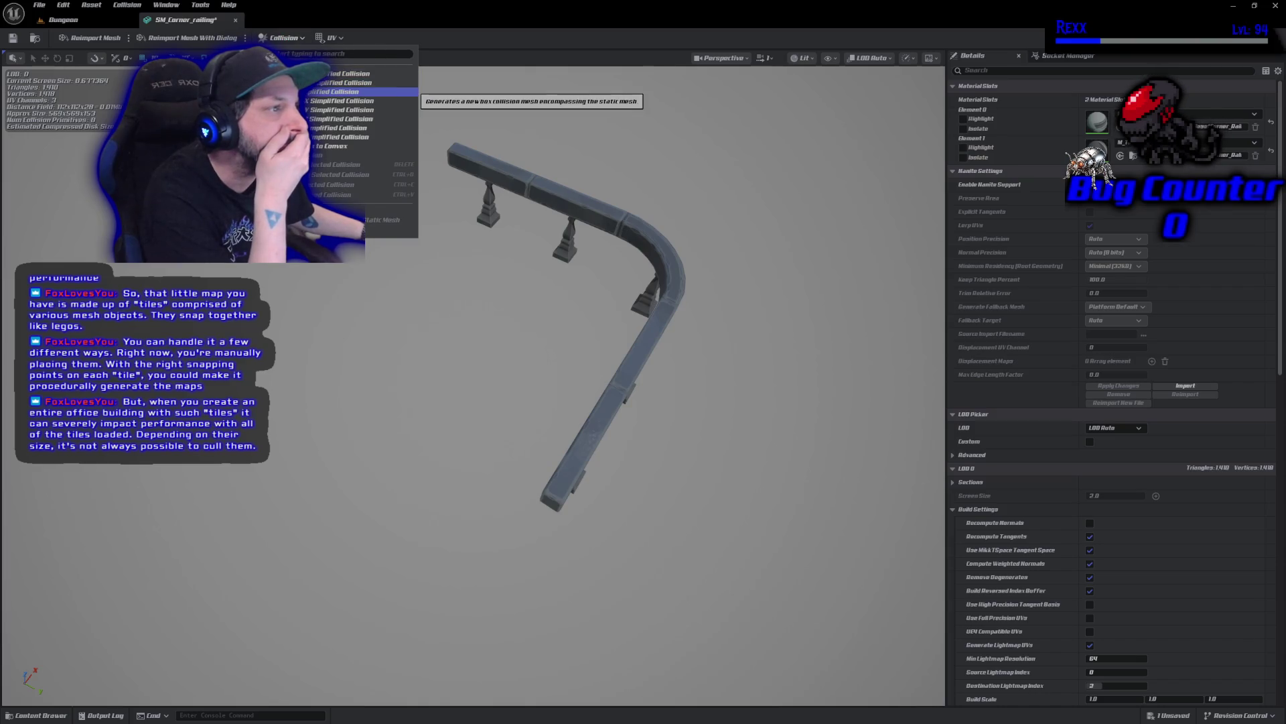
{"action": "left_click", "coordinate": [335, 92]}
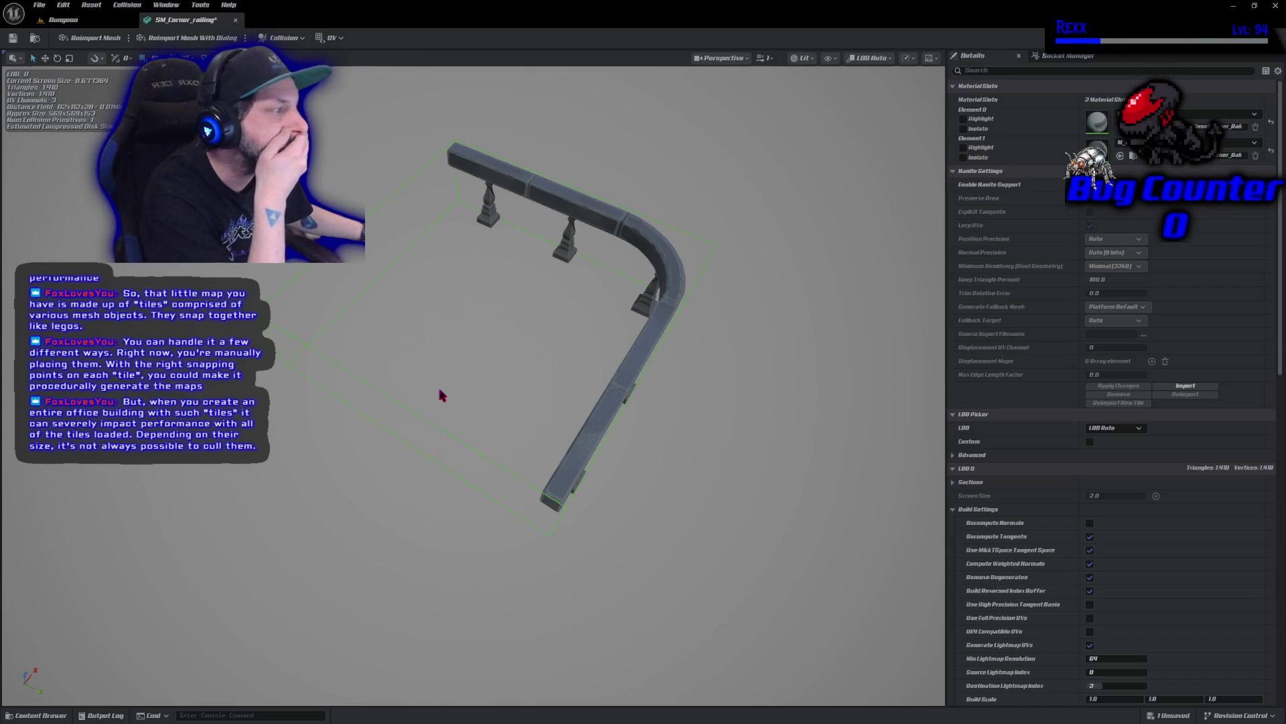
{"action": "left_click", "coordinate": [503, 473]}
{"action": "key", "text": "e"}
{"action": "key", "text": "r"}
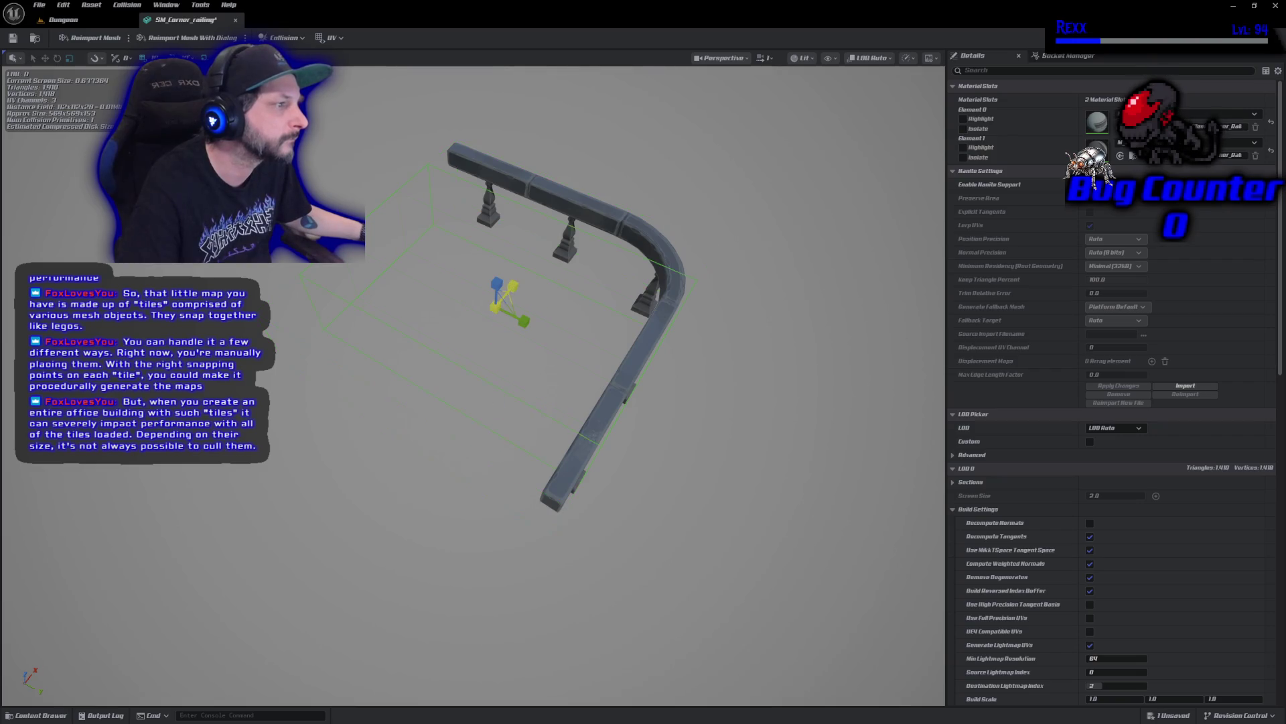
Scale the box collision narrower and slide it onto the railing's long straight arm
{"action": "key", "text": "e"}
{"action": "key", "text": "r"}
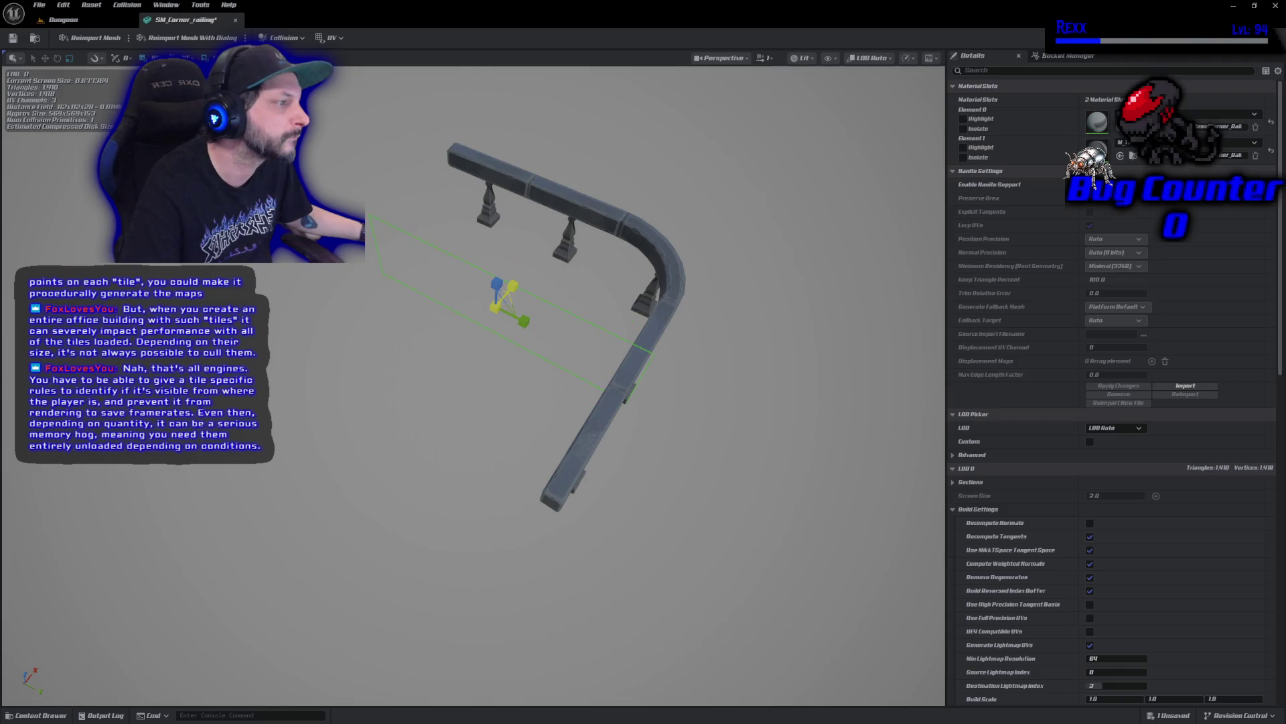
{"action": "mouse_move", "coordinate": [520, 303]}
{"action": "left_mouse_down"}
{"action": "mouse_move", "coordinate": [485, 265]}
{"action": "mouse_move", "coordinate": [448, 256]}
{"action": "left_mouse_up"}
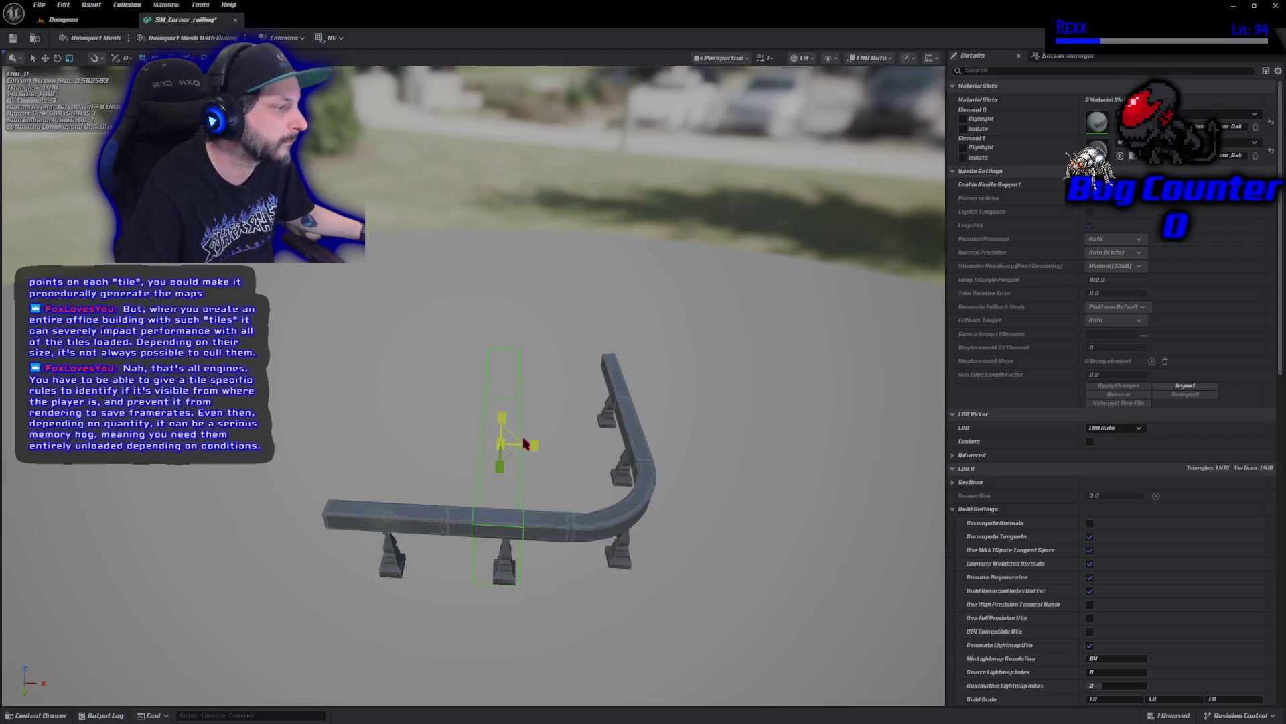
{"action": "left_click_drag", "start_coordinate": [534, 445], "coordinate": [516, 445]}
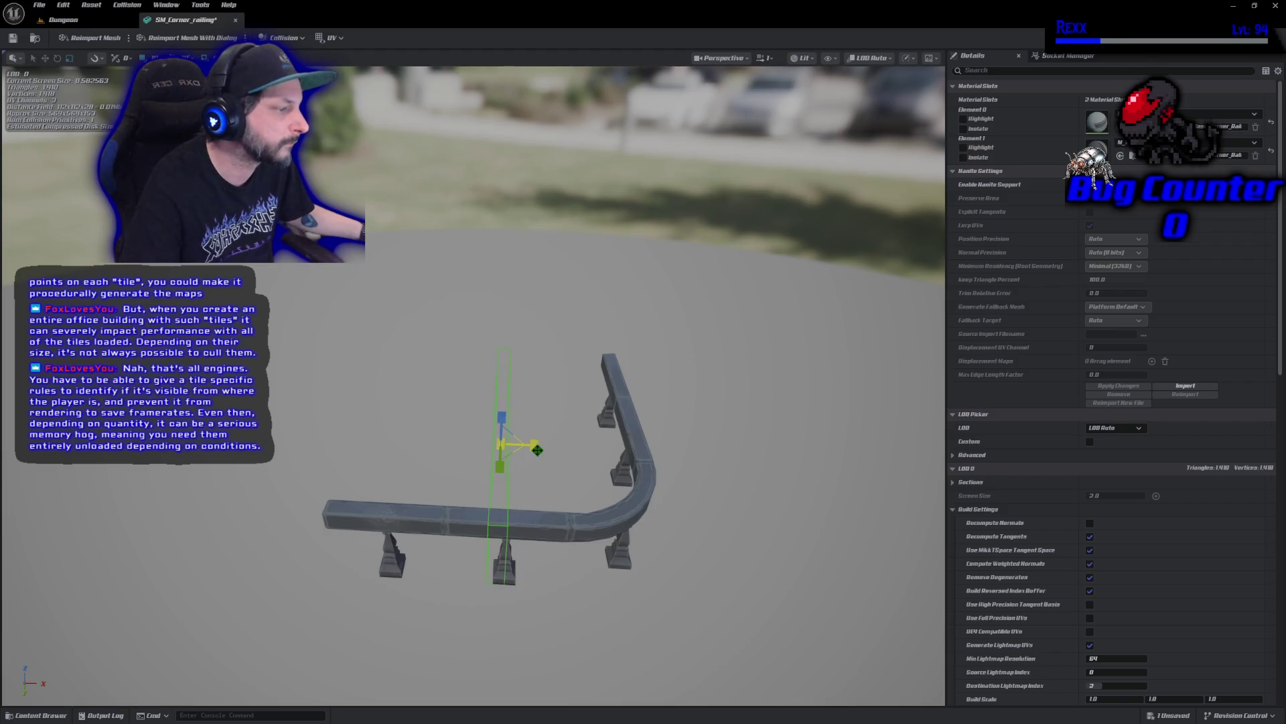
{"action": "key", "text": "e"}
{"action": "key", "text": "w"}
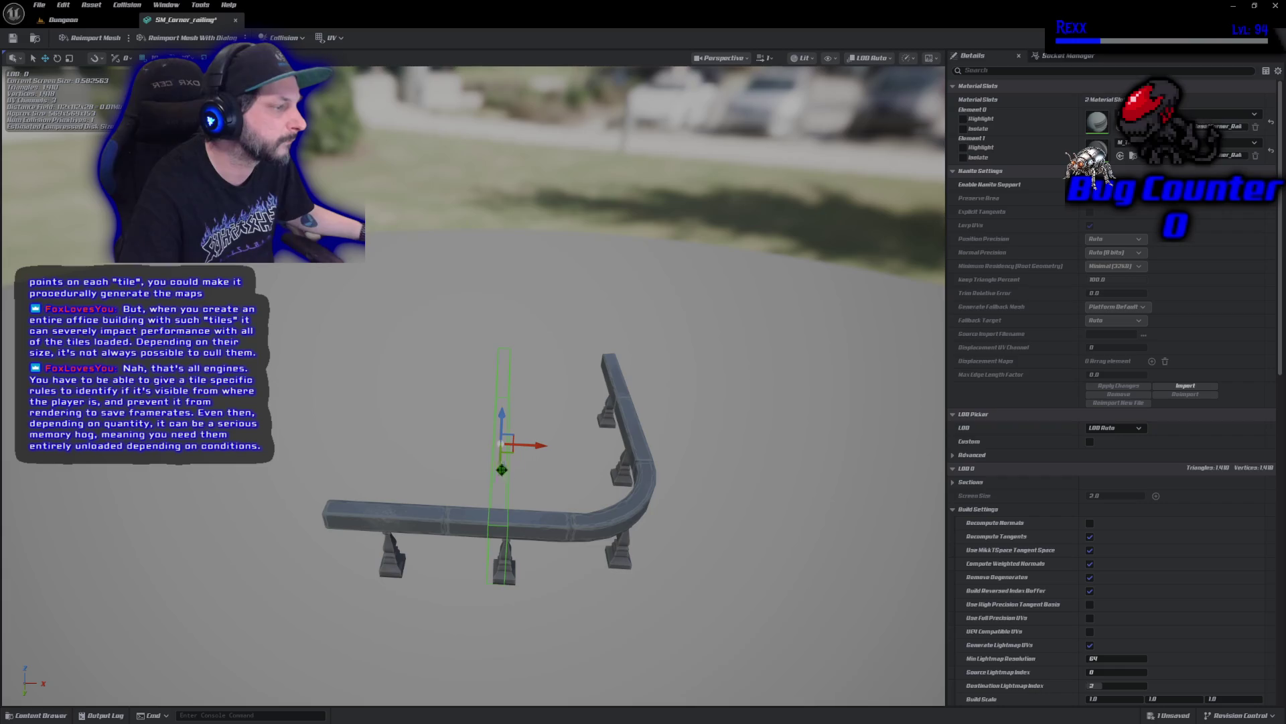
{"action": "left_click_drag", "start_coordinate": [527, 443], "coordinate": [648, 458]}
{"action": "scroll", "coordinate": [648, 458], "scroll_direction": "up", "scroll_amount": 6}
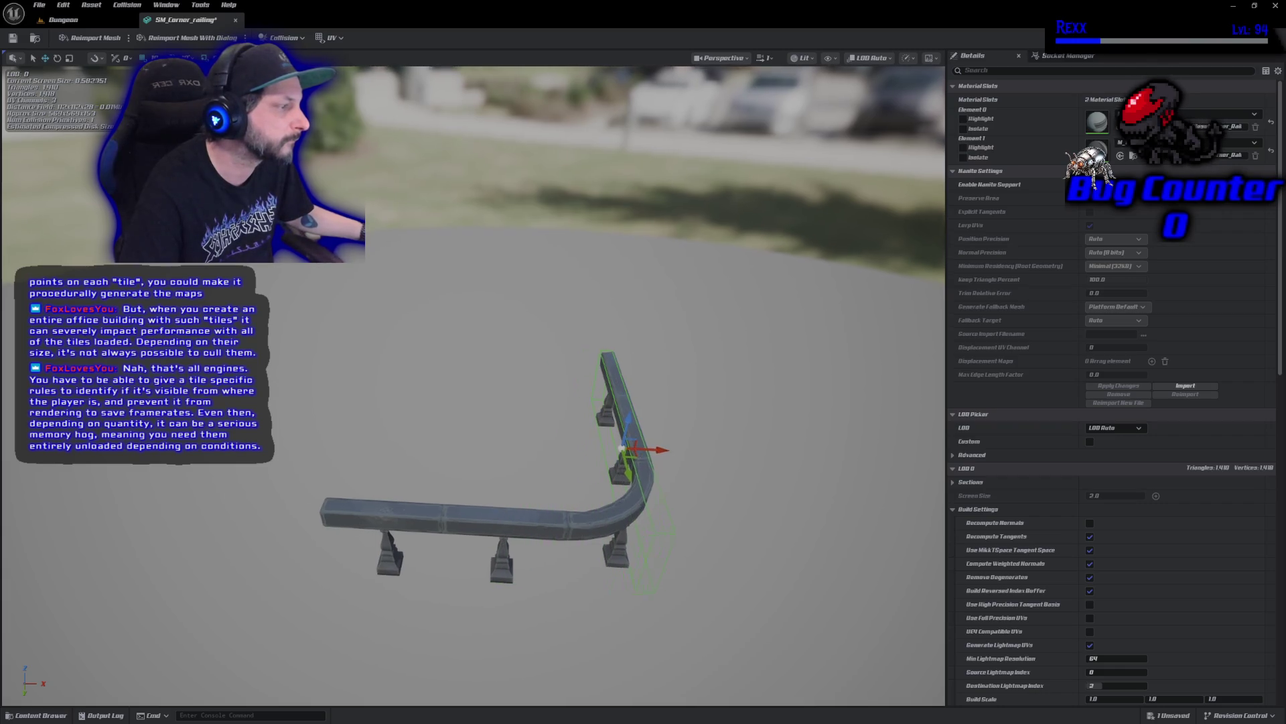
{"action": "scroll", "coordinate": [503, 335], "scroll_direction": "down", "scroll_amount": 5}
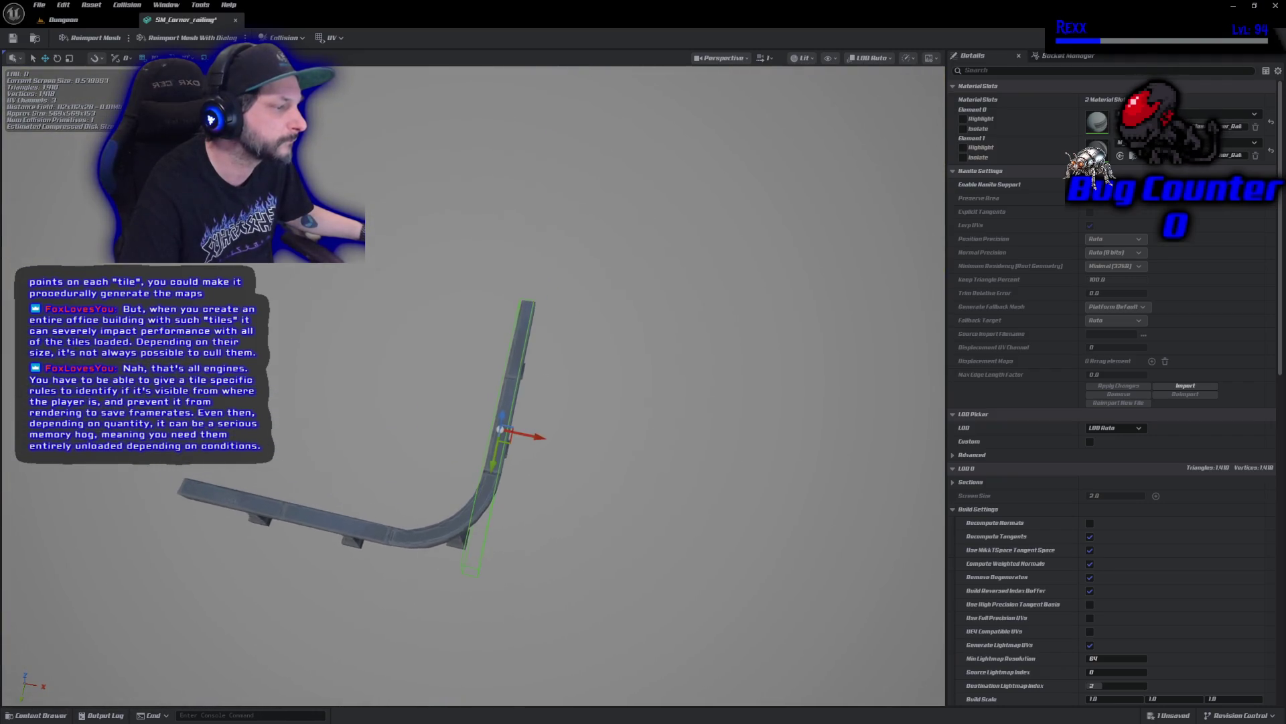
{"action": "left_click_drag", "start_coordinate": [502, 402], "coordinate": [422, 408]}
{"action": "left_click_drag", "start_coordinate": [643, 462], "coordinate": [619, 463]}
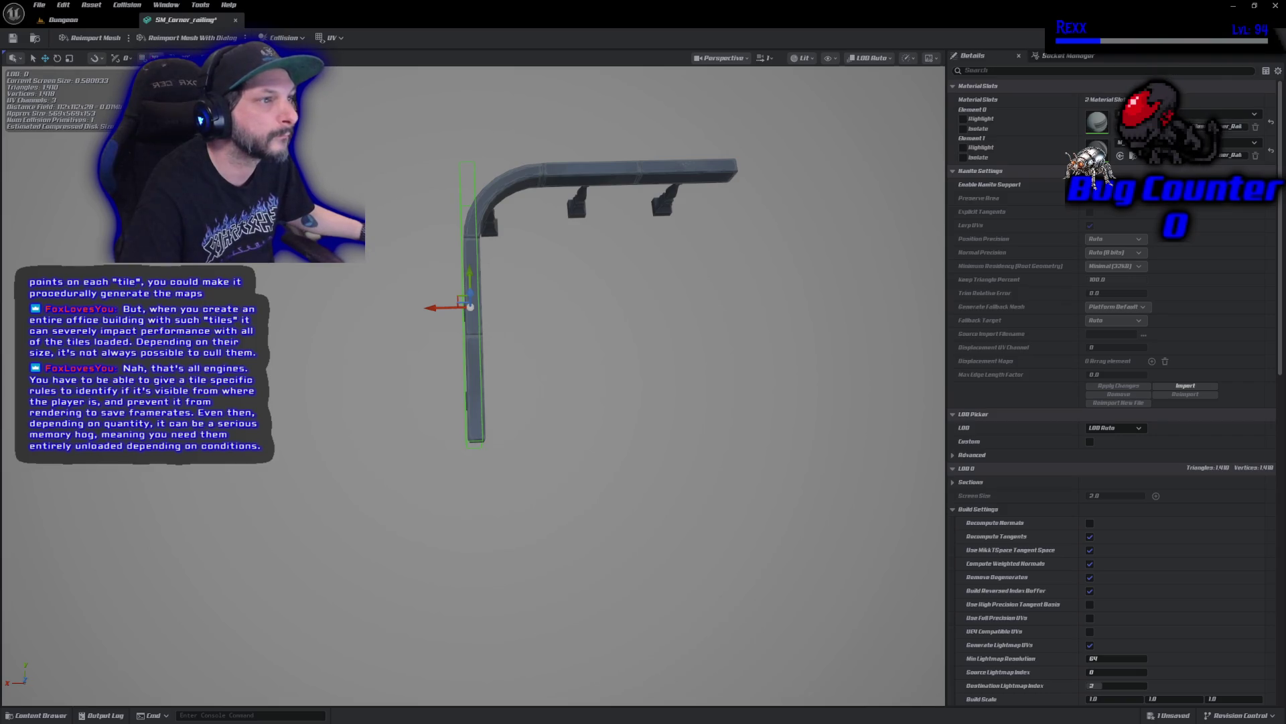
Duplicate the box collision, rotate it horizontal, and move it onto the top railing arm
{"action": "left_click_drag", "start_coordinate": [435, 307], "coordinate": [445, 305]}
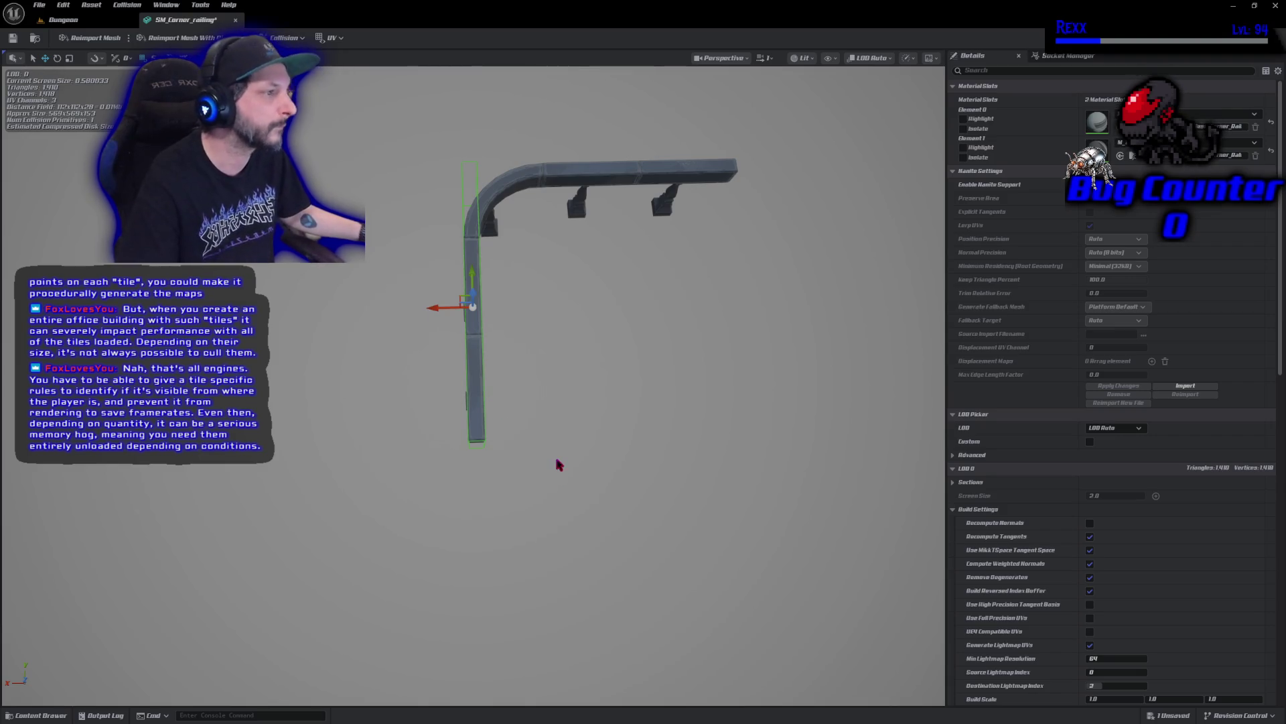
{"action": "key", "text": "ctrl+d"}
{"action": "key", "text": "e"}
{"action": "mouse_move", "coordinate": [493, 347]}
{"action": "left_mouse_down"}
{"action": "mouse_move", "coordinate": [469, 350]}
{"action": "mouse_move", "coordinate": [522, 346]}
{"action": "left_mouse_up"}
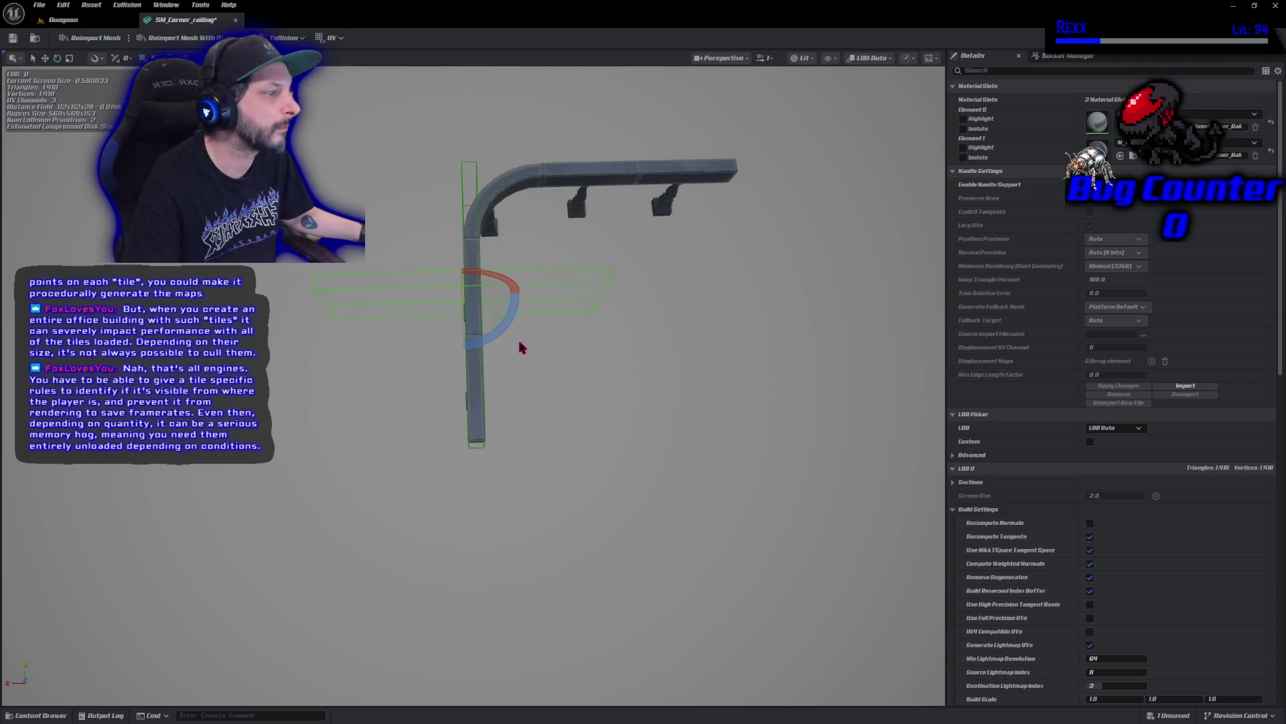
{"action": "key", "text": "r"}
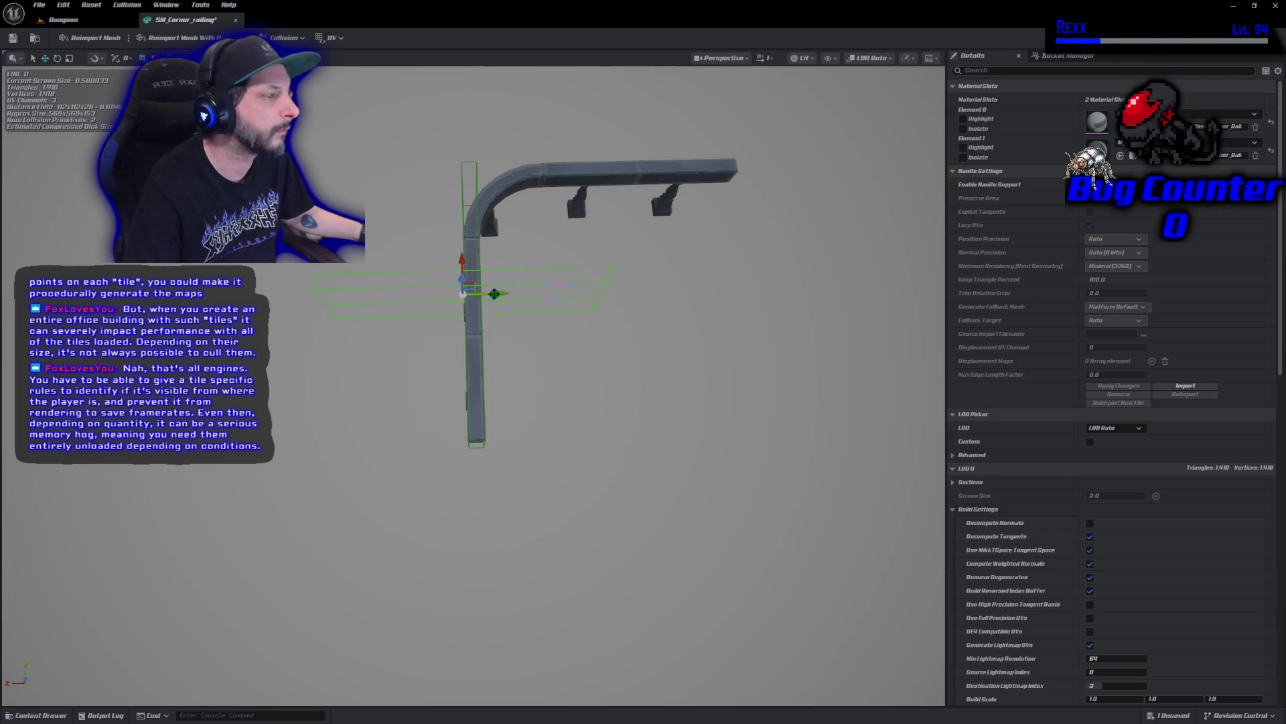
{"action": "mouse_move", "coordinate": [459, 258]}
{"action": "left_mouse_down"}
{"action": "mouse_move", "coordinate": [461, 159]}
{"action": "mouse_move", "coordinate": [512, 191]}
{"action": "mouse_move", "coordinate": [646, 213]}
{"action": "mouse_move", "coordinate": [630, 212]}
{"action": "left_mouse_up"}
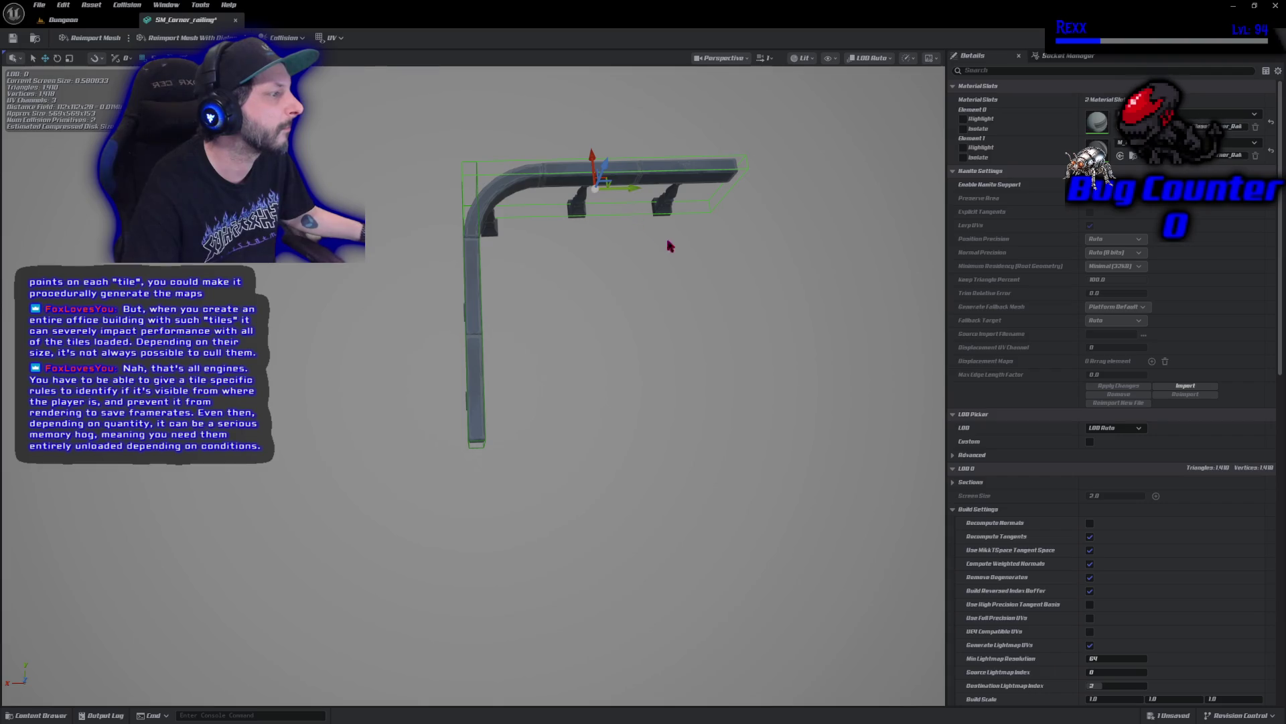
{"action": "left_click_drag", "start_coordinate": [694, 268], "coordinate": [506, 288]}
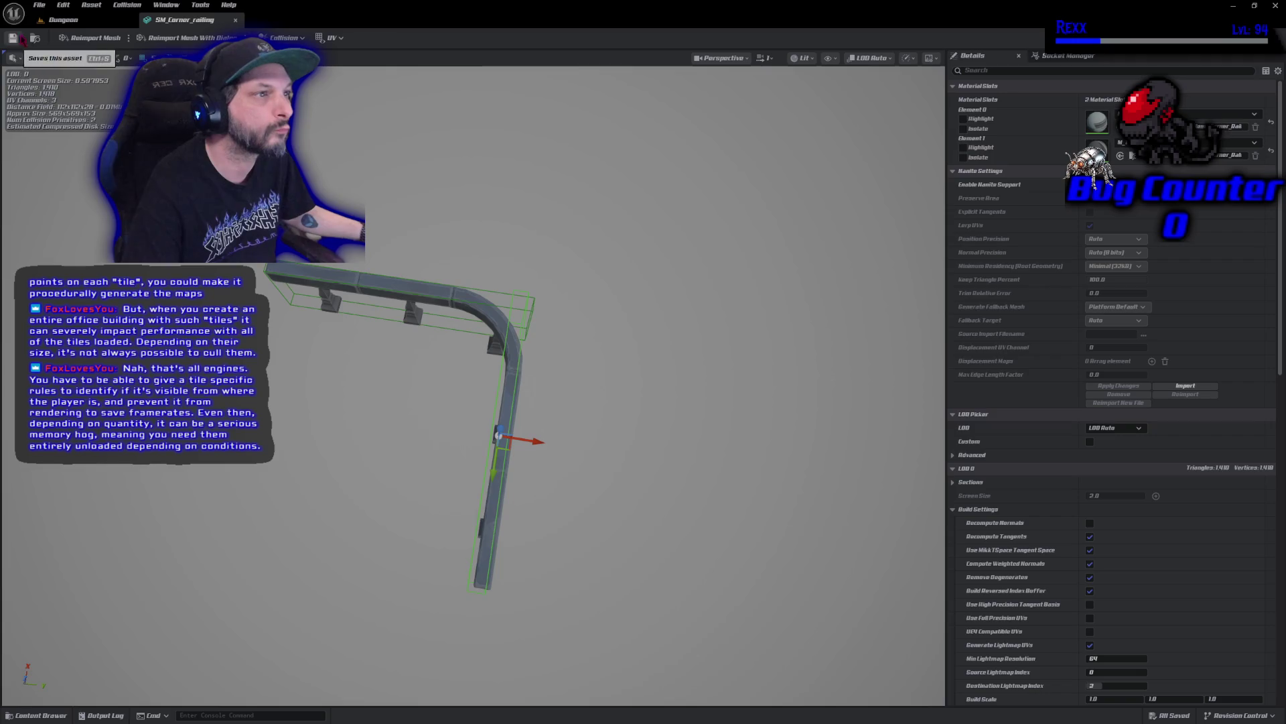
{"action": "left_click", "coordinate": [64, 20]}
{"action": "key", "text": "alt+p"}
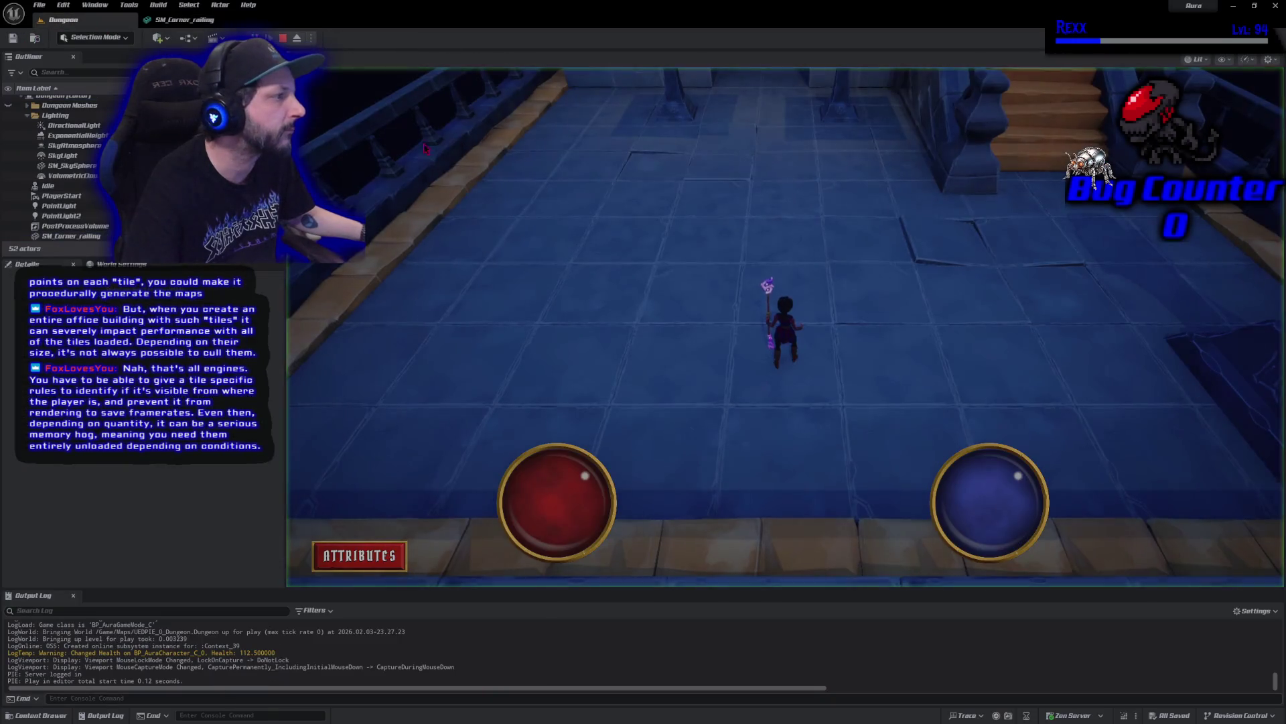
{"action": "left_click_drag", "start_coordinate": [749, 250], "coordinate": [749, 250]}
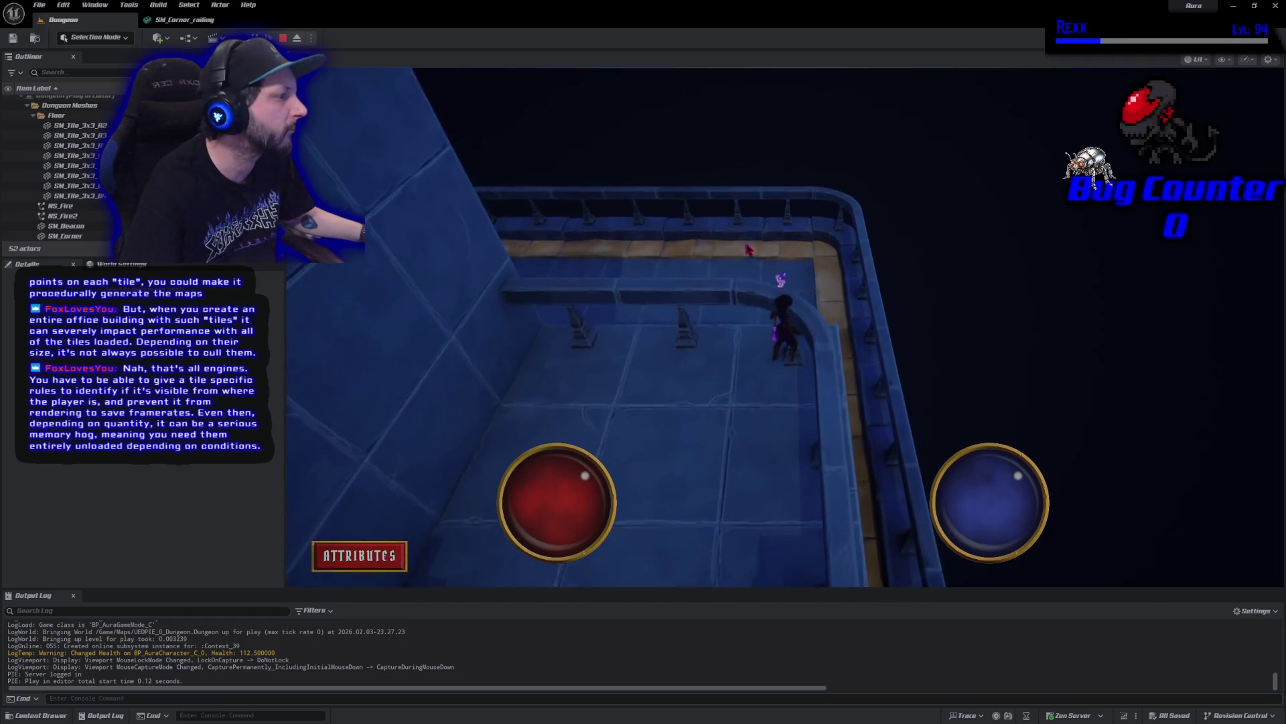
{"action": "left_click", "coordinate": [749, 250]}
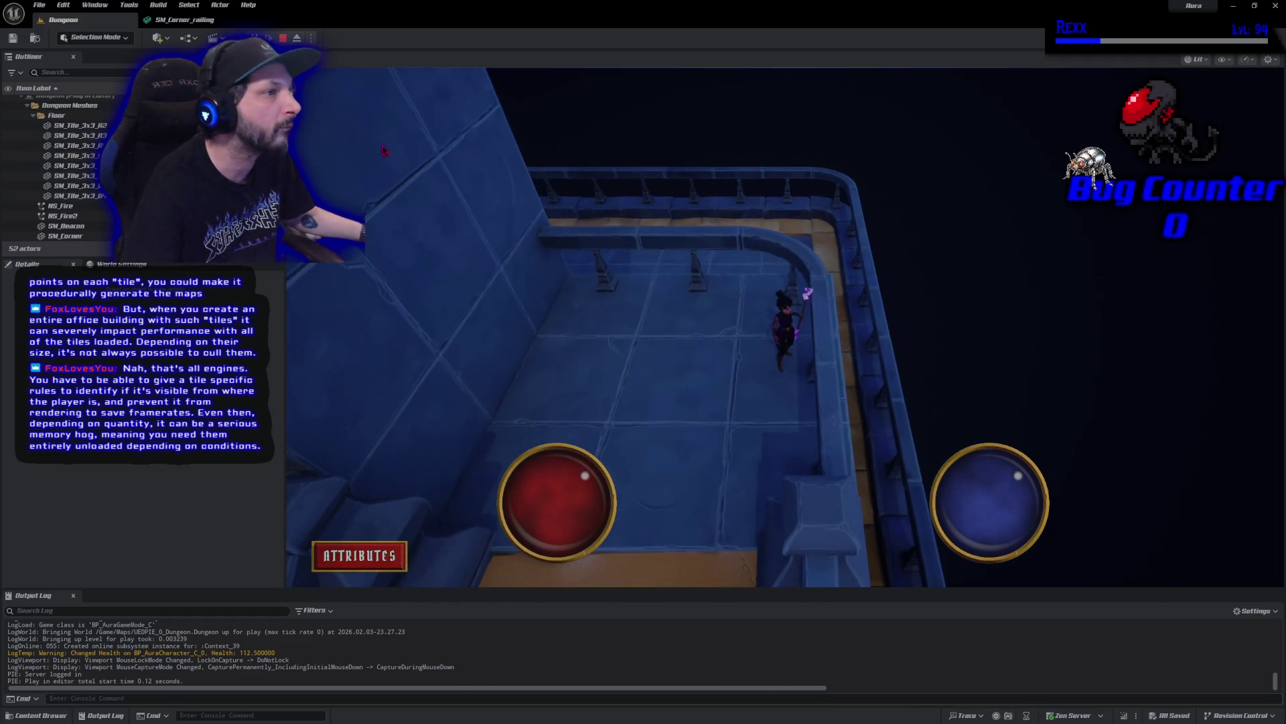
{"action": "key", "text": "Escape"}
{"action": "left_click", "coordinate": [221, 21]}
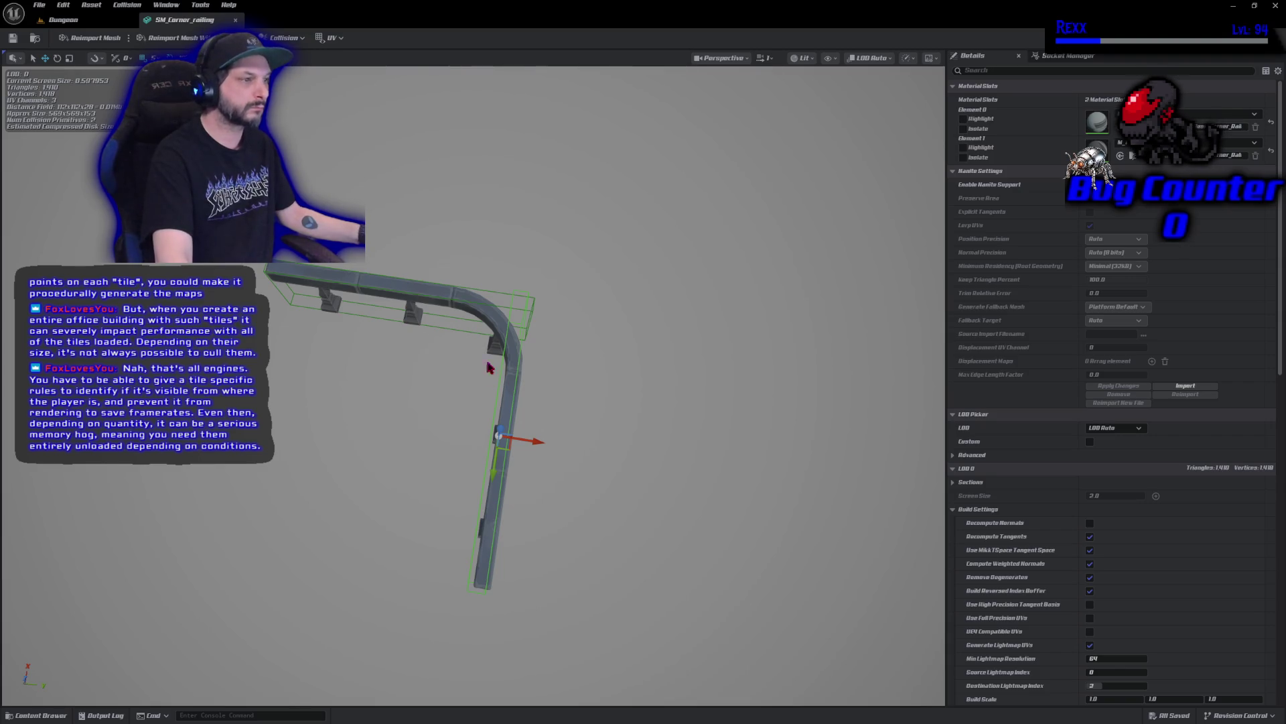
Add a sphere simplified collision and move it up to the railing's corner
{"action": "left_click", "coordinate": [298, 39]}
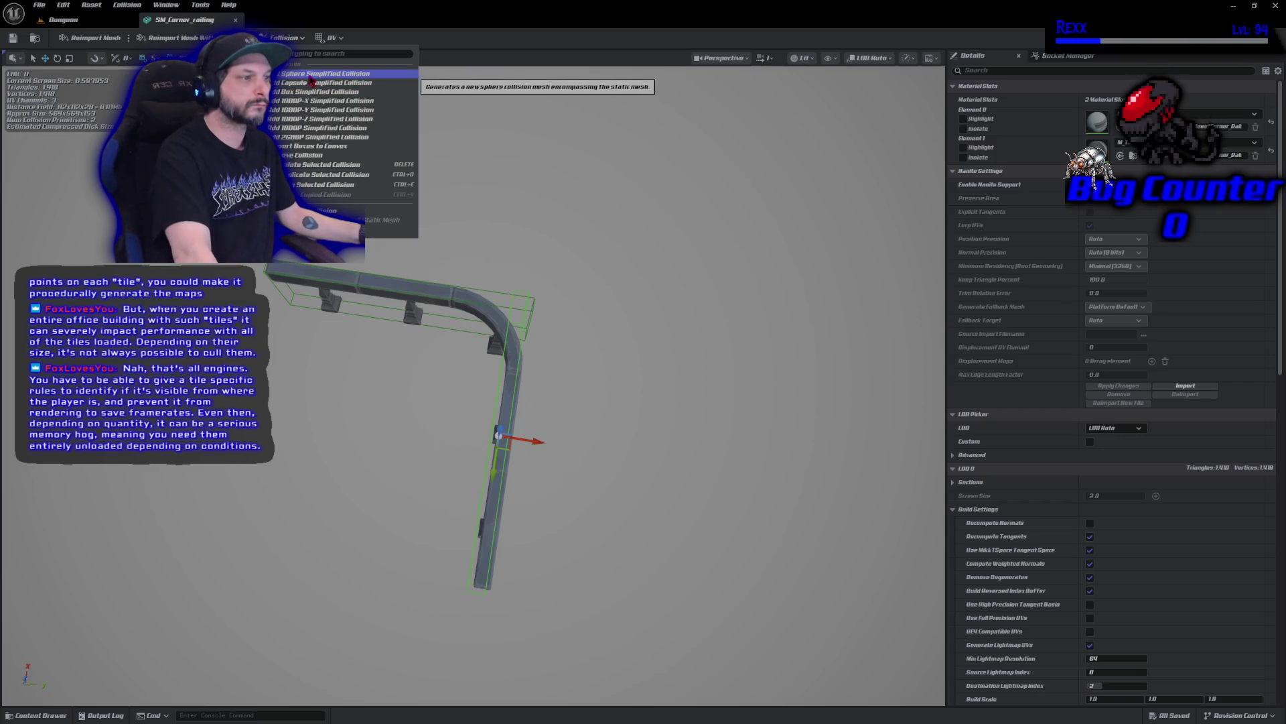
{"action": "left_click", "coordinate": [310, 77]}
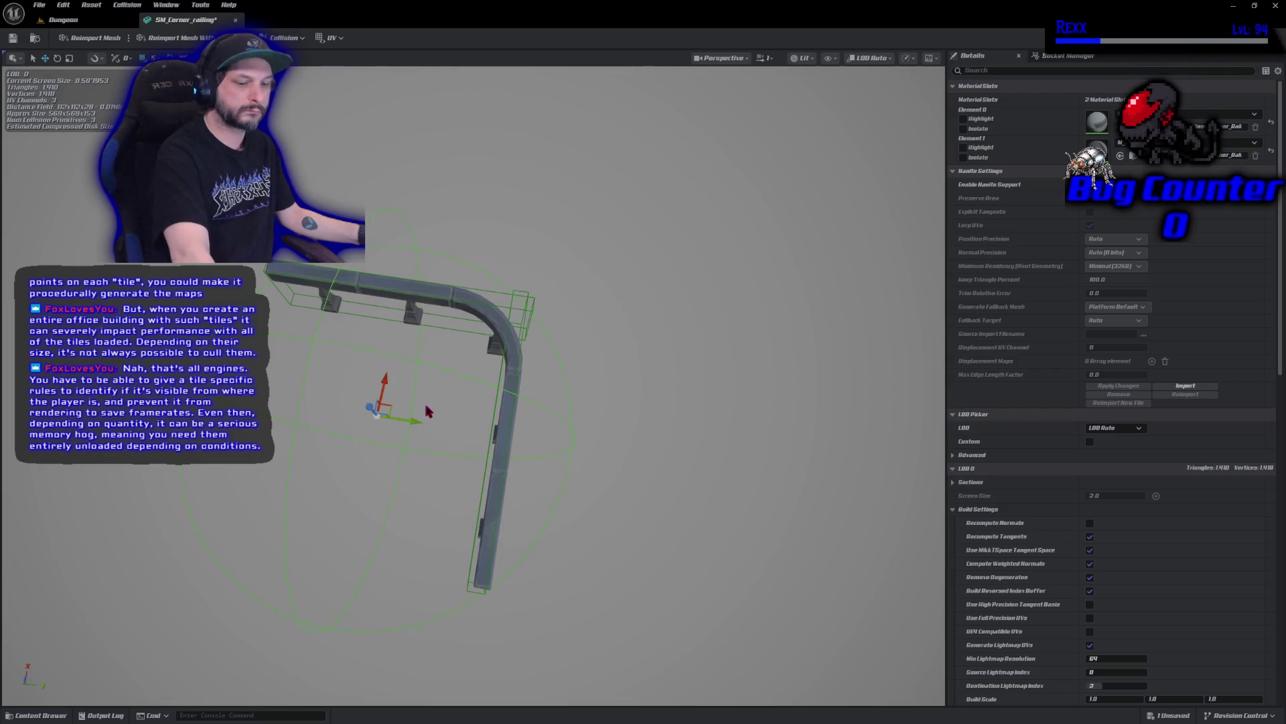
{"action": "left_click", "coordinate": [411, 426]}
{"action": "left_click", "coordinate": [410, 430]}
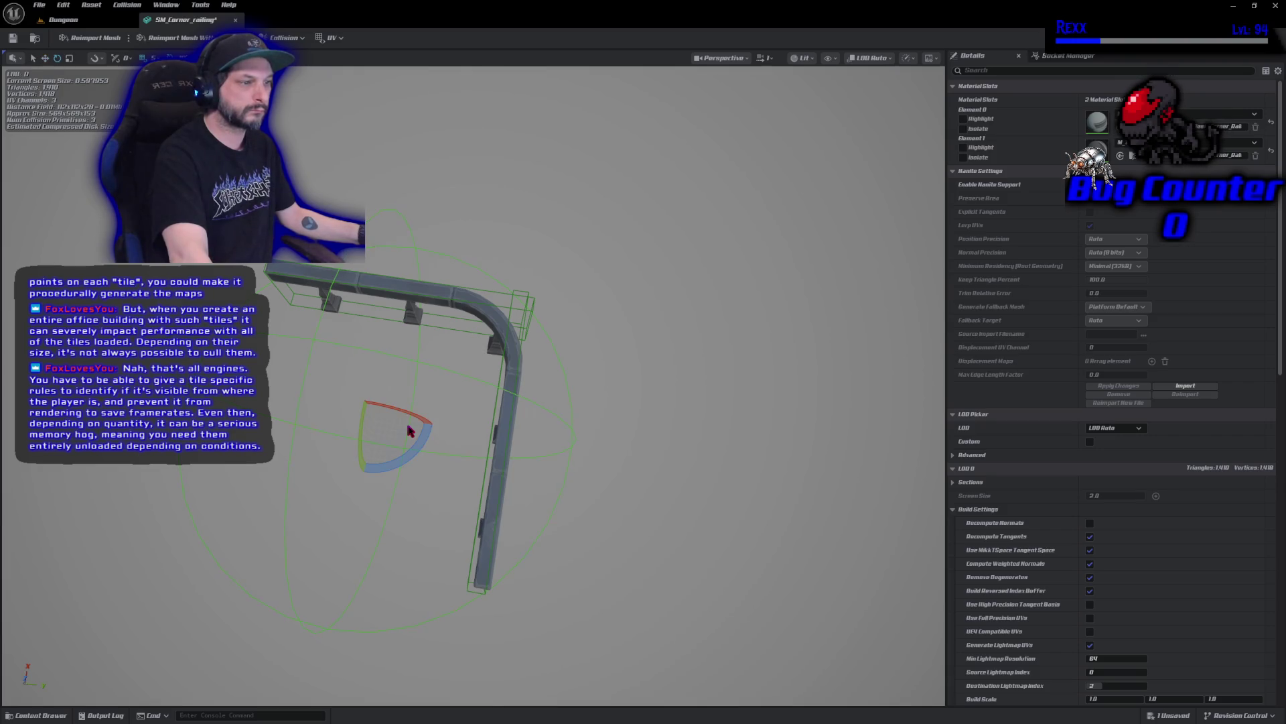
{"action": "key", "text": "r"}
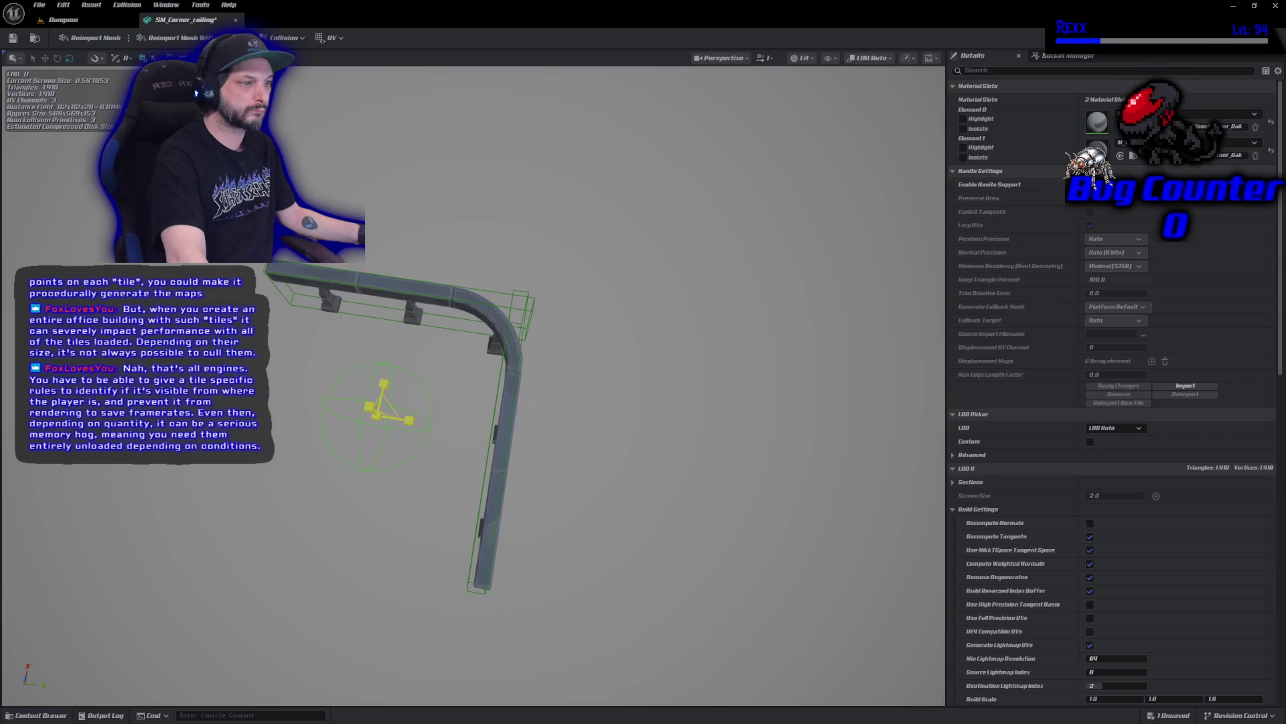
{"action": "key", "text": "e"}
{"action": "key", "text": "w"}
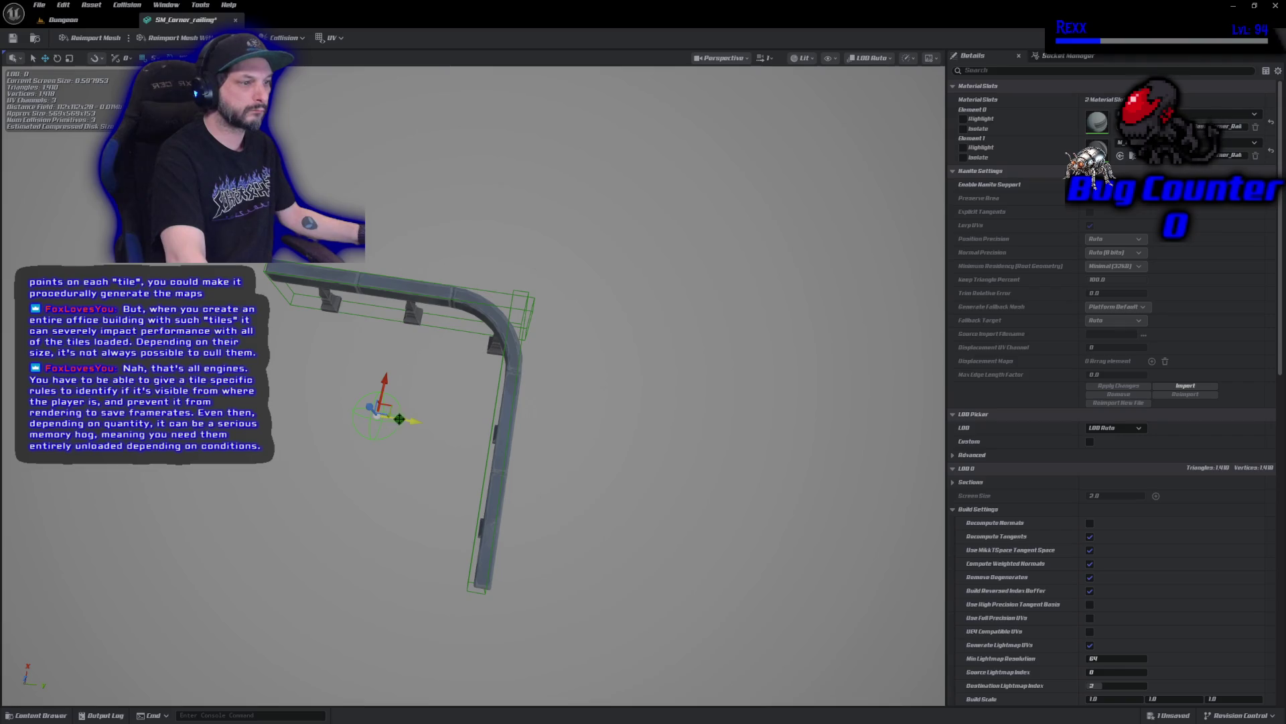
{"action": "left_click_drag", "start_coordinate": [400, 419], "coordinate": [528, 458]}
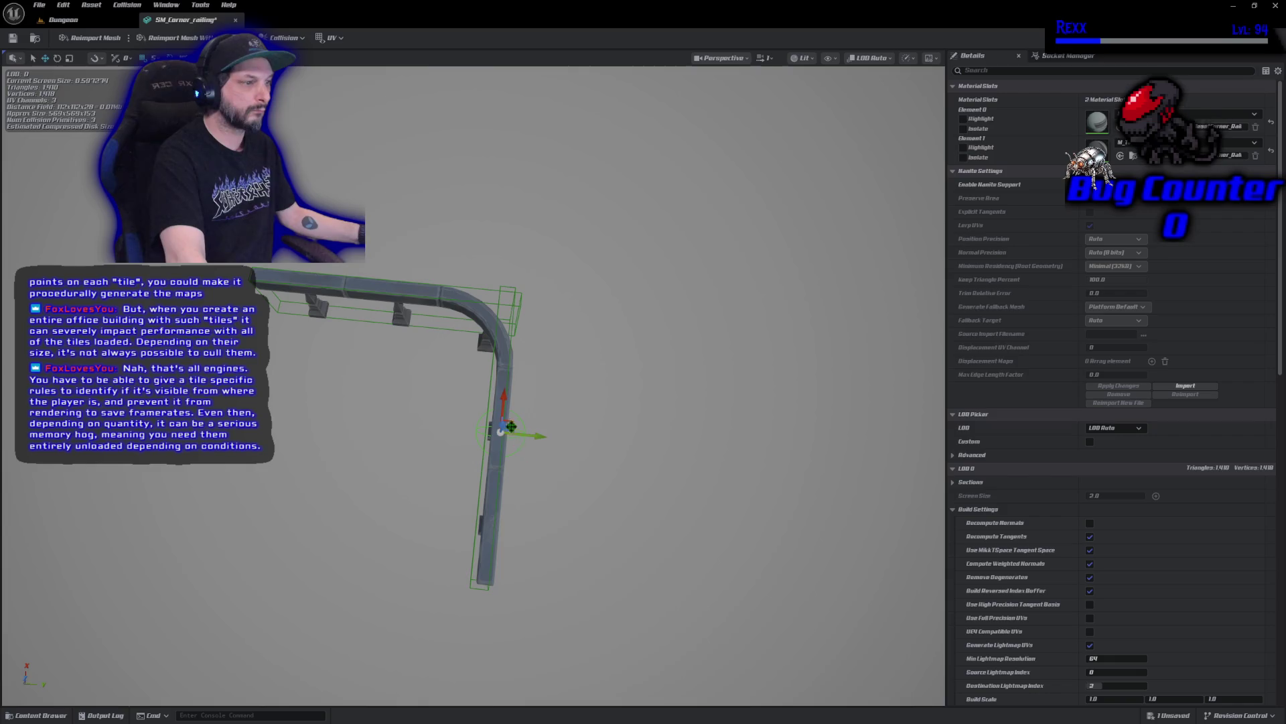
{"action": "mouse_move", "coordinate": [502, 394]}
{"action": "left_mouse_down"}
{"action": "mouse_move", "coordinate": [499, 289]}
{"action": "mouse_move", "coordinate": [445, 287]}
{"action": "mouse_move", "coordinate": [399, 305]}
{"action": "mouse_move", "coordinate": [388, 272]}
{"action": "left_mouse_up"}
Fine-tune the sphere onto the curved corner, save the mesh, and return to the Dungeon level
{"action": "scroll", "coordinate": [469, 288], "scroll_direction": "up", "scroll_amount": 3}
{"action": "scroll", "coordinate": [469, 335], "scroll_direction": "up", "scroll_amount": 3}
{"action": "left_click_drag", "start_coordinate": [521, 424], "coordinate": [474, 469]}
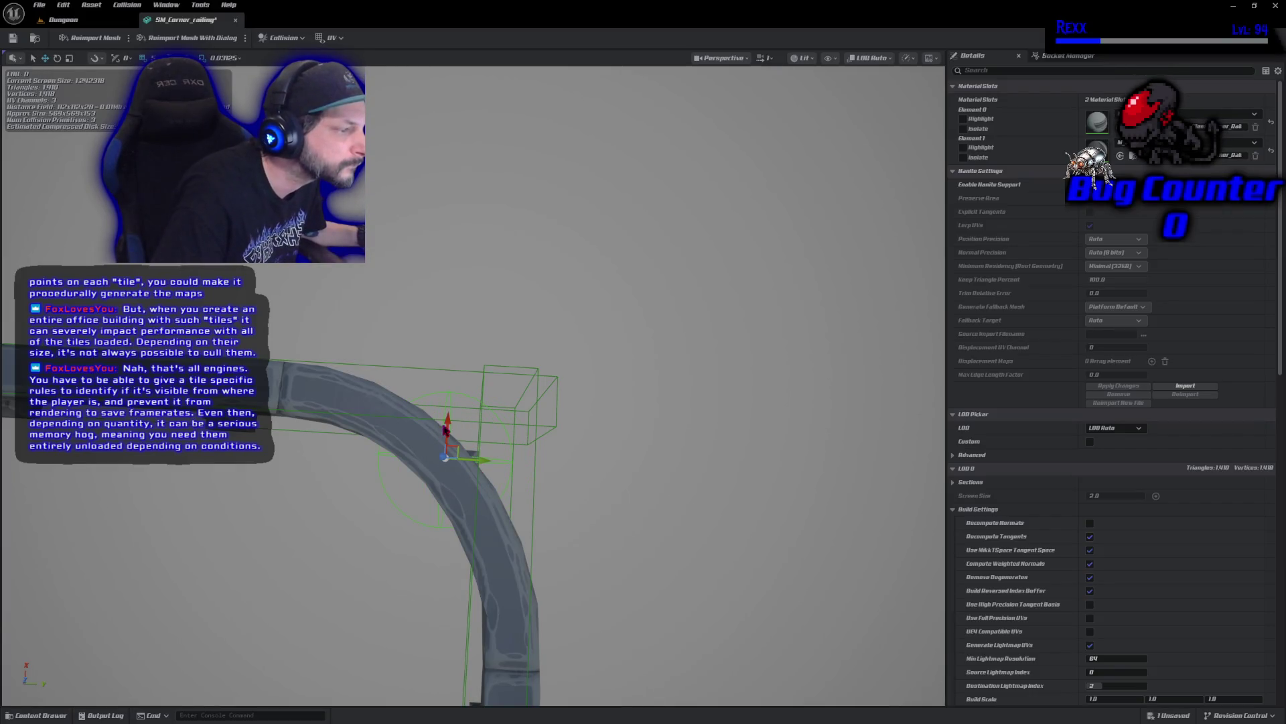
{"action": "left_click_drag", "start_coordinate": [449, 418], "coordinate": [451, 407]}
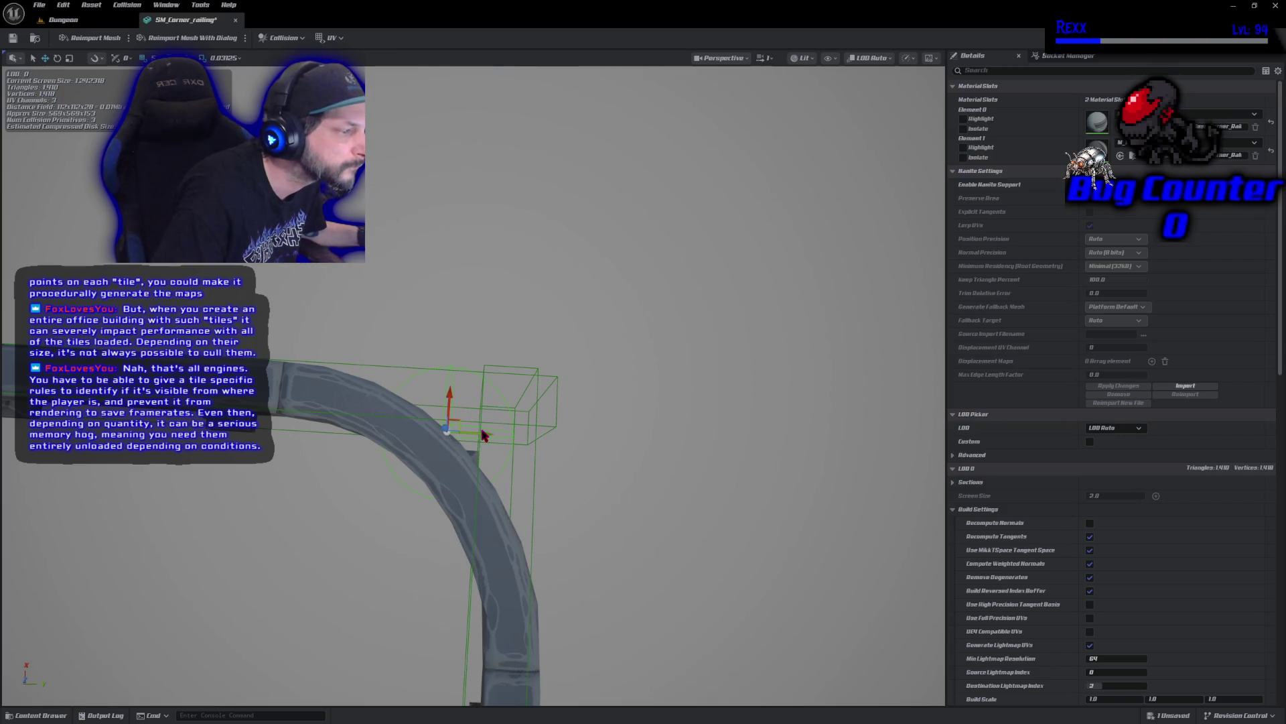
{"action": "left_click_drag", "start_coordinate": [481, 431], "coordinate": [509, 442]}
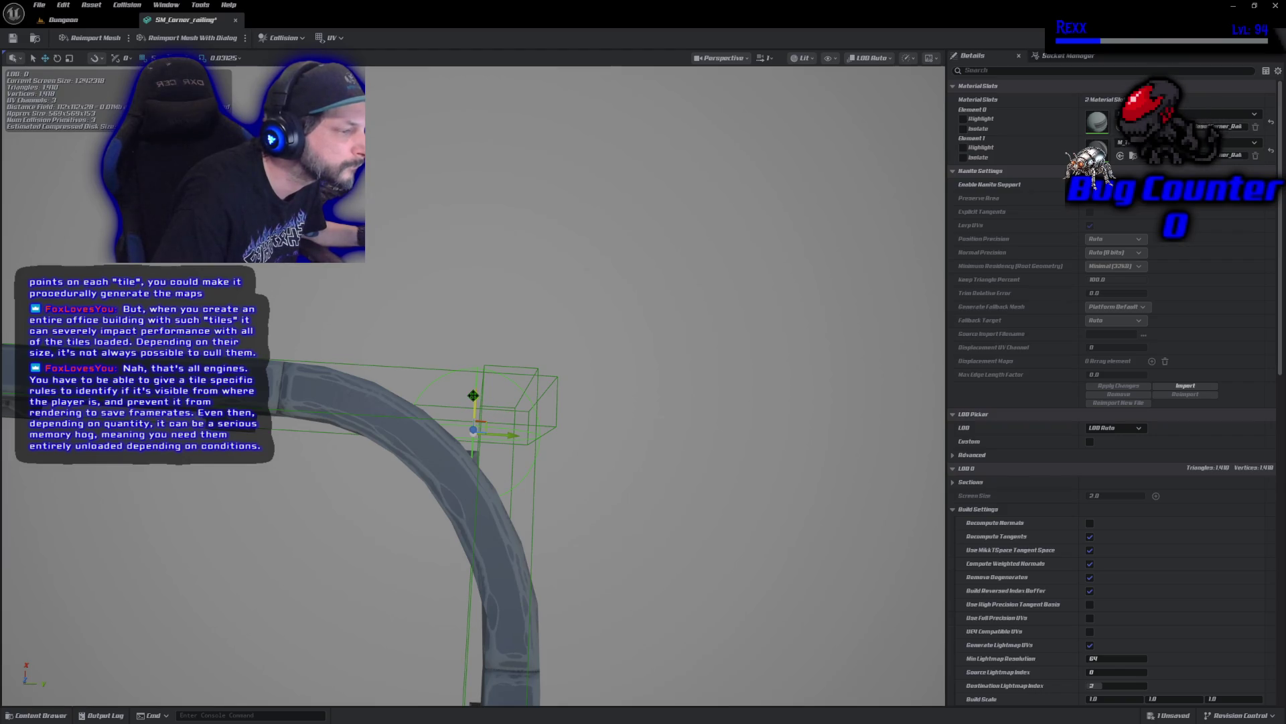
{"action": "scroll", "coordinate": [473, 396], "scroll_direction": "down", "scroll_amount": 6}
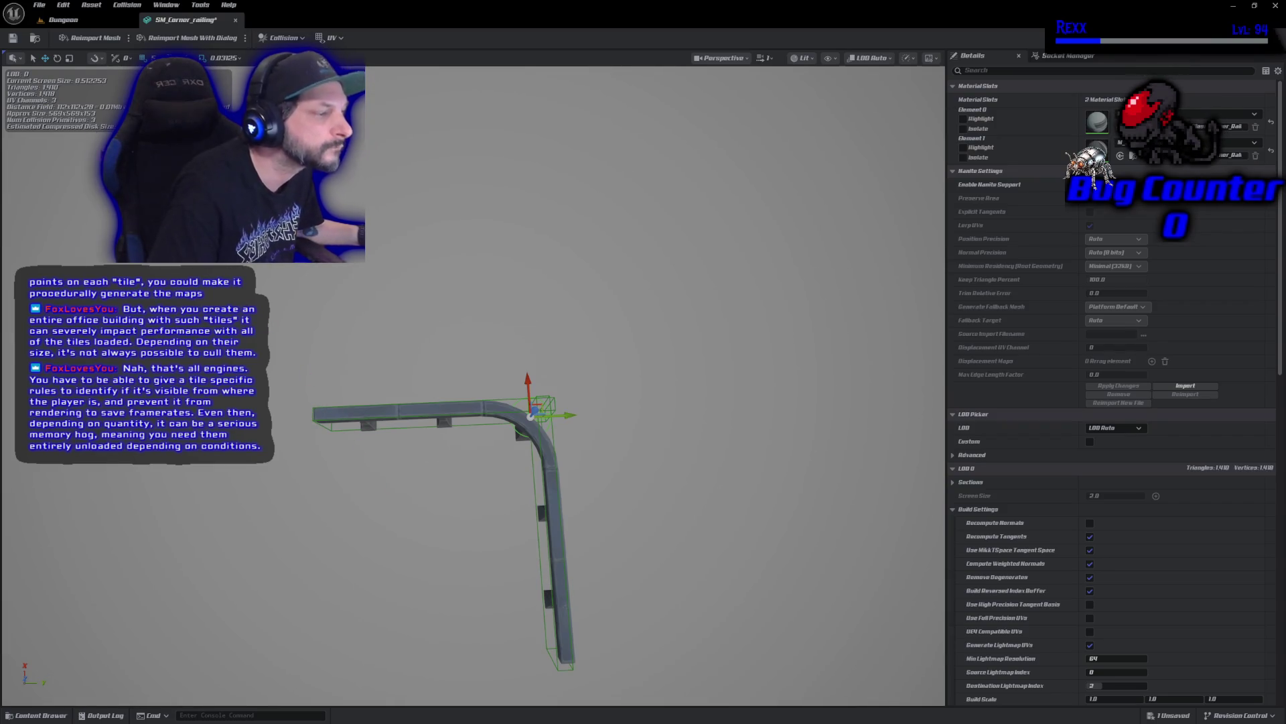
{"action": "left_click", "coordinate": [13, 37]}
{"action": "left_click", "coordinate": [63, 20]}
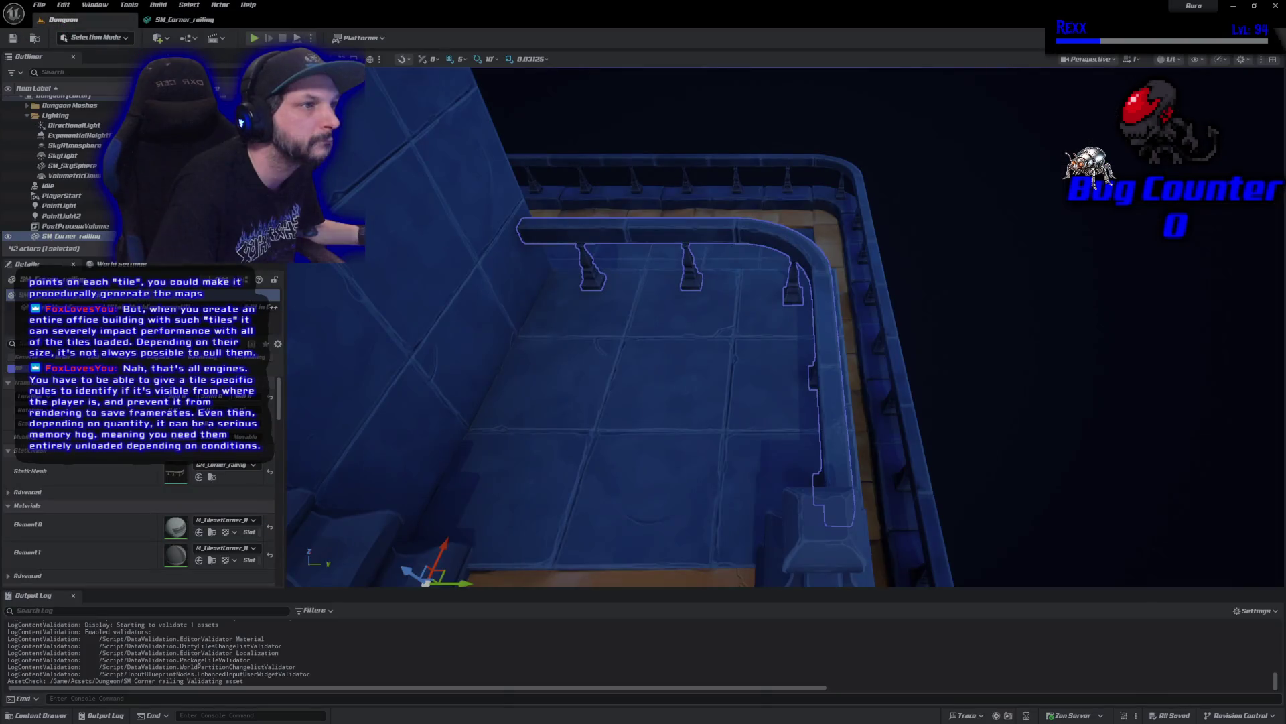
Playtest with Alt+P, running up the stairs onto the railed landing and back, then exit with Esc
{"action": "key", "text": "alt+p"}
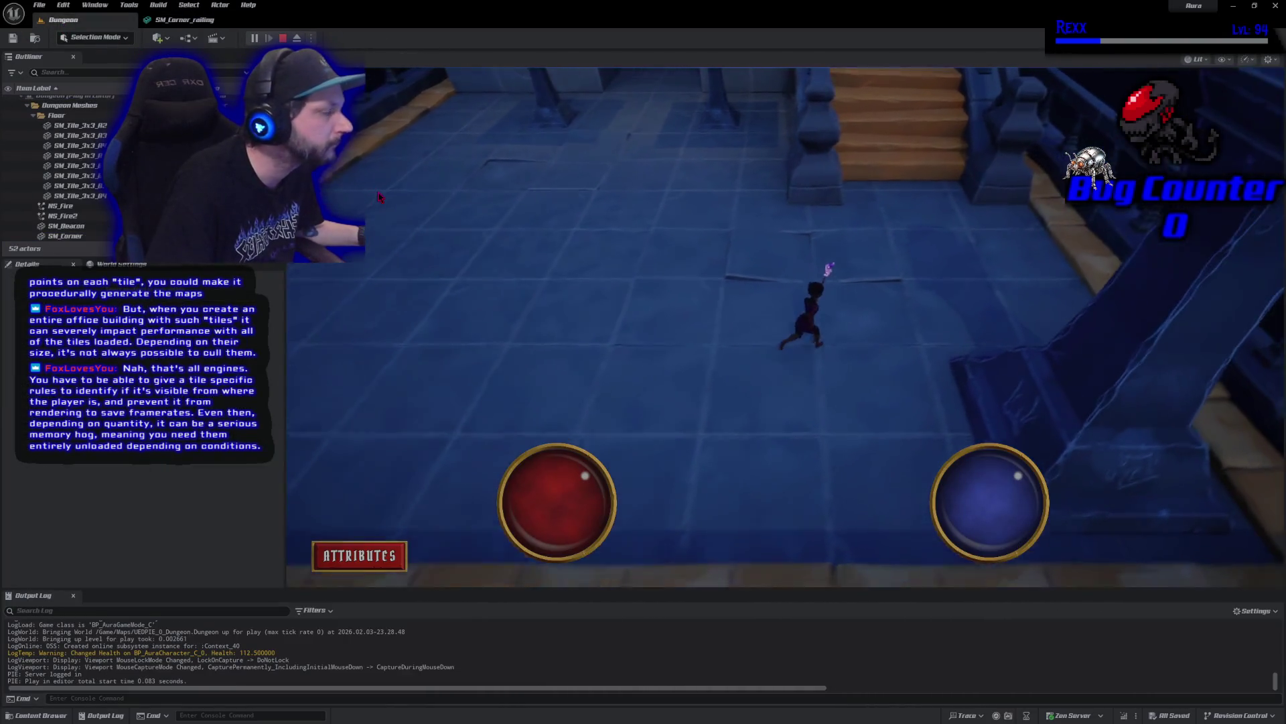
{"action": "key", "text": "w"}
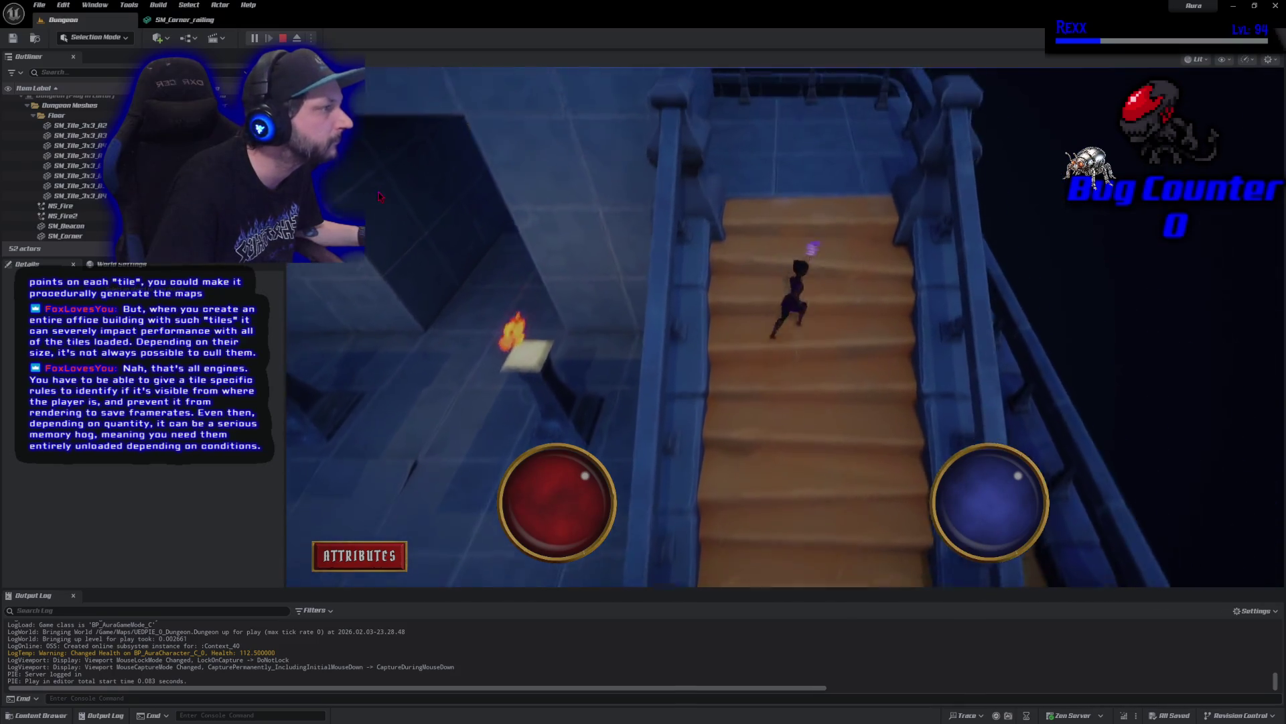
{"action": "key", "text": "w"}
{"action": "key", "text": "w"}
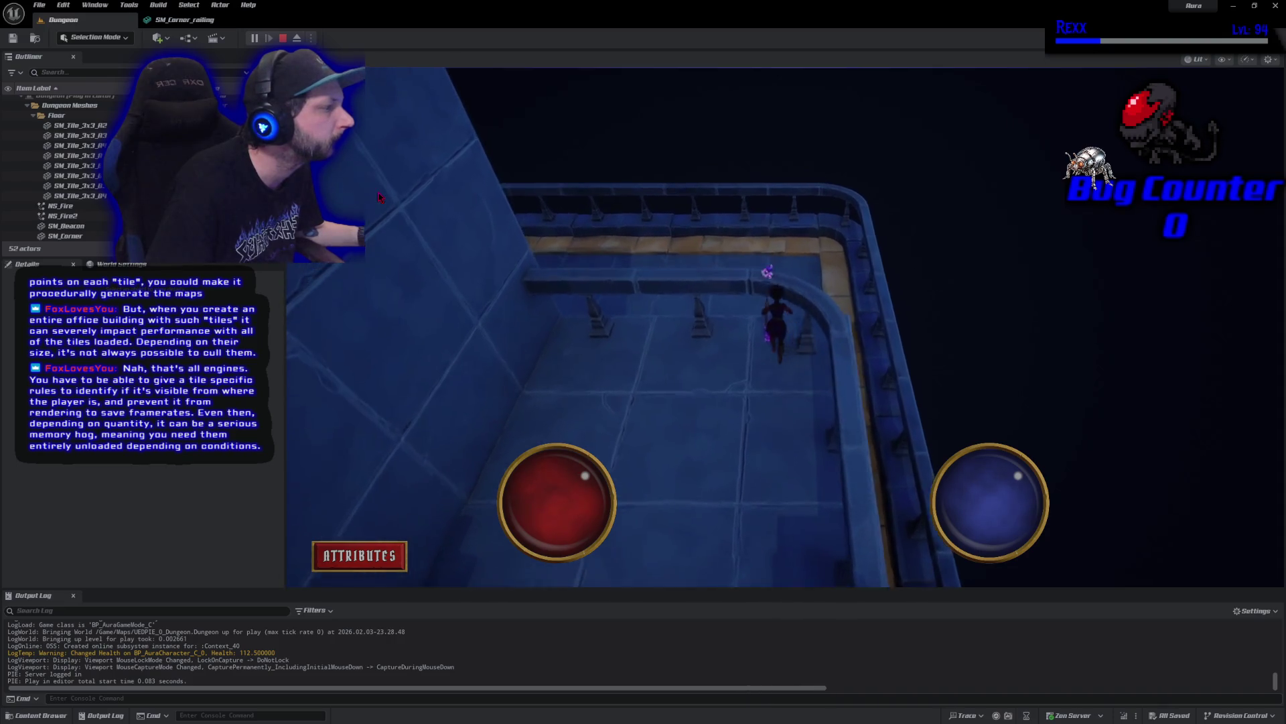
{"action": "key", "text": "s"}
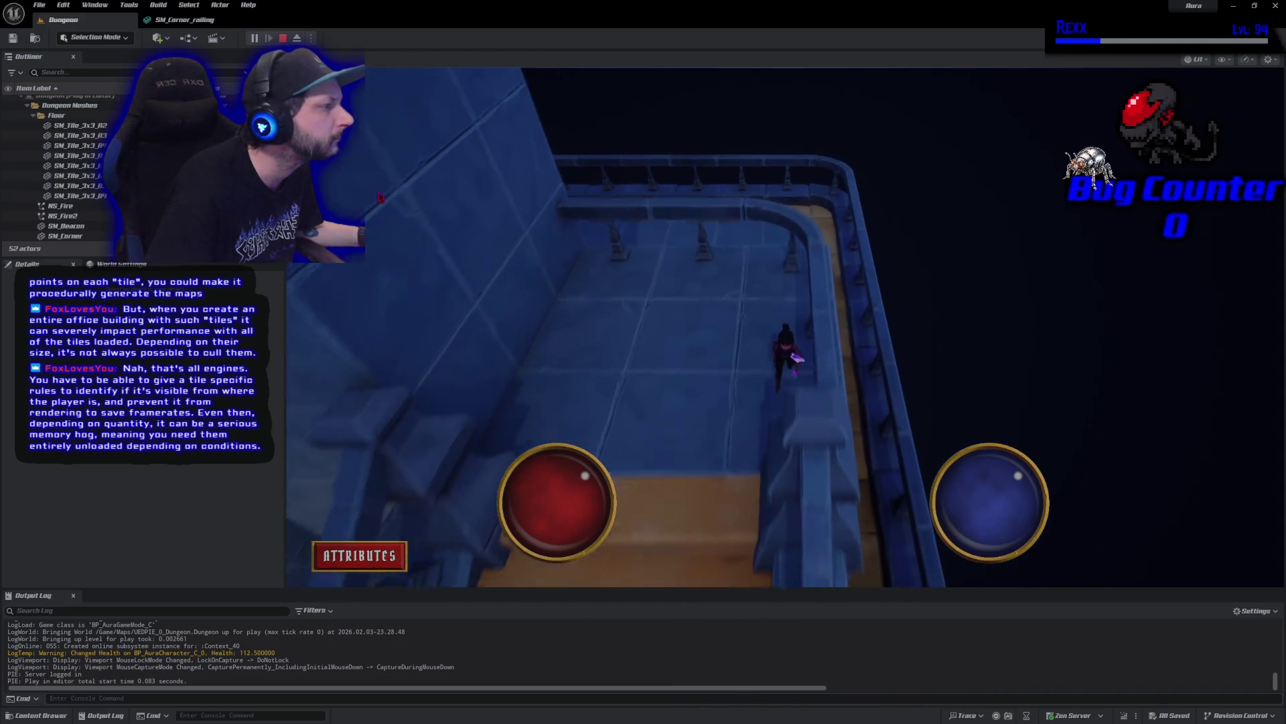
{"action": "key", "text": "s"}
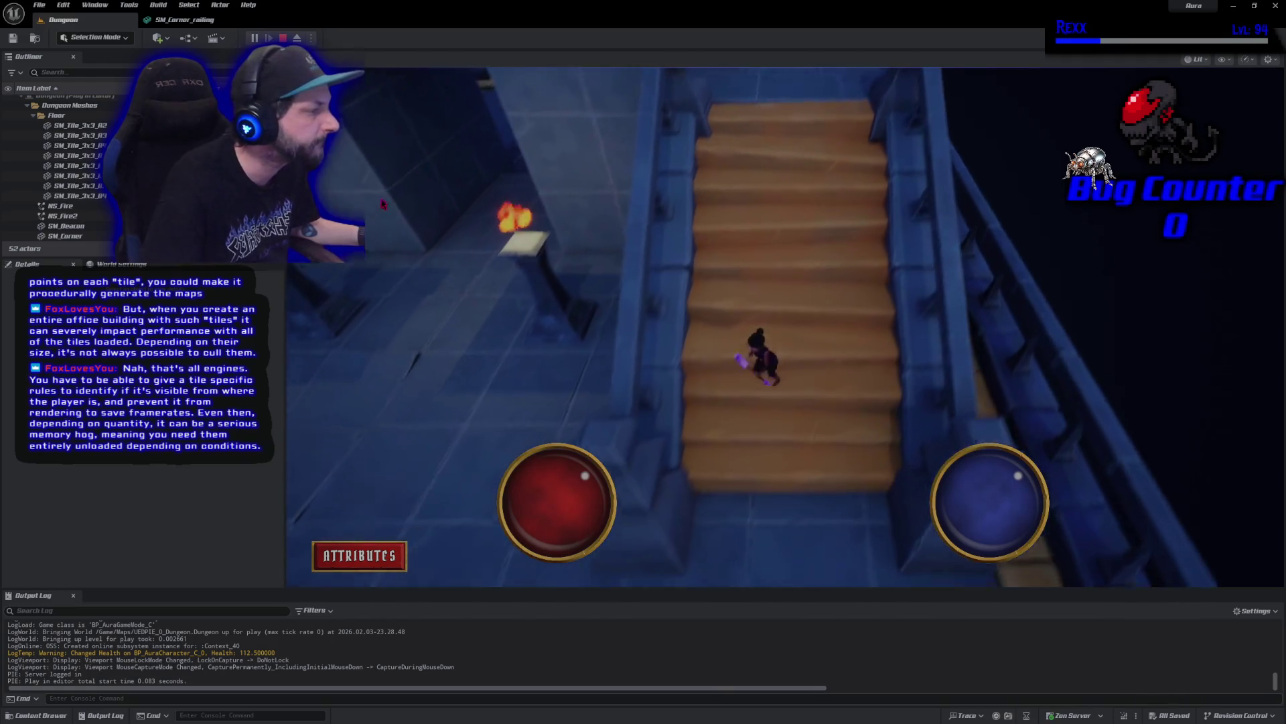
{"action": "key", "text": "w"}
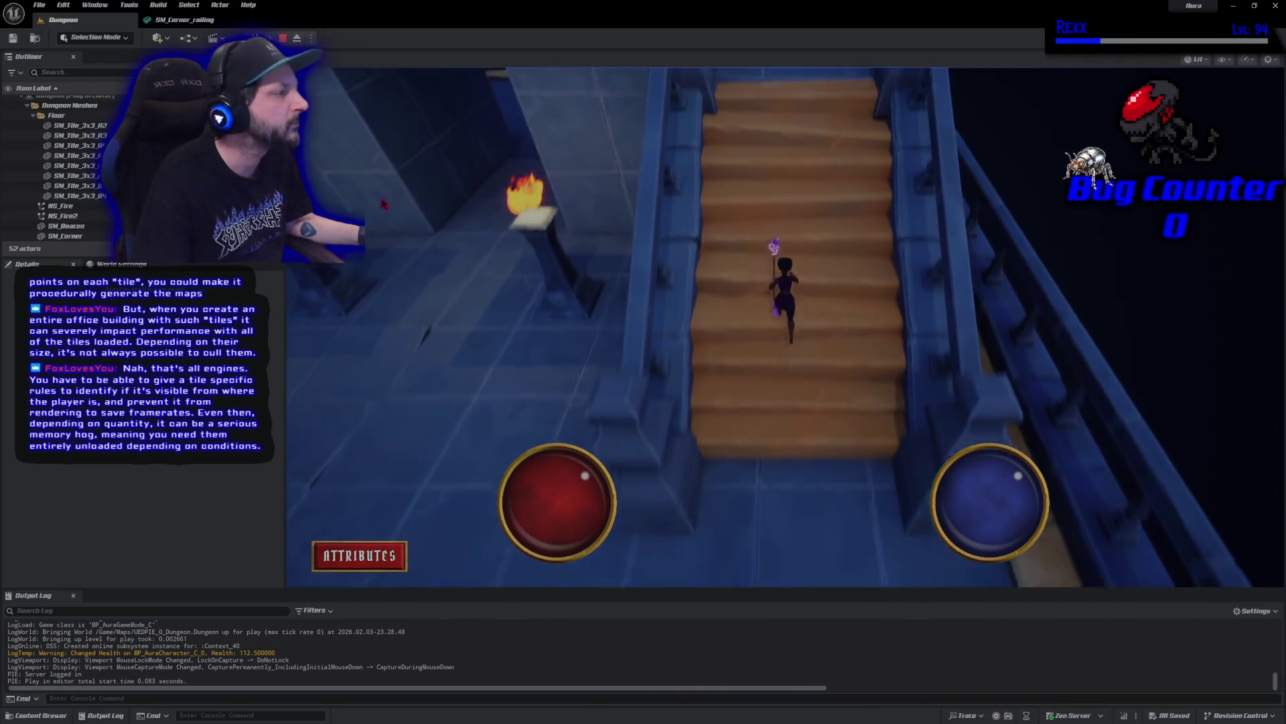
{"action": "key", "text": "w"}
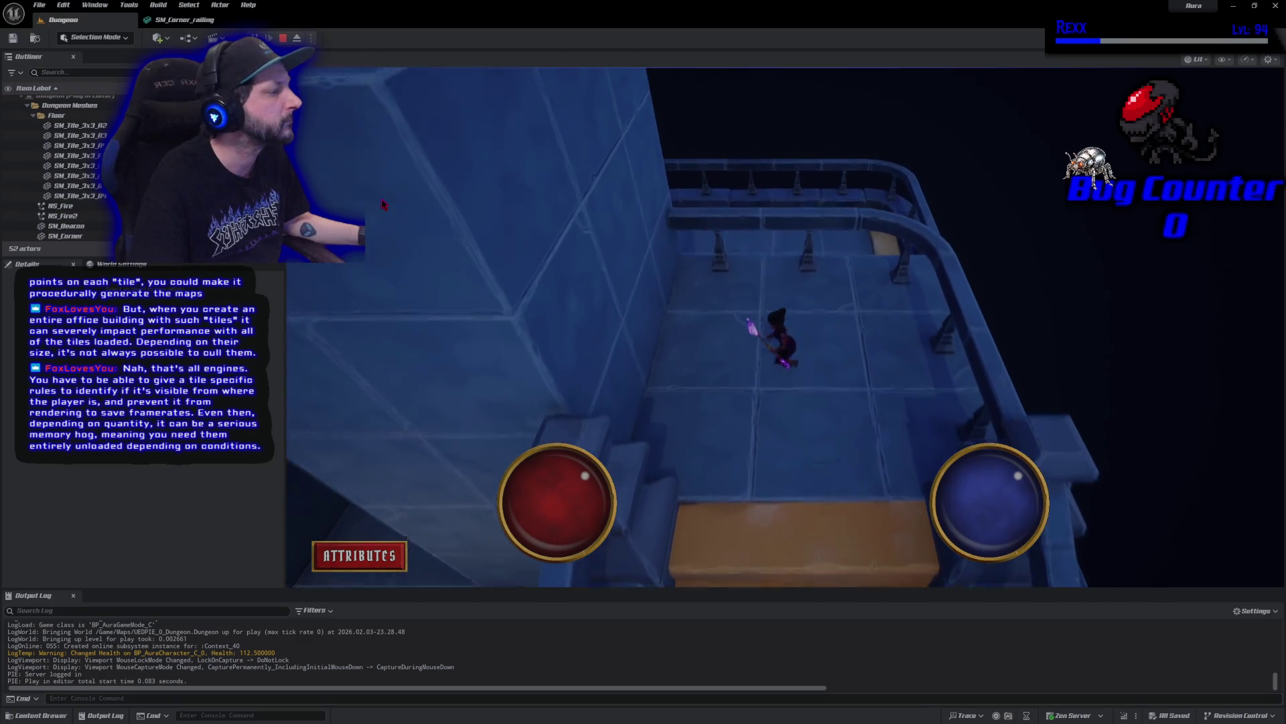
{"action": "key", "text": "Escape"}
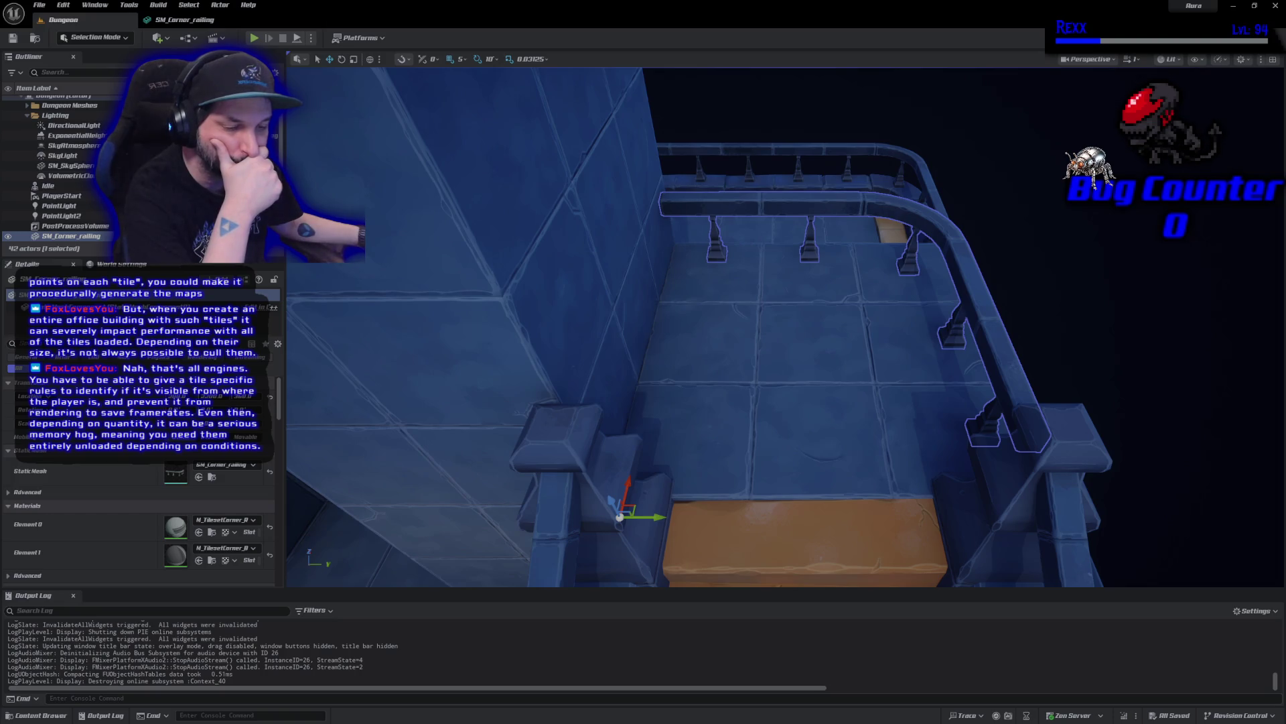
Open the SM_Tile_4x4 floor tile from the Content Drawer in the Static Mesh Editor
{"action": "left_click", "coordinate": [40, 715]}
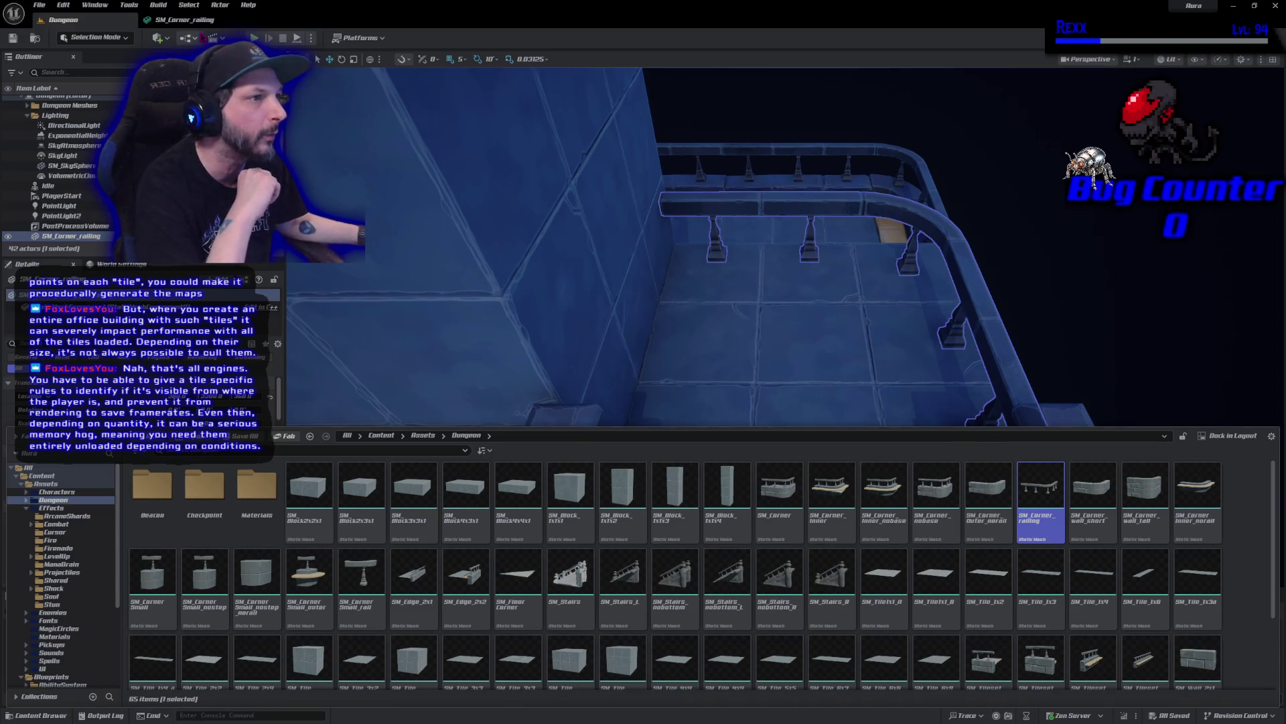
{"action": "left_click", "coordinate": [178, 21]}
{"action": "left_click", "coordinate": [221, 21]}
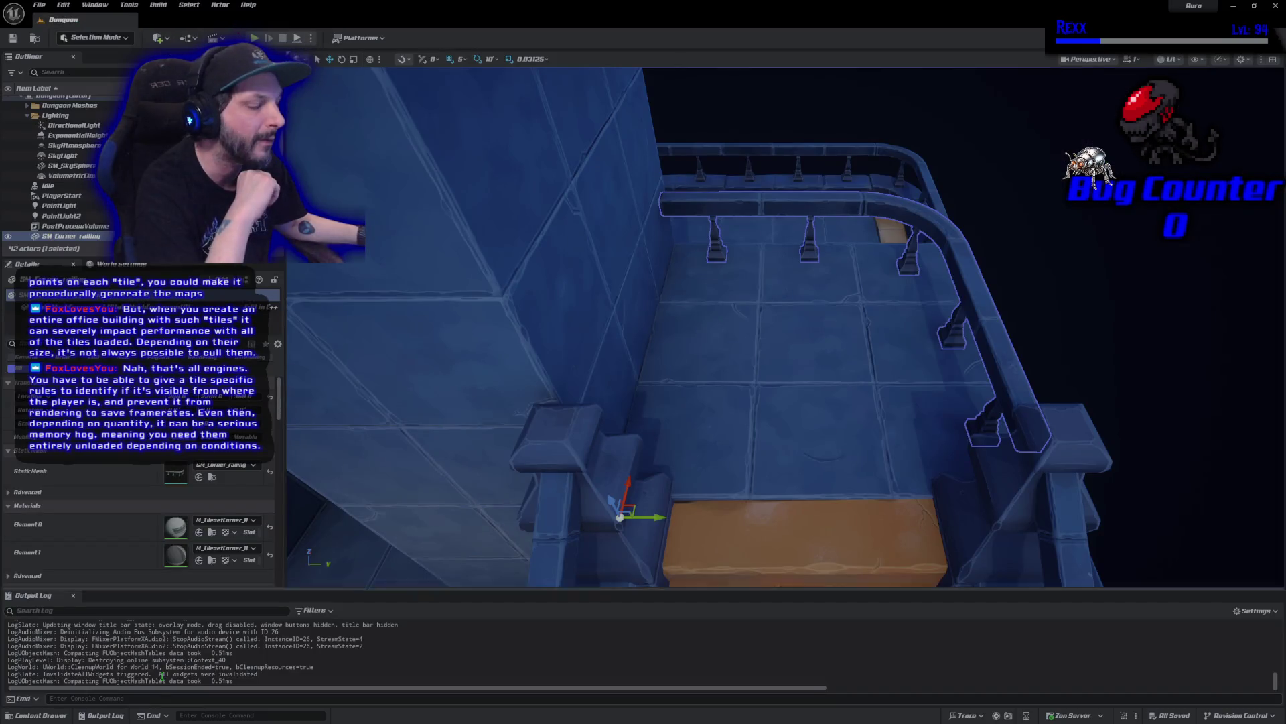
{"action": "left_click", "coordinate": [40, 715]}
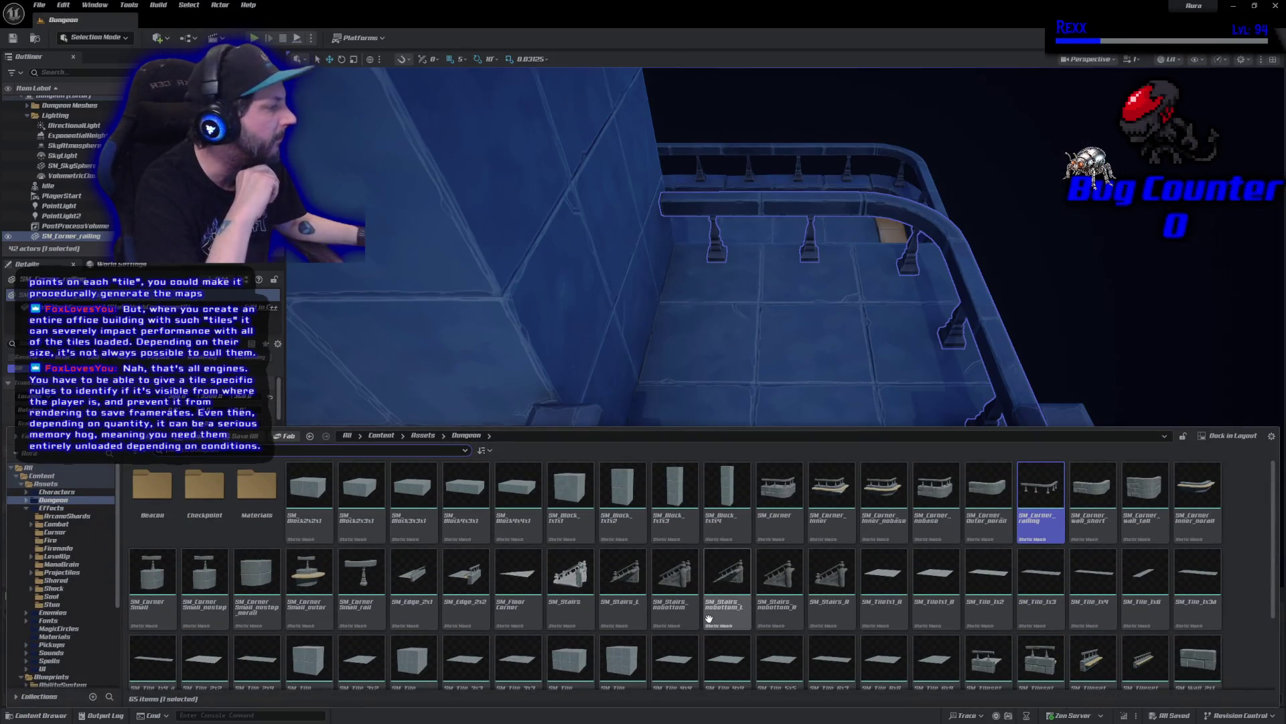
{"action": "left_click", "coordinate": [662, 665]}
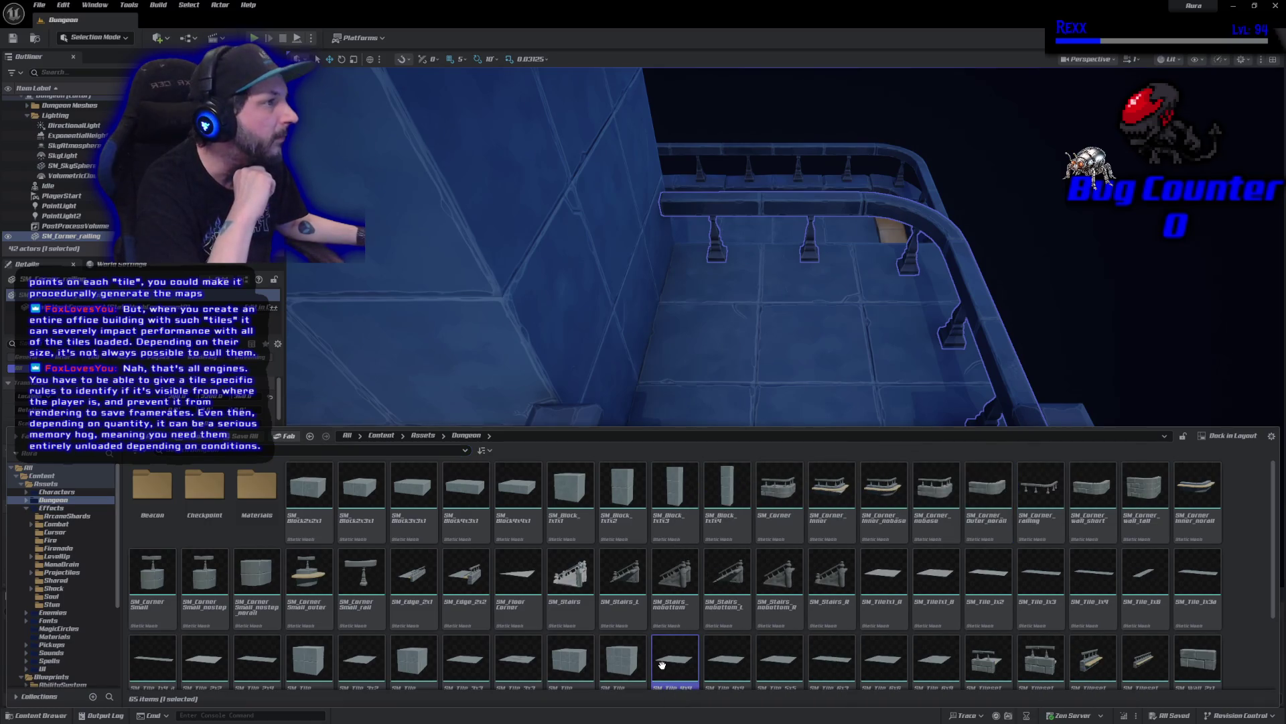
{"action": "double_click", "coordinate": [665, 670]}
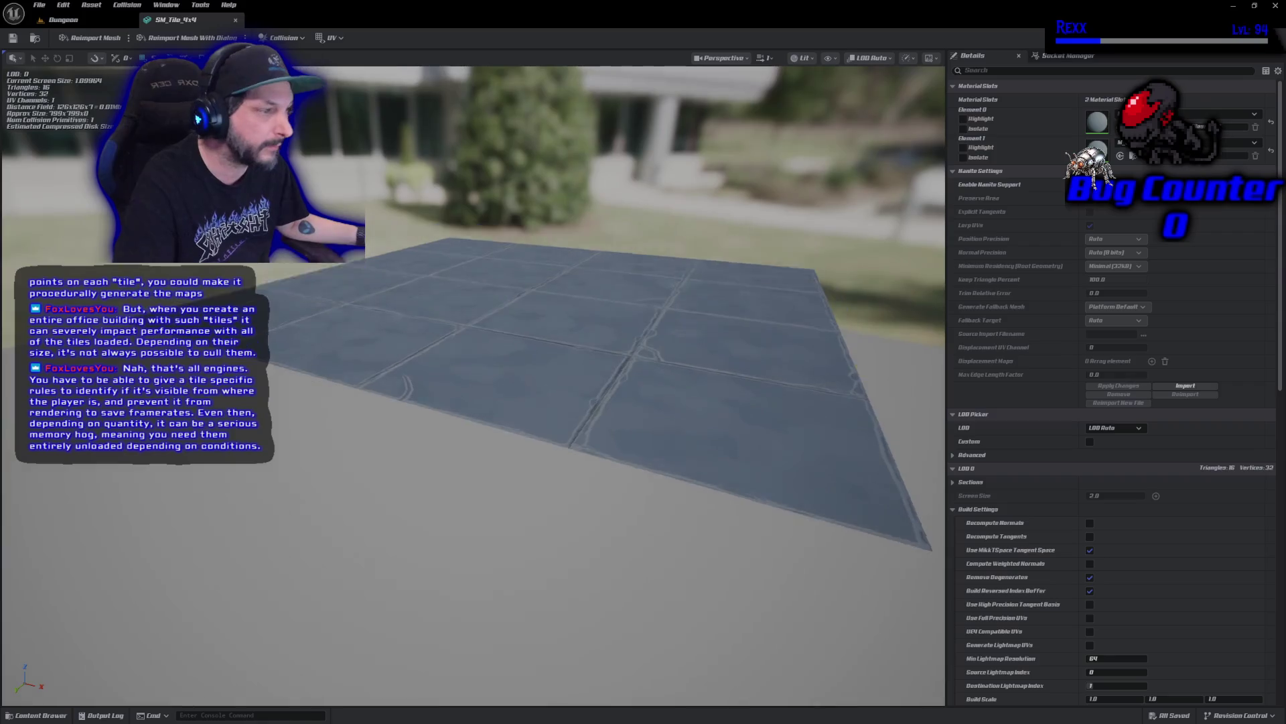
Inspect the SM_Tile_4x4 tile and its M_Tileset1 material, then return to the Dungeon level
{"action": "mouse_move", "coordinate": [573, 510]}
{"action": "left_mouse_down"}
{"action": "mouse_move", "coordinate": [603, 469]}
{"action": "mouse_move", "coordinate": [573, 510]}
{"action": "left_mouse_up"}
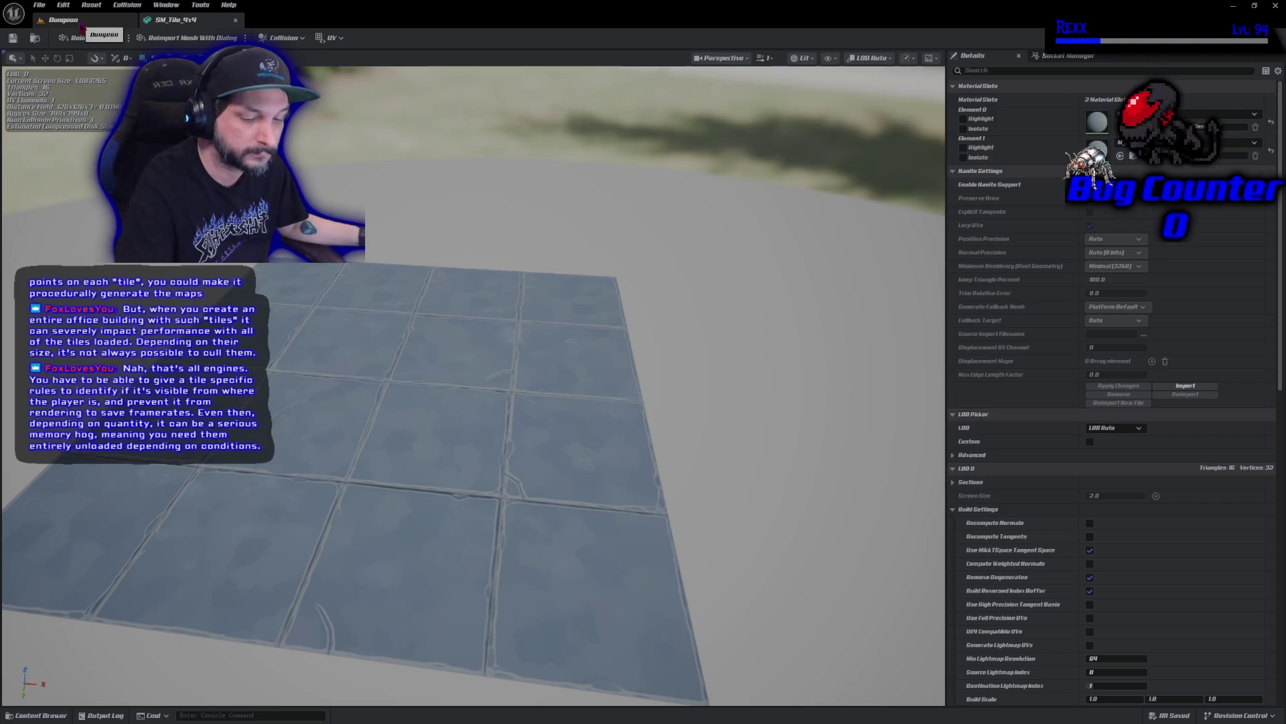
{"action": "scroll", "coordinate": [396, 495], "scroll_direction": "down", "scroll_amount": 5}
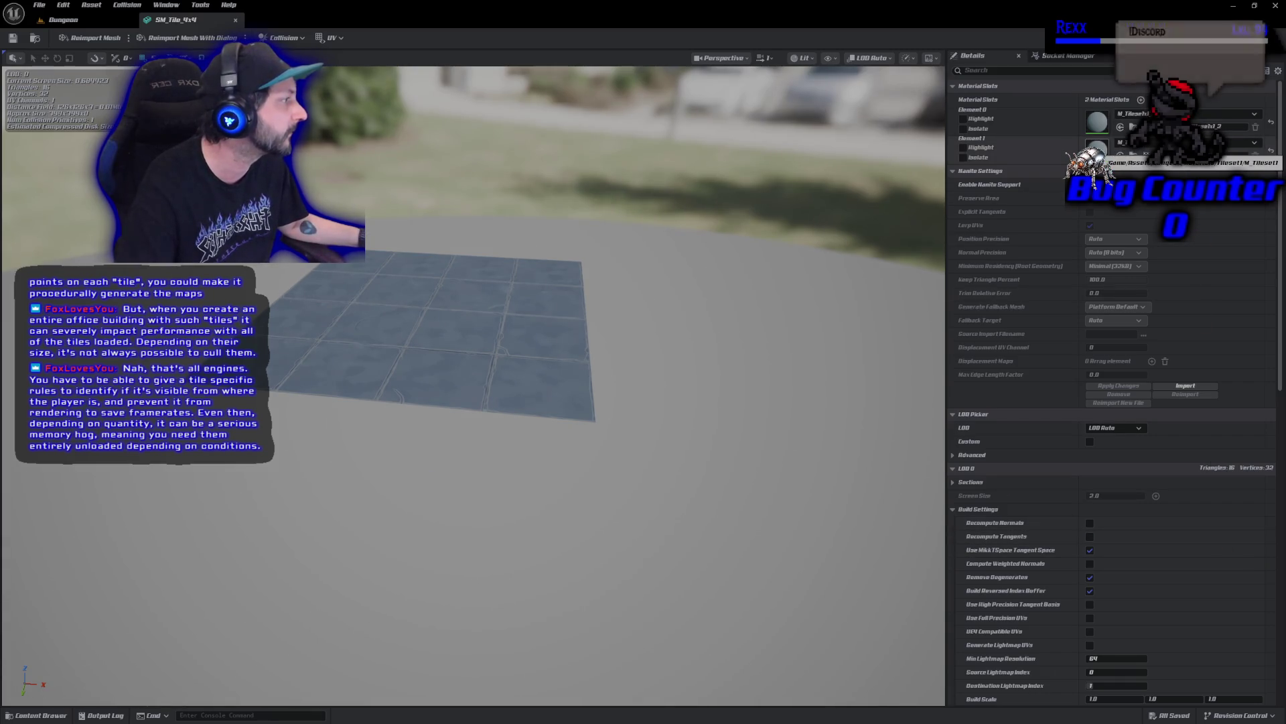
{"action": "double_click", "coordinate": [1097, 121]}
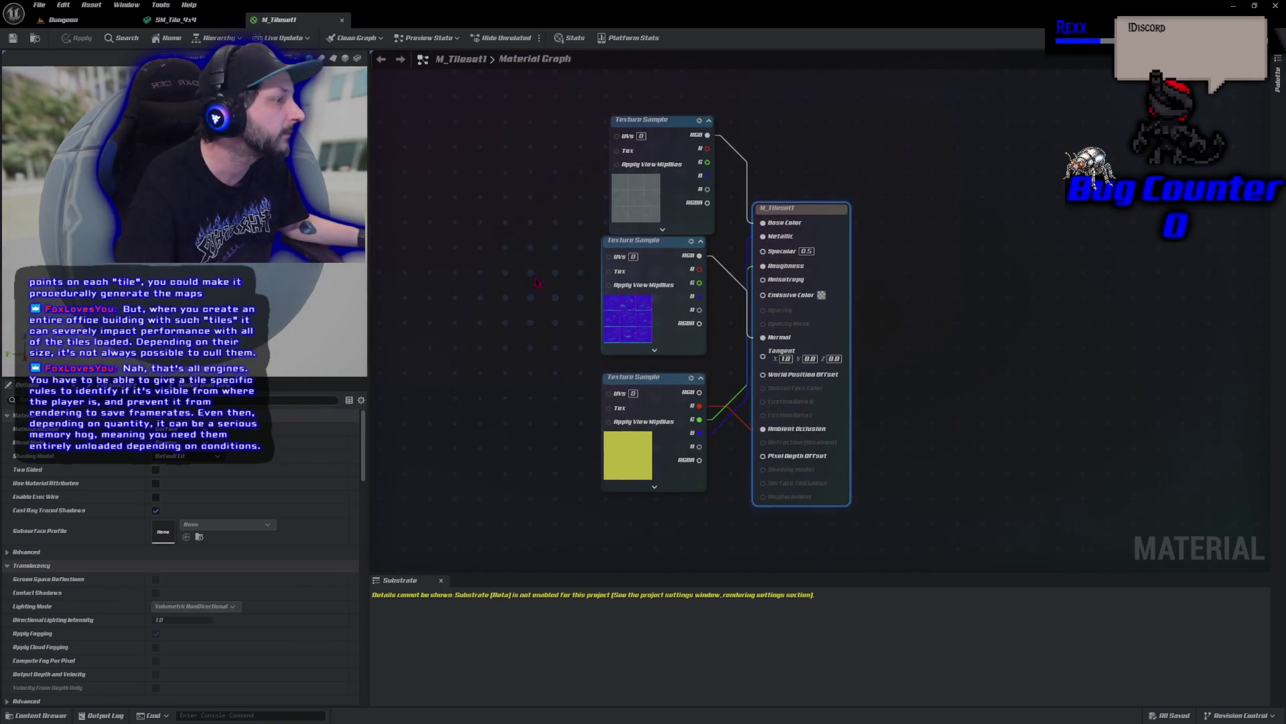
{"action": "left_click", "coordinate": [343, 22]}
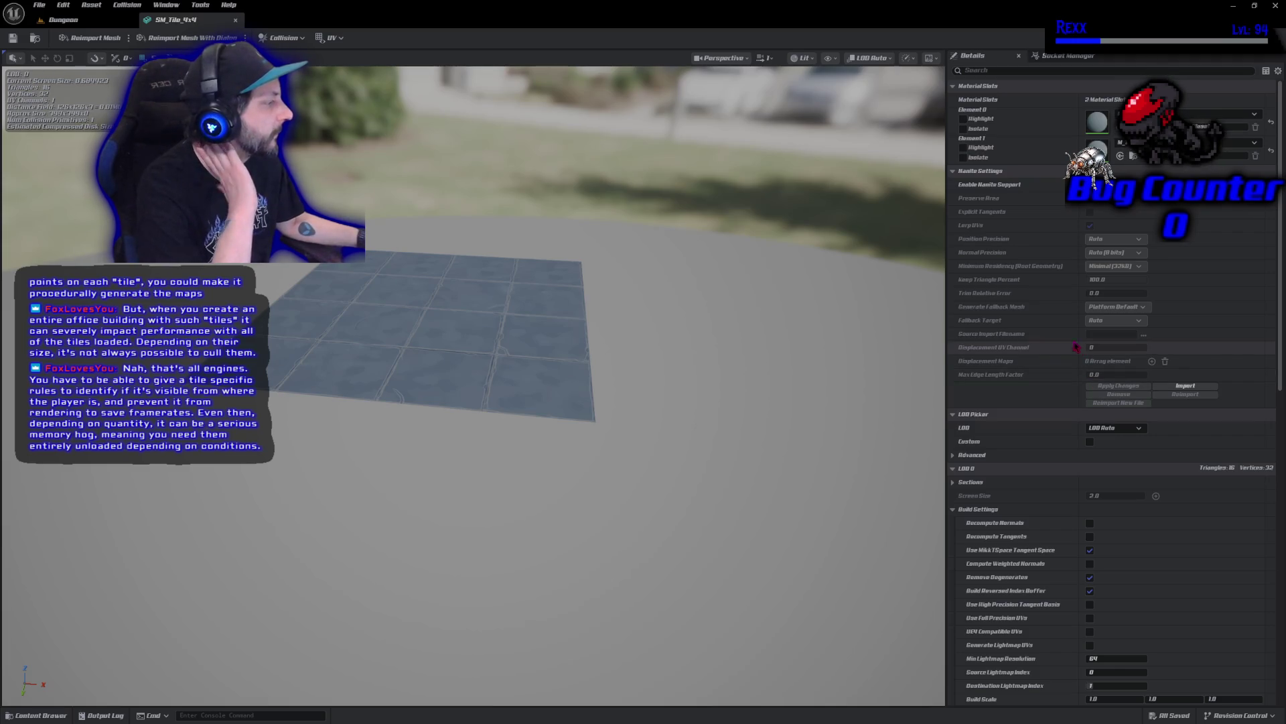
{"action": "left_click", "coordinate": [94, 21]}
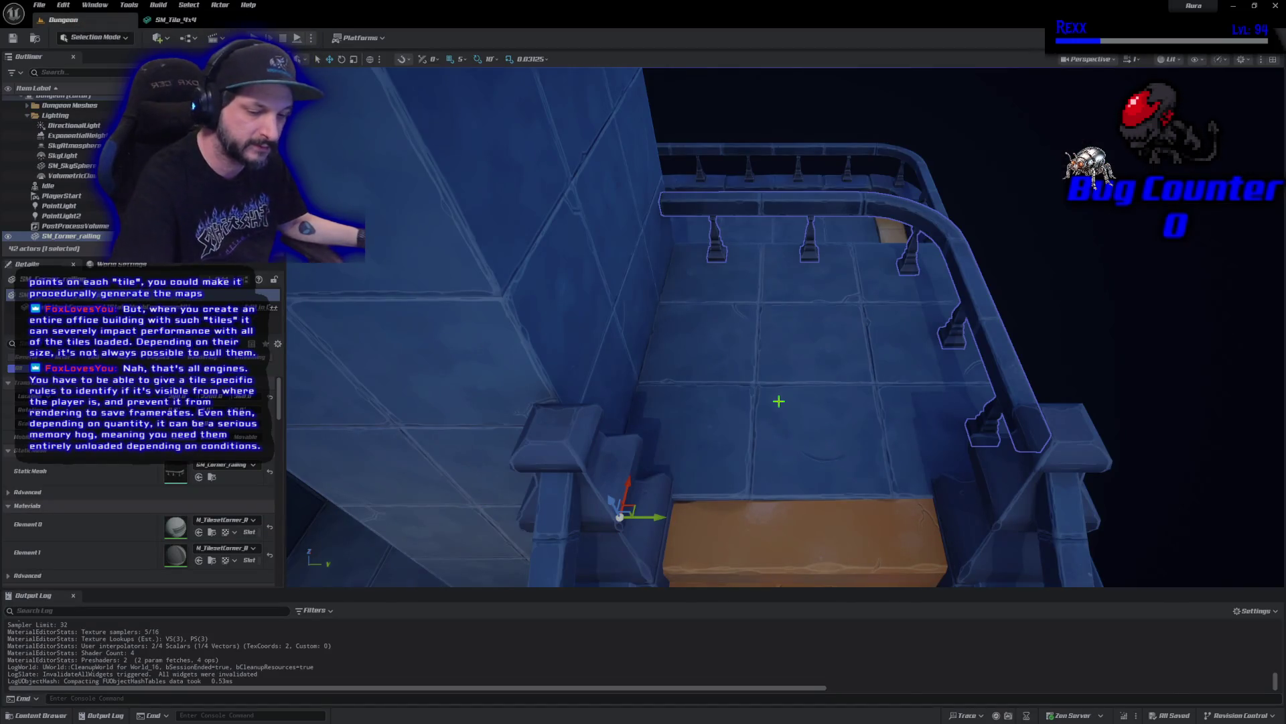
Turn the viewport toward the stairwell and torches, select the sky sphere, and pull back over the arena
{"action": "scroll", "coordinate": [778, 405], "scroll_direction": "up", "scroll_amount": 5}
{"action": "scroll", "coordinate": [777, 327], "scroll_direction": "down", "scroll_amount": 5}
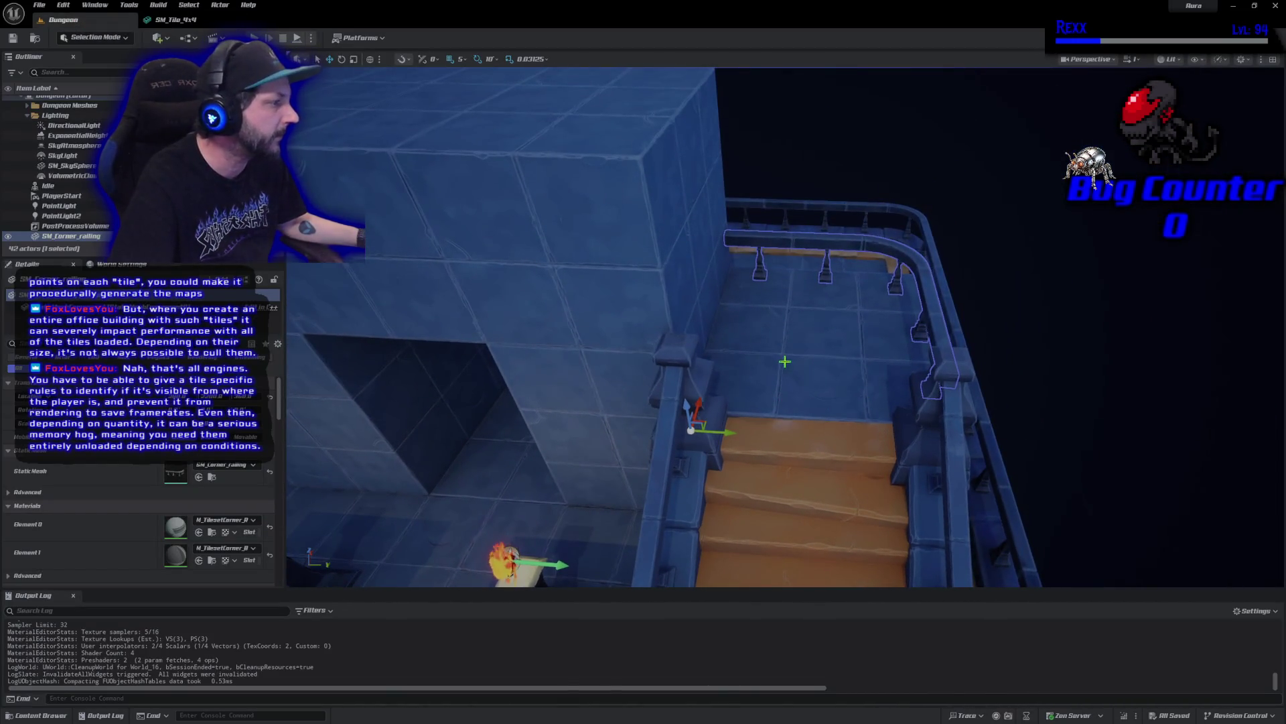
{"action": "left_click_drag", "start_coordinate": [777, 326], "coordinate": [700, 330]}
{"action": "left_click", "coordinate": [1260, 306]}
{"action": "left_click_drag", "start_coordinate": [928, 411], "coordinate": [924, 455]}
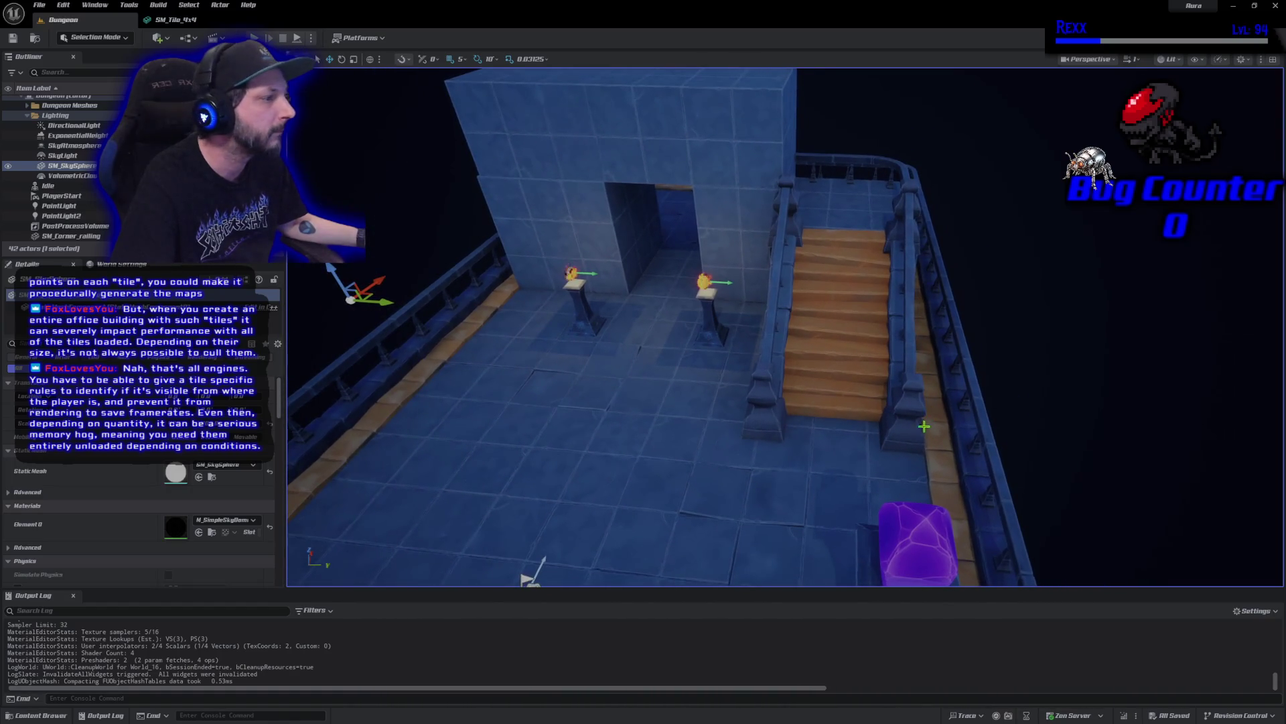
Close the SM_Tile_4x4 mesh editor and bring up the Quick Add actor list
{"action": "left_click", "coordinate": [176, 20]}
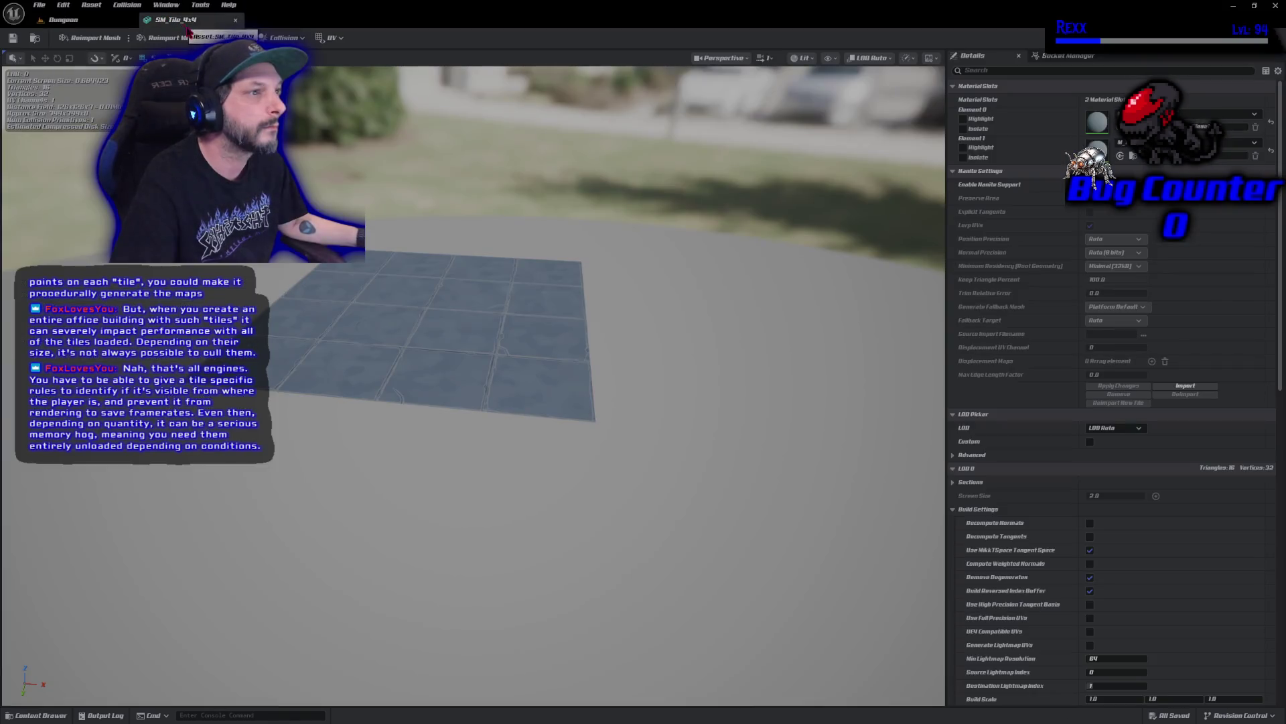
{"action": "left_click", "coordinate": [235, 20]}
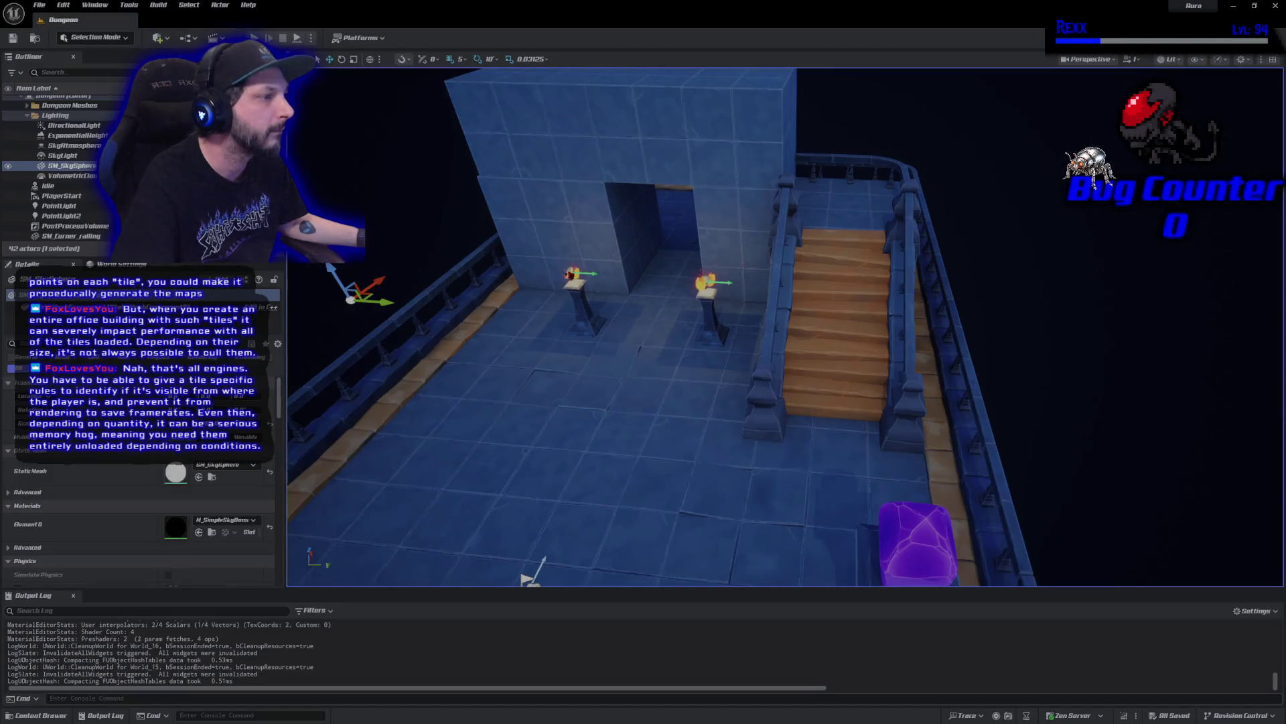
{"action": "left_click", "coordinate": [167, 40]}
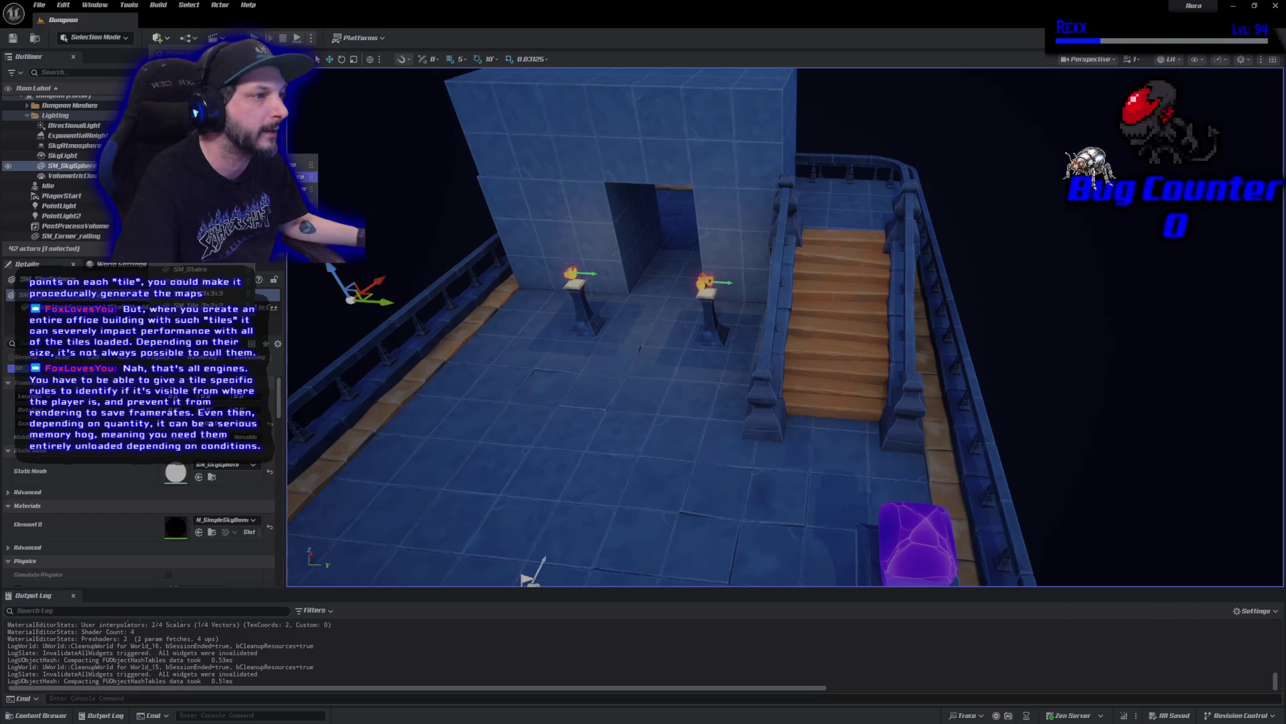
Place a test Plane on the dungeon floor and nudge it among the pillars
{"action": "mouse_move", "coordinate": [288, 201]}
{"action": "left_mouse_down"}
{"action": "mouse_move", "coordinate": [565, 378]}
{"action": "mouse_move", "coordinate": [585, 421]}
{"action": "mouse_move", "coordinate": [546, 294]}
{"action": "left_mouse_up"}
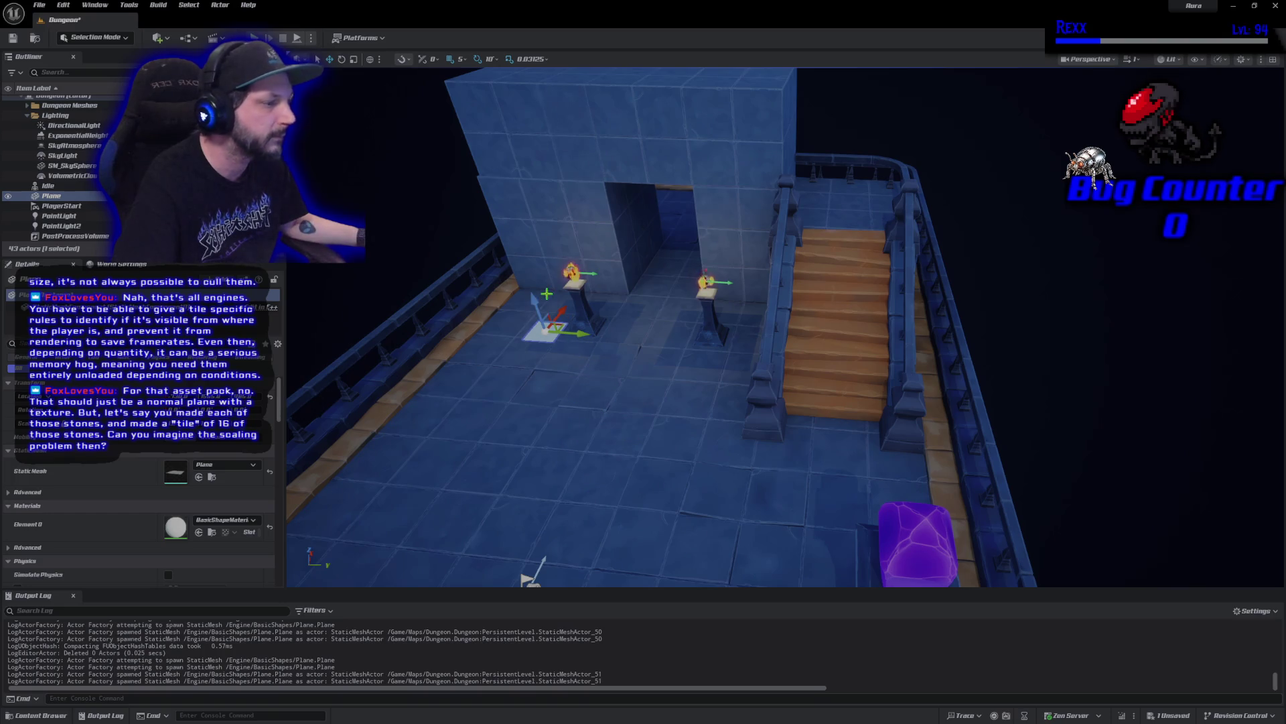
{"action": "key", "text": "f"}
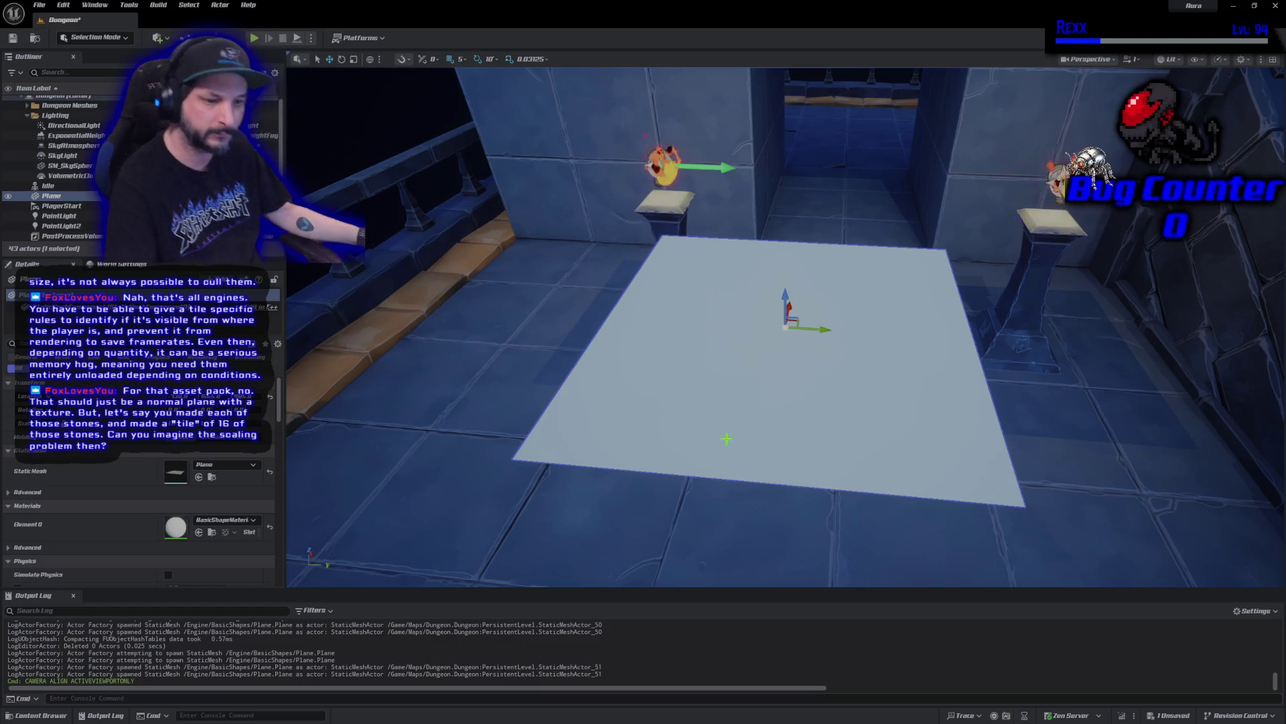
{"action": "left_click_drag", "start_coordinate": [725, 470], "coordinate": [817, 516]}
{"action": "mouse_move", "coordinate": [688, 429]}
{"action": "left_mouse_down"}
{"action": "mouse_move", "coordinate": [688, 409]}
{"action": "mouse_move", "coordinate": [688, 430]}
{"action": "left_mouse_up"}
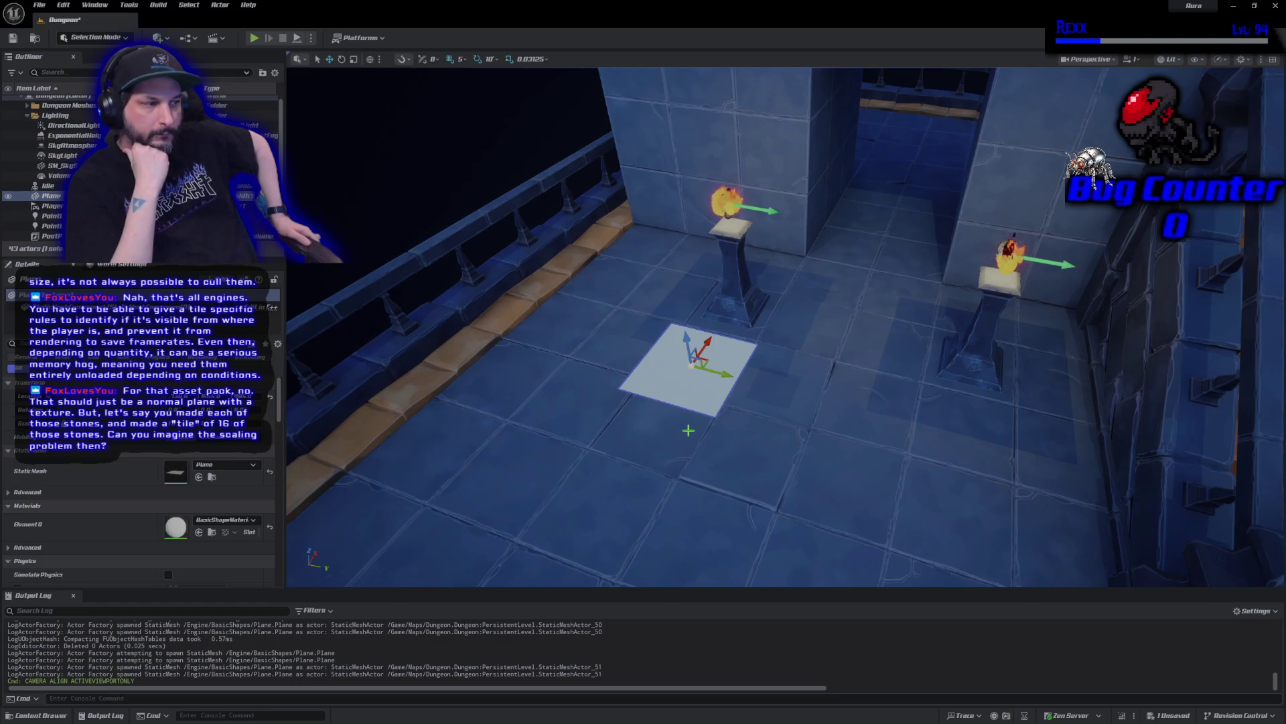
{"action": "mouse_move", "coordinate": [695, 362]}
{"action": "left_mouse_down"}
{"action": "mouse_move", "coordinate": [645, 551]}
{"action": "mouse_move", "coordinate": [645, 536]}
{"action": "left_mouse_up"}
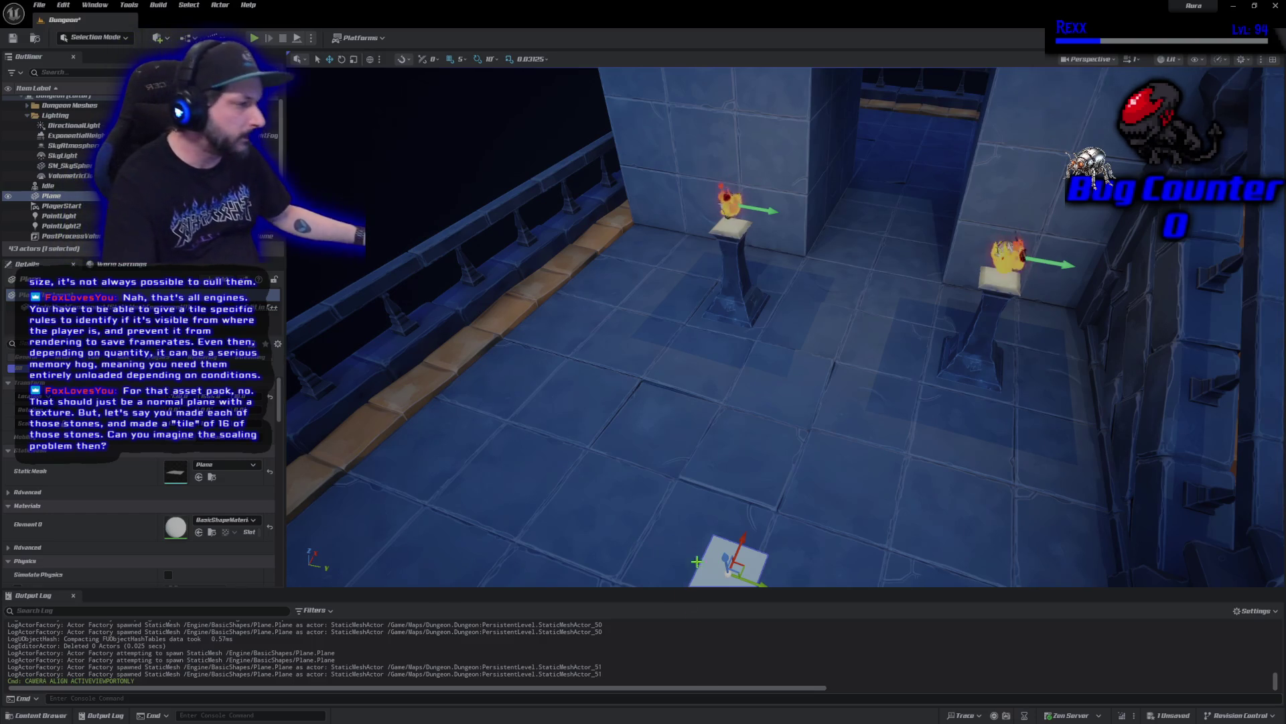
Delete the test Plane and show the Dungeon assets in the Content Drawer
{"action": "key", "text": "f"}
{"action": "scroll", "coordinate": [669, 524], "scroll_direction": "down", "scroll_amount": 5}
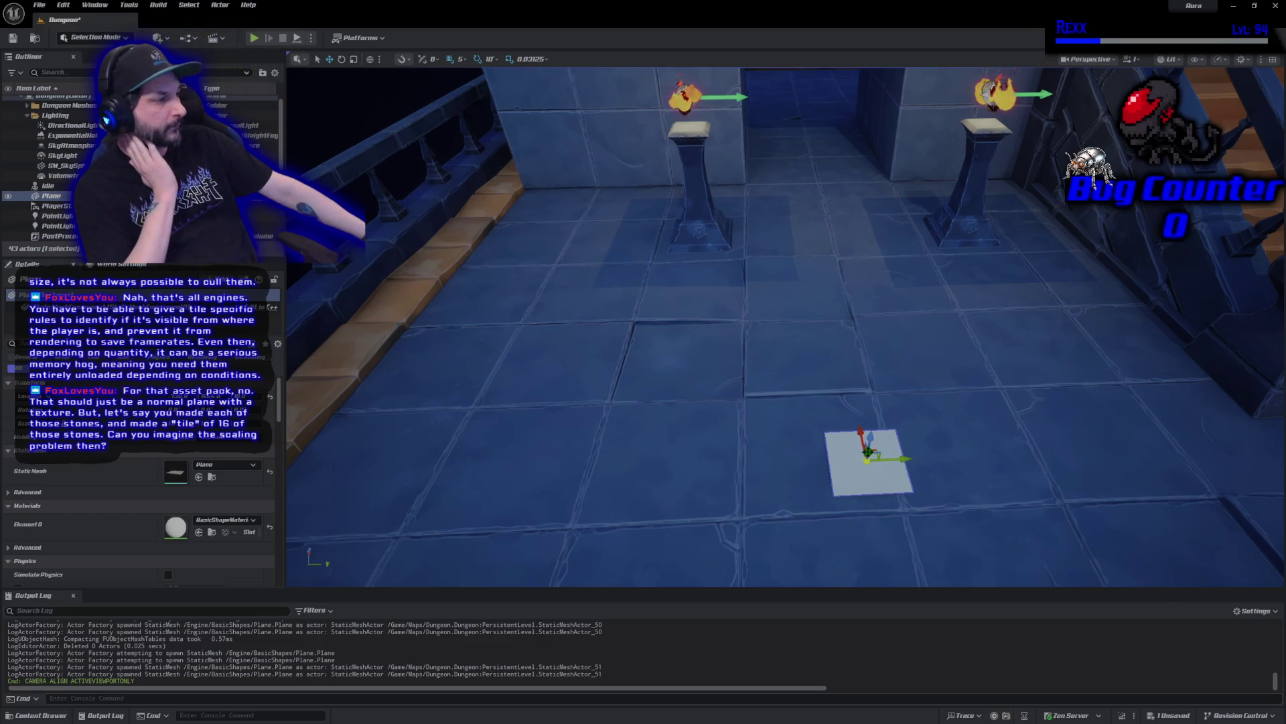
{"action": "key", "text": "Delete"}
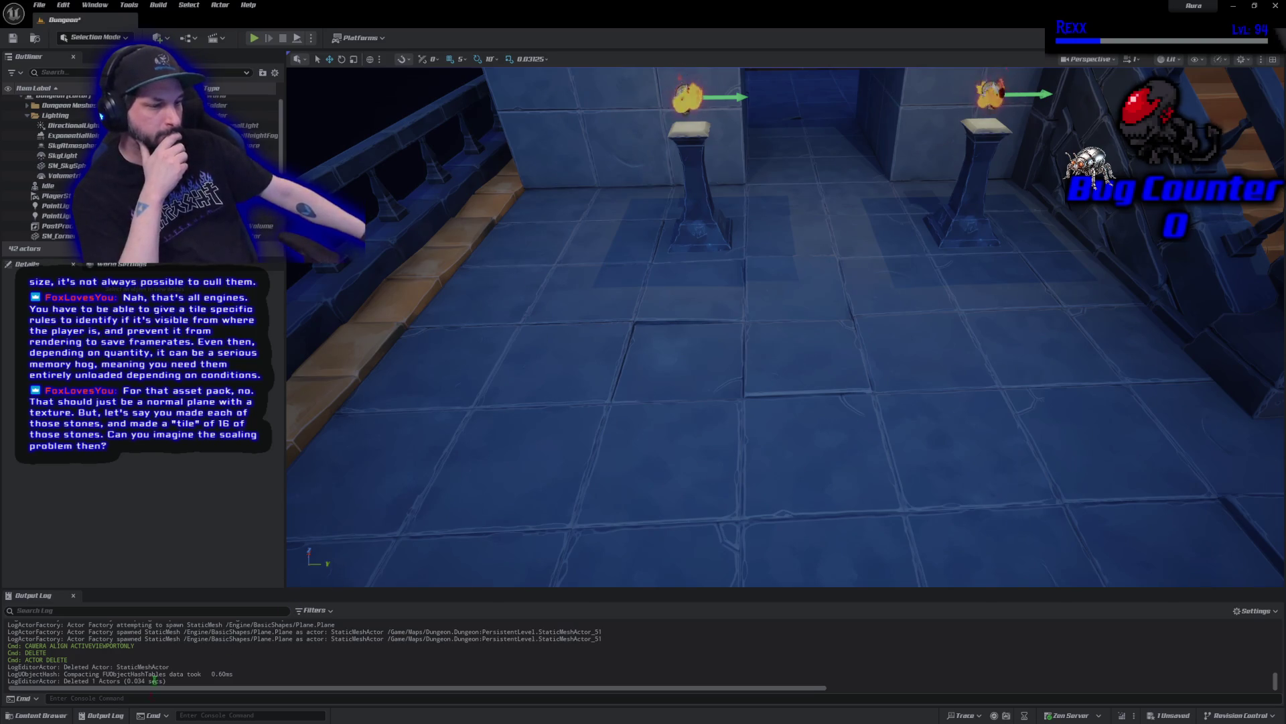
{"action": "left_click", "coordinate": [40, 715]}
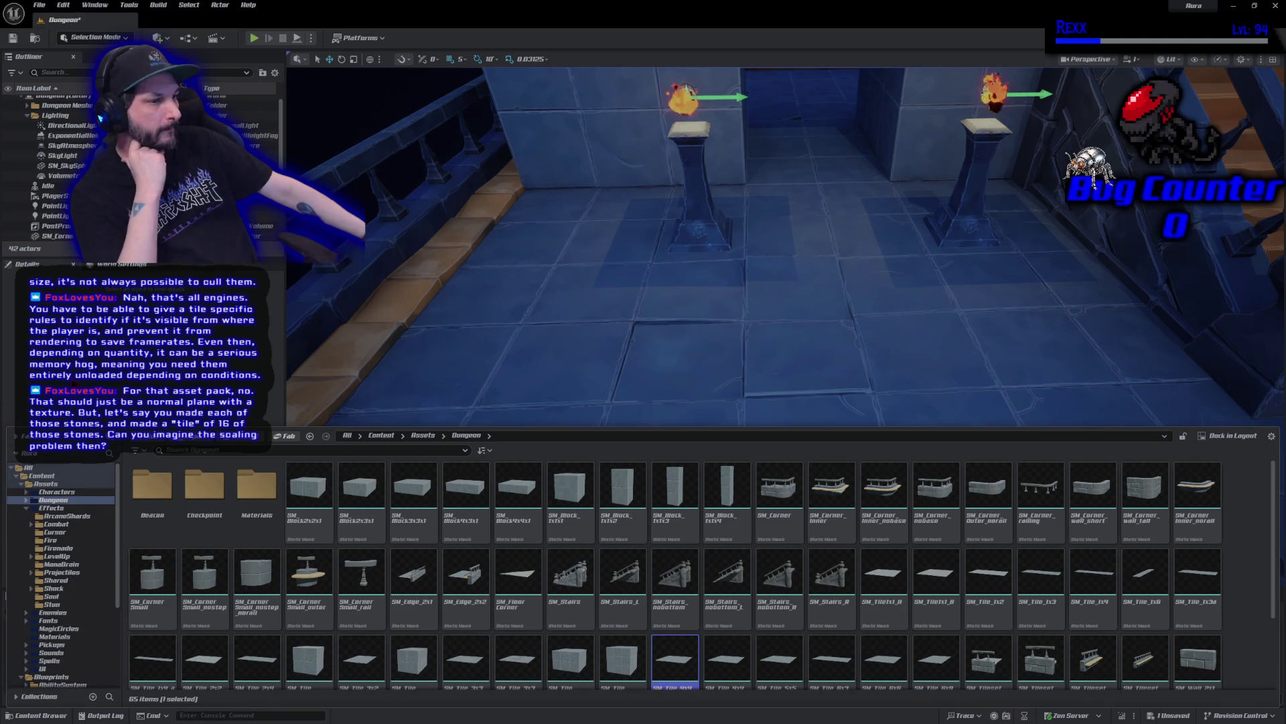
Close the Content Drawer with Ctrl+Space to reveal the arena floor
{"action": "key", "text": "ctrl+space"}
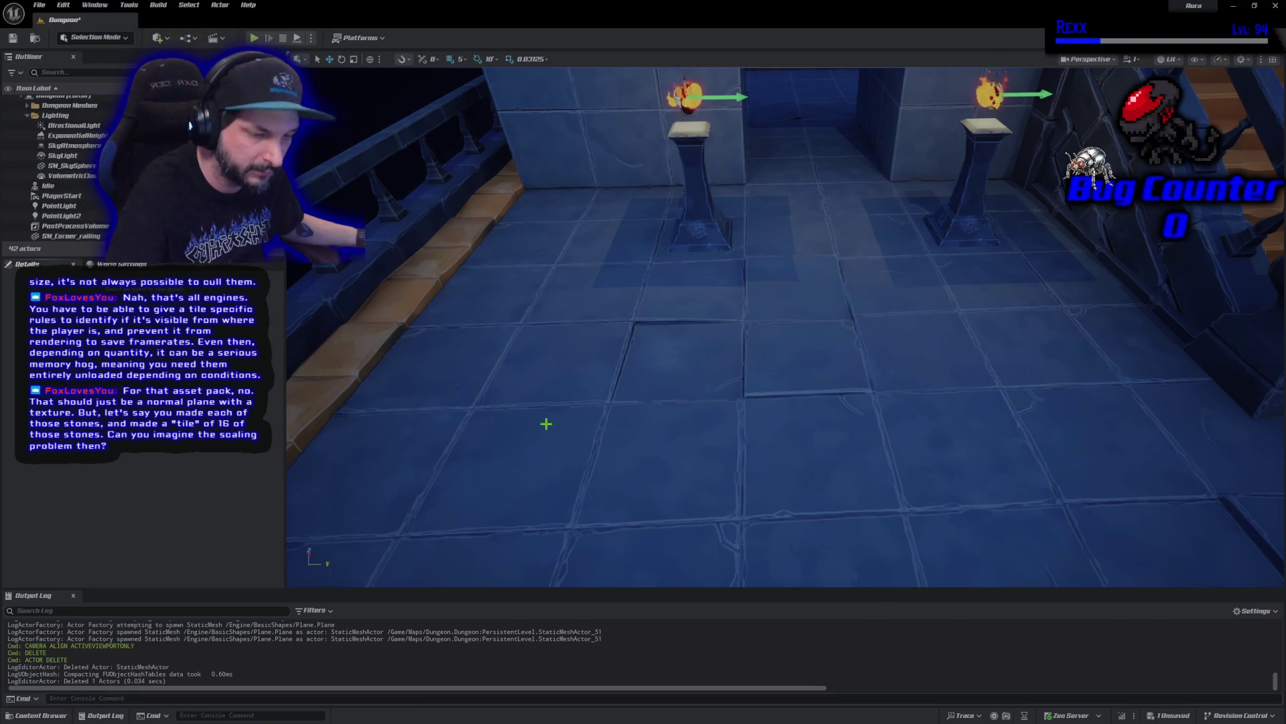
{"action": "scroll", "coordinate": [567, 437], "scroll_direction": "down", "scroll_amount": 8}
{"action": "scroll", "coordinate": [785, 326], "scroll_direction": "down", "scroll_amount": 10}
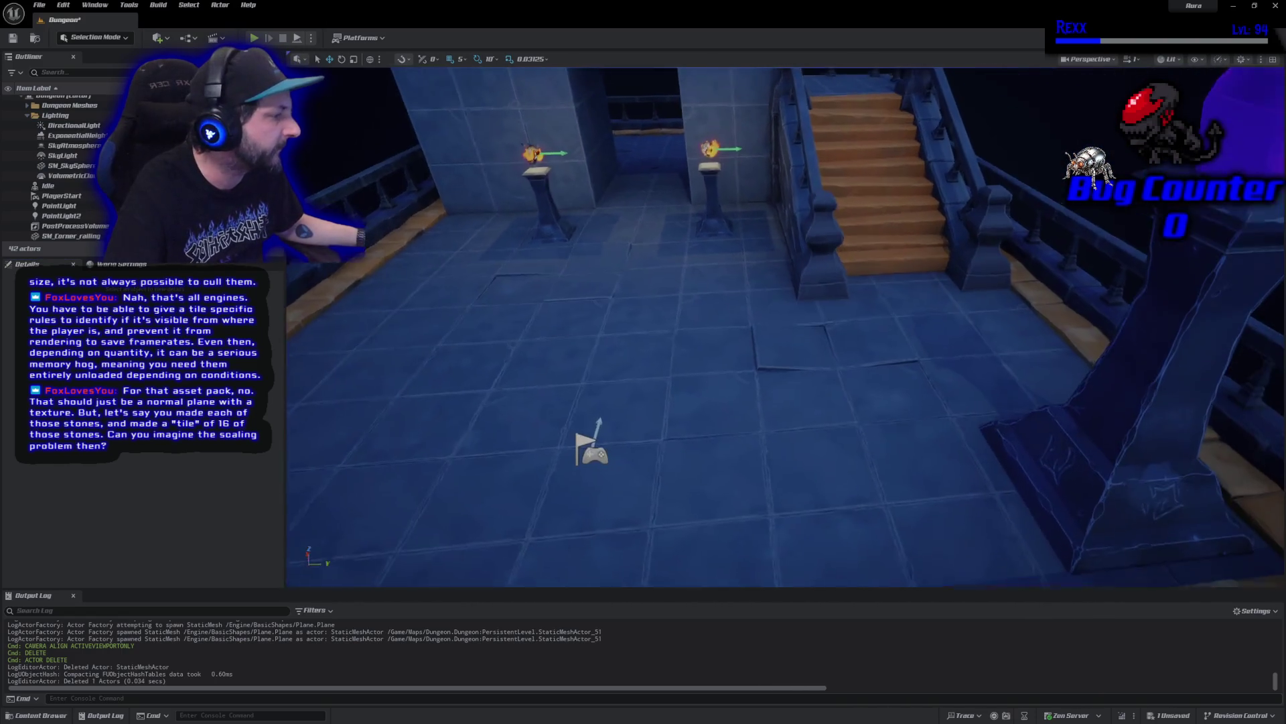
{"action": "scroll", "coordinate": [540, 413], "scroll_direction": "down", "scroll_amount": 2}
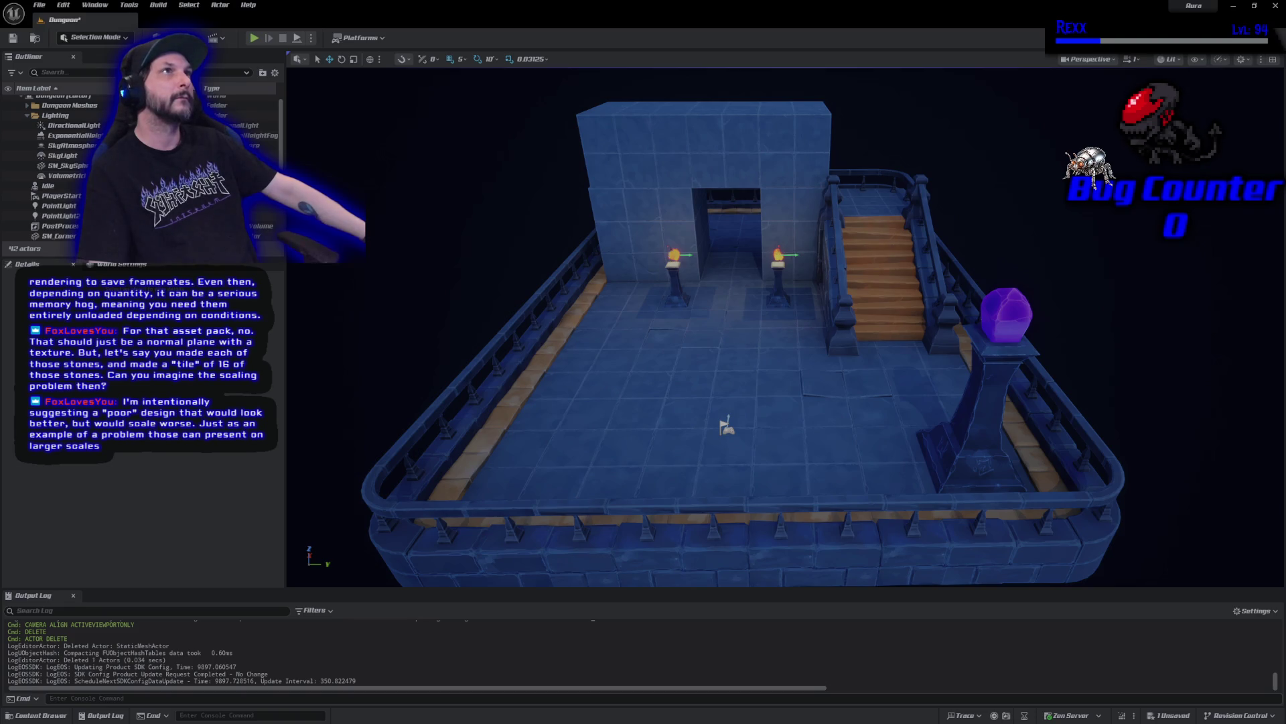
Playtest the level briefly, walking the character toward the stairs
{"action": "left_click", "coordinate": [253, 38]}
{"action": "left_click", "coordinate": [1053, 288]}
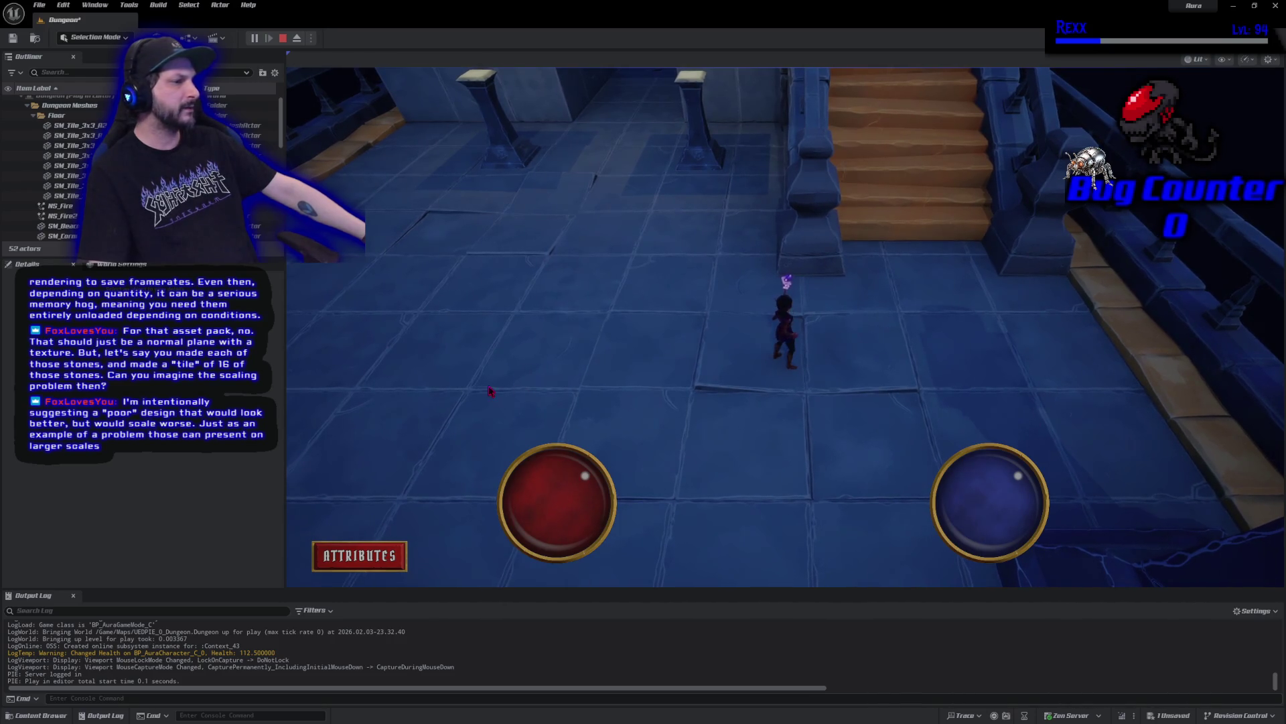
{"action": "left_click", "coordinate": [283, 38]}
Bring up the Add menu listing things to place in the level
{"action": "left_click", "coordinate": [188, 38]}
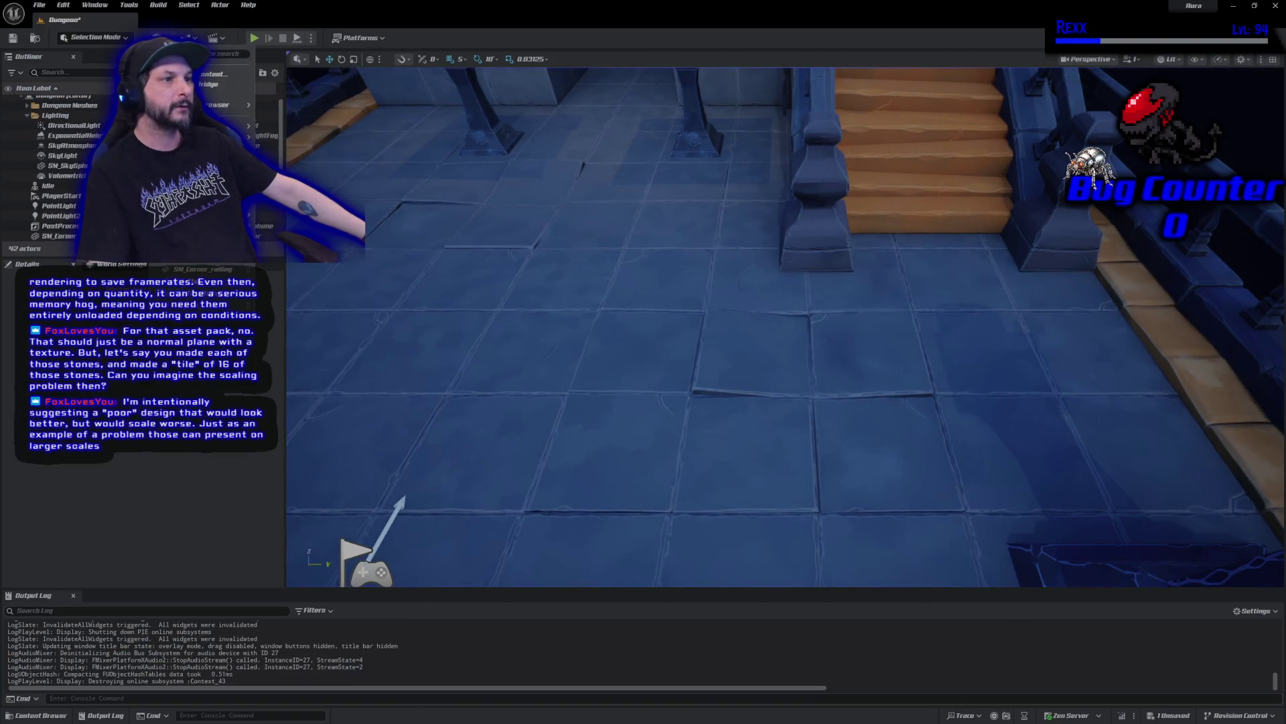
{"action": "key", "text": "Escape"}
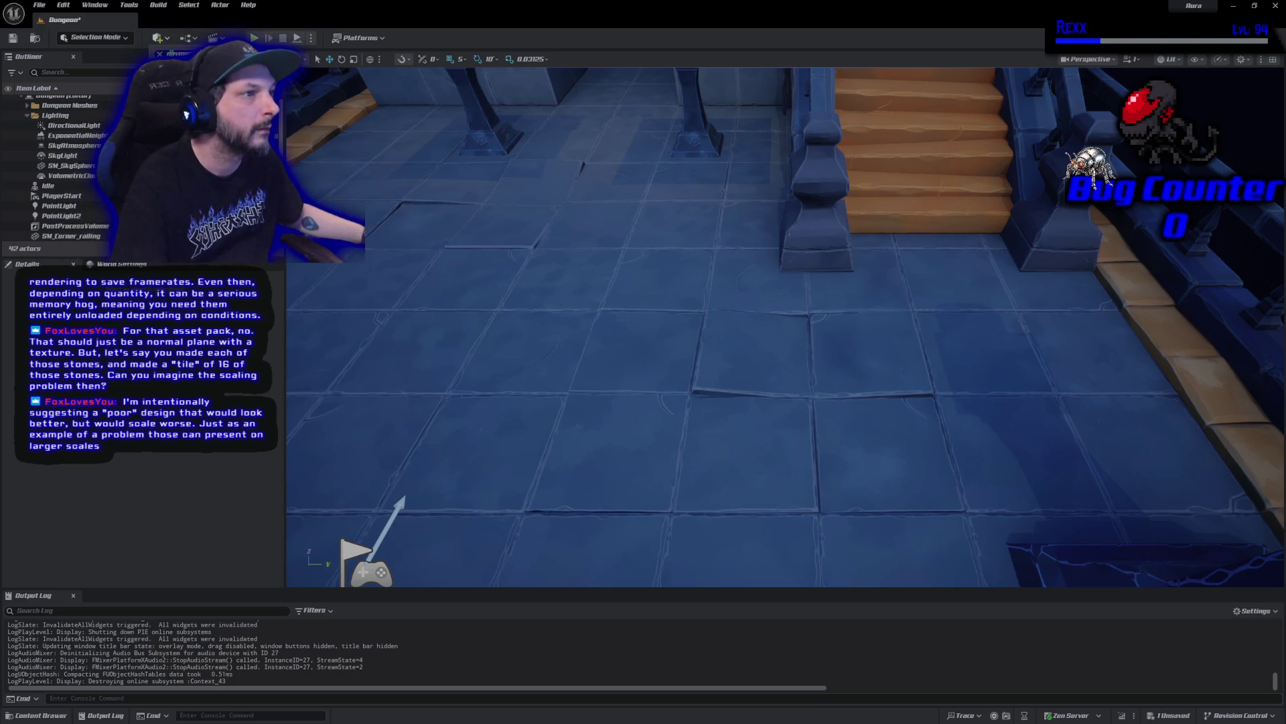
{"action": "left_click", "coordinate": [169, 44]}
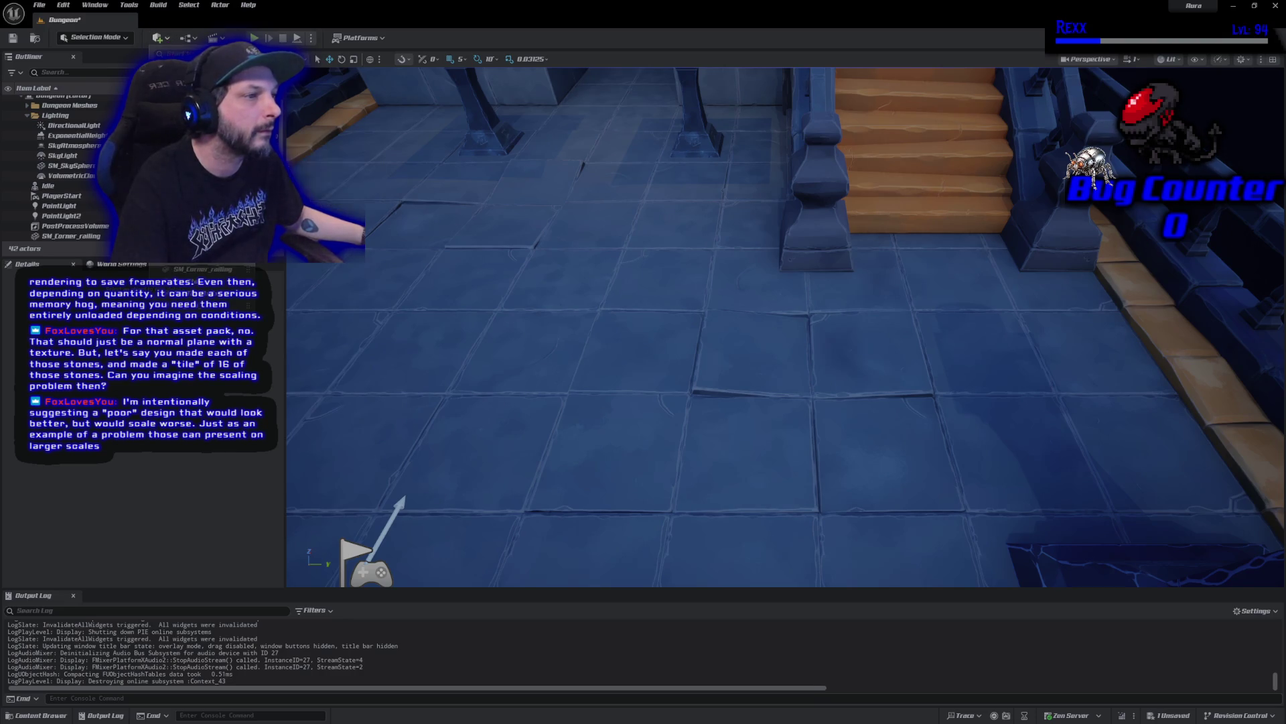
Place a NavMeshBoundsVolume, reset its location, and move it into the dungeon room
{"action": "mouse_move", "coordinate": [214, 221]}
{"action": "mouse_move", "coordinate": [315, 232]}
{"action": "left_mouse_down"}
{"action": "mouse_move", "coordinate": [488, 264]}
{"action": "mouse_move", "coordinate": [502, 288]}
{"action": "left_mouse_up"}
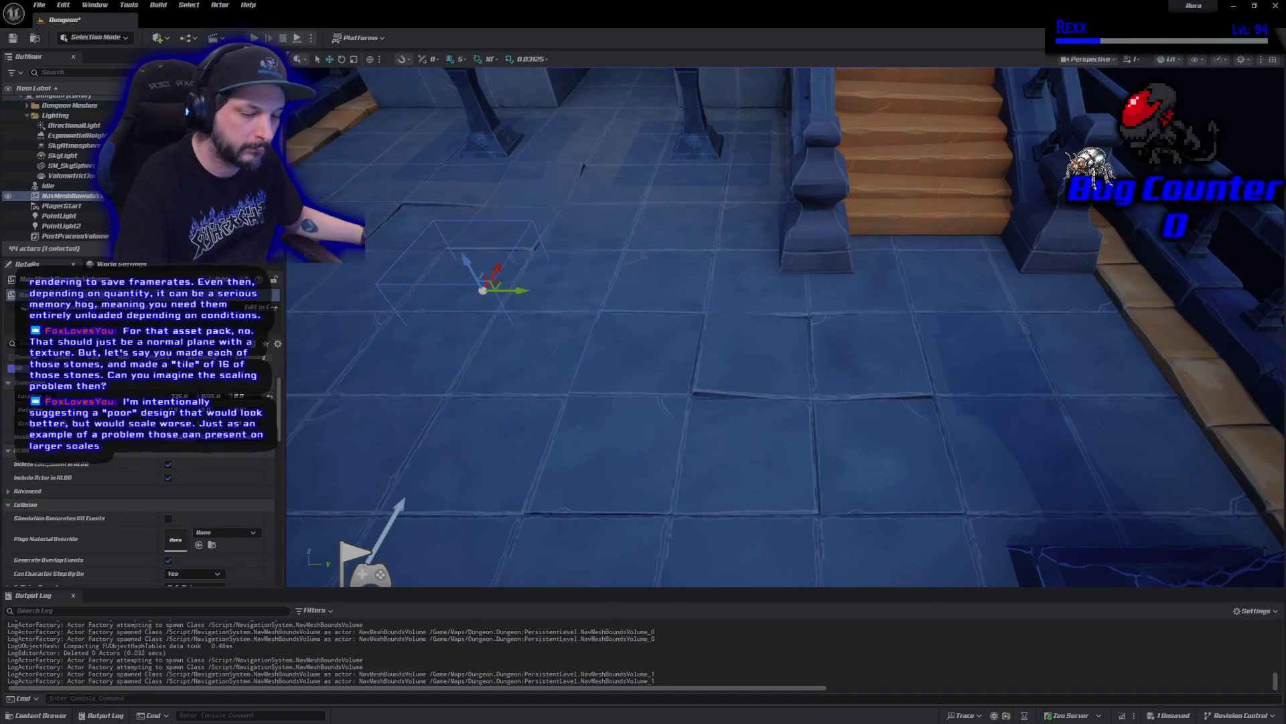
{"action": "scroll", "coordinate": [542, 330], "scroll_direction": "down", "scroll_amount": 10}
{"action": "scroll", "coordinate": [670, 375], "scroll_direction": "down", "scroll_amount": 5}
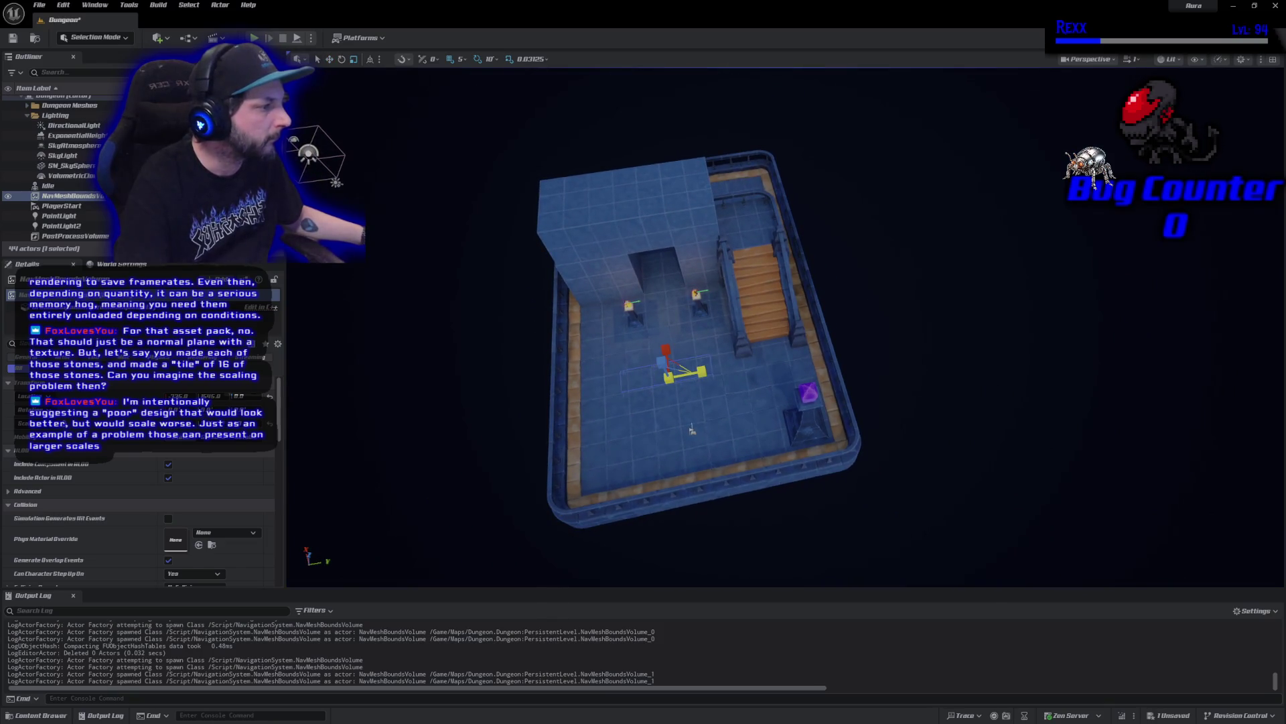
{"action": "key", "text": "e"}
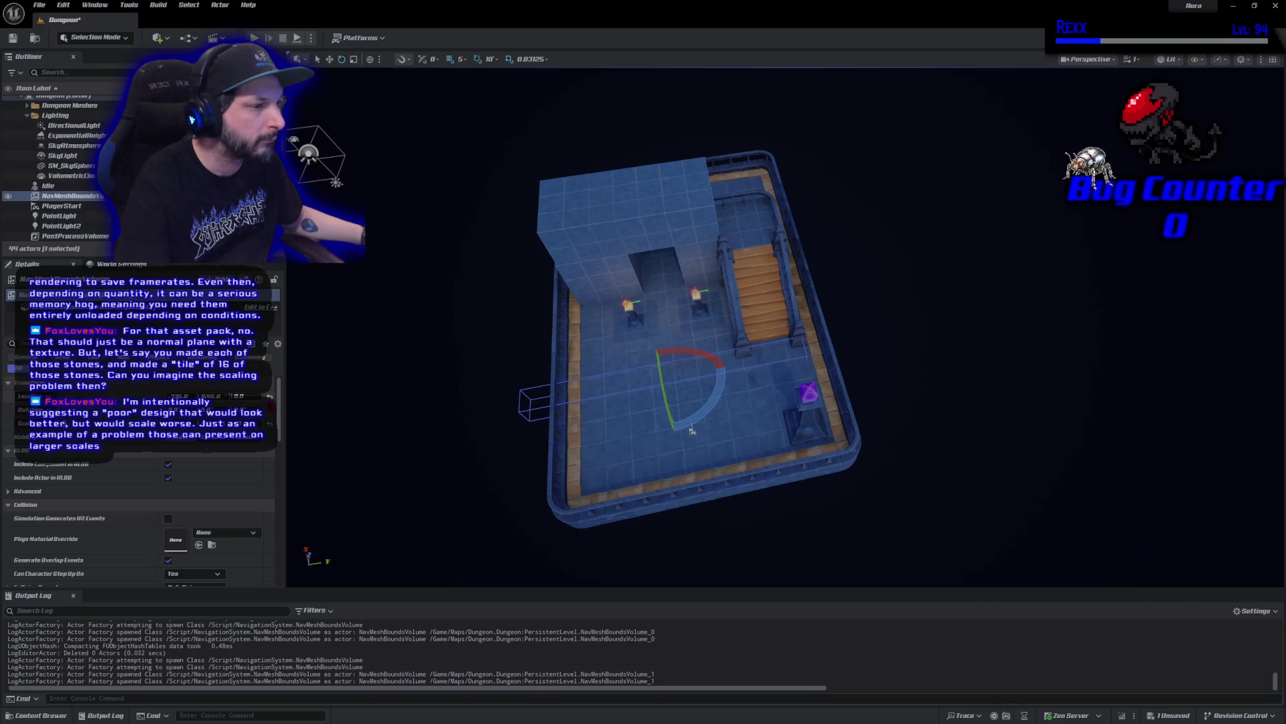
{"action": "left_click", "coordinate": [270, 396]}
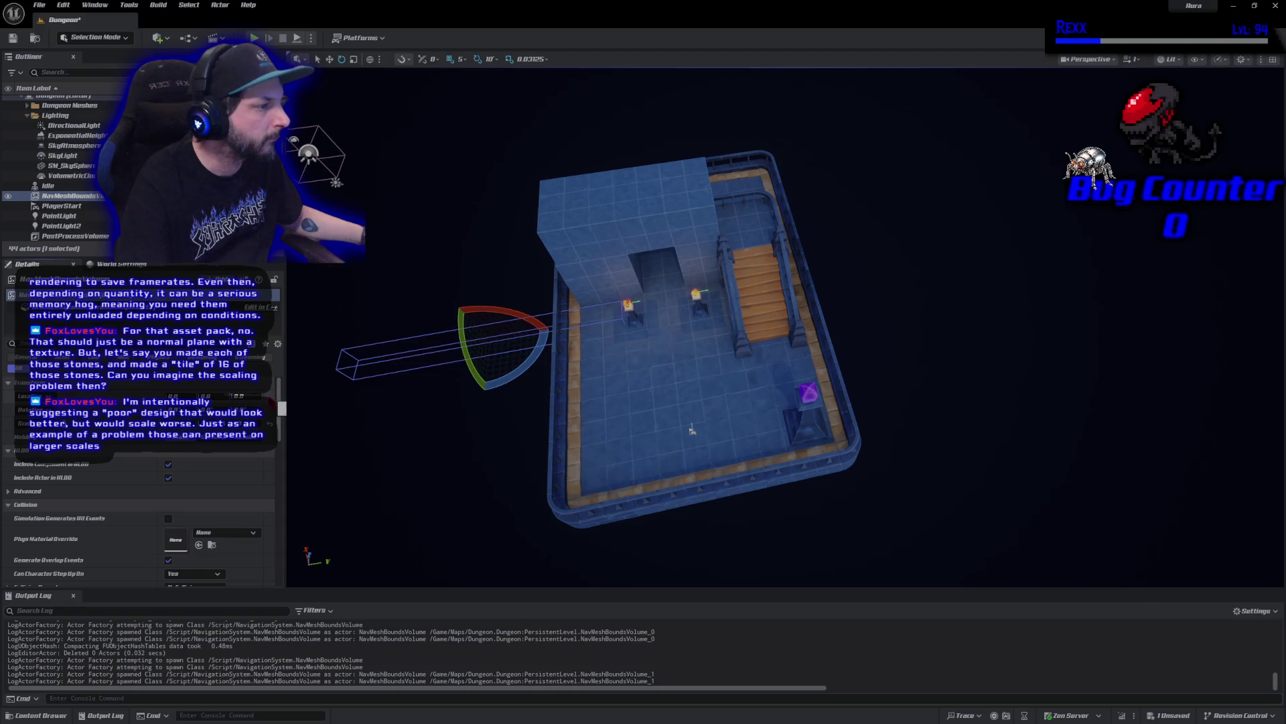
{"action": "key", "text": "r"}
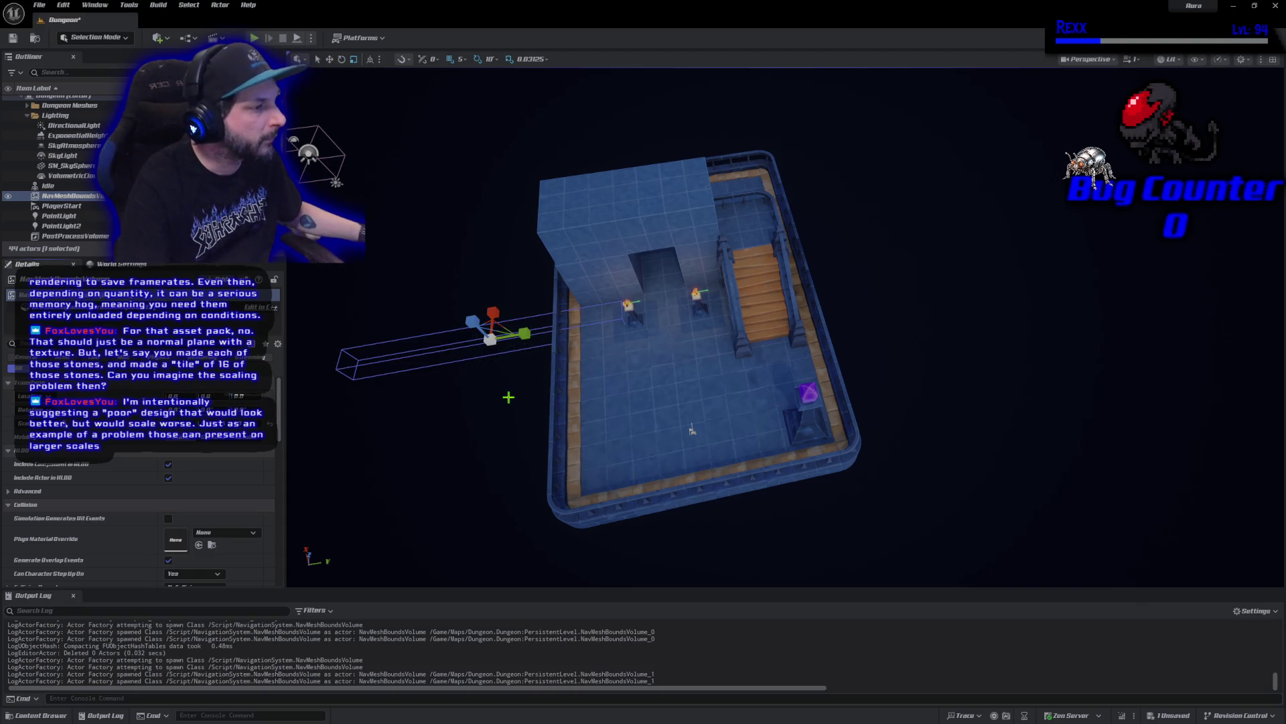
{"action": "key", "text": "w"}
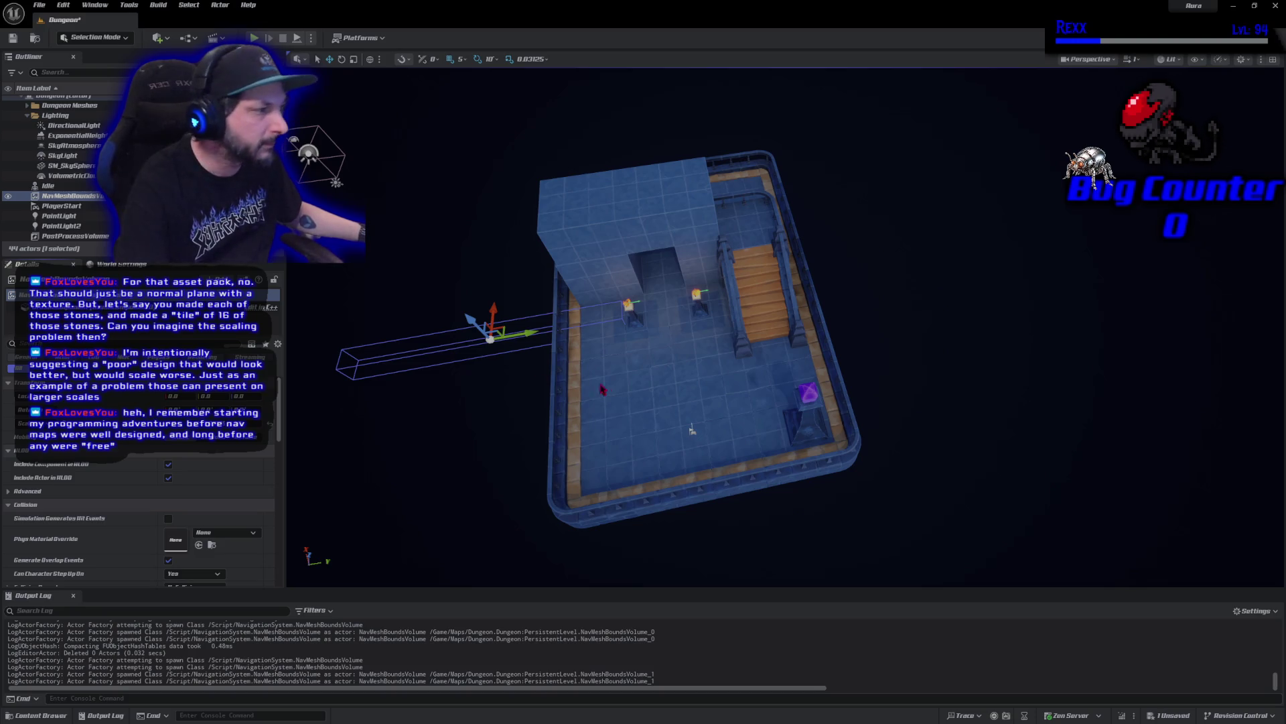
{"action": "mouse_move", "coordinate": [520, 334]}
{"action": "left_mouse_down"}
{"action": "mouse_move", "coordinate": [719, 299]}
{"action": "mouse_move", "coordinate": [720, 254]}
{"action": "left_mouse_up"}
Scale the NavMeshBoundsVolume to enclose the whole arena and save the level
{"action": "scroll", "coordinate": [685, 576], "scroll_direction": "down", "scroll_amount": 3}
{"action": "key", "text": "e"}
{"action": "key", "text": "r"}
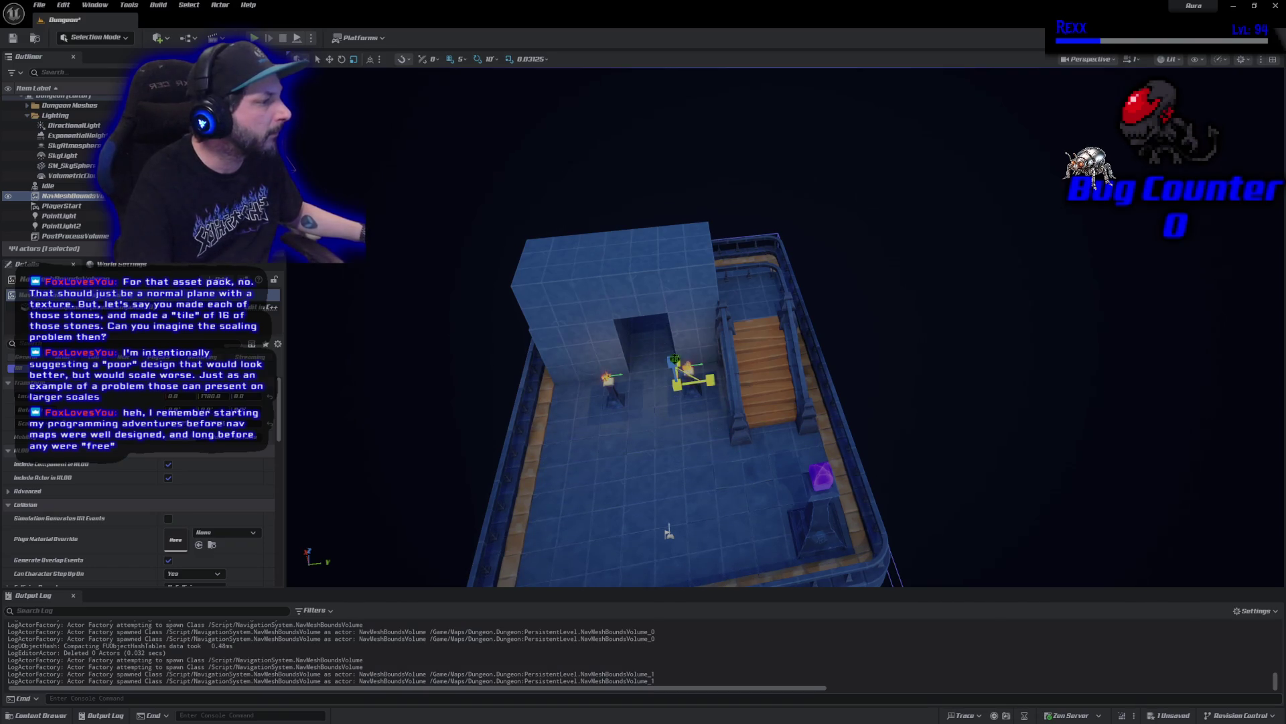
{"action": "left_click_drag", "start_coordinate": [674, 362], "coordinate": [703, 345]}
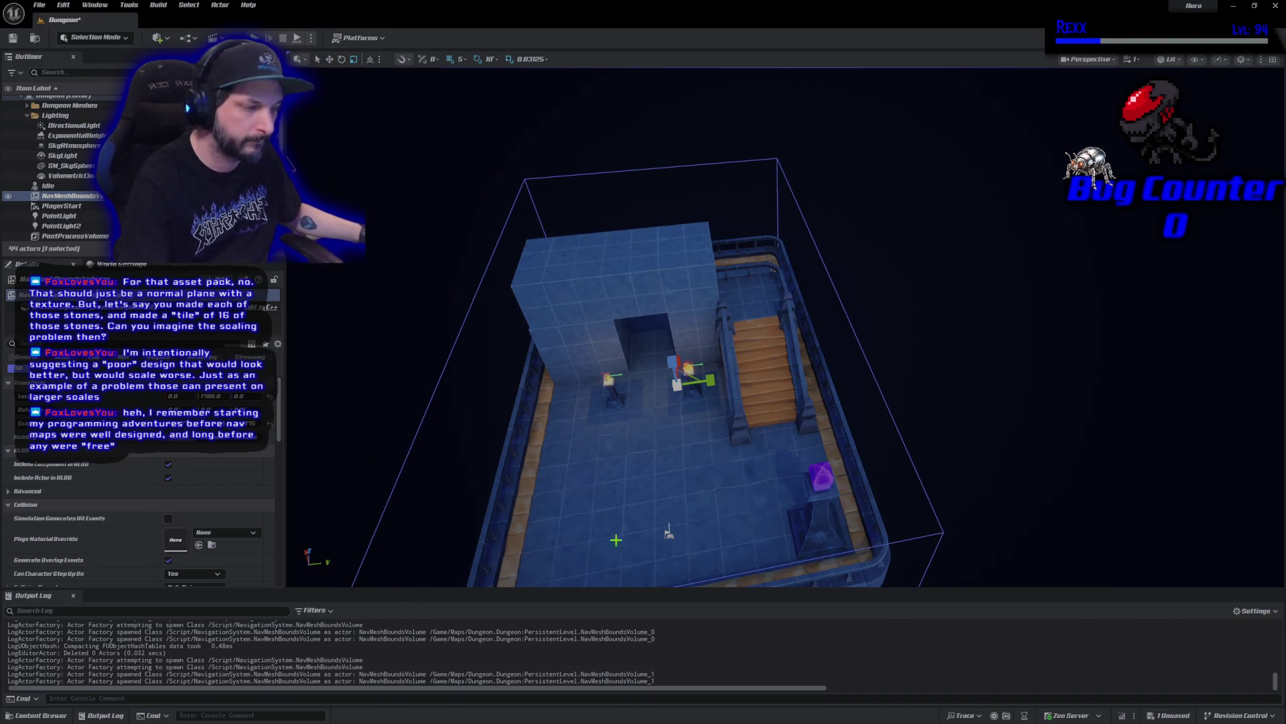
{"action": "left_click", "coordinate": [12, 38]}
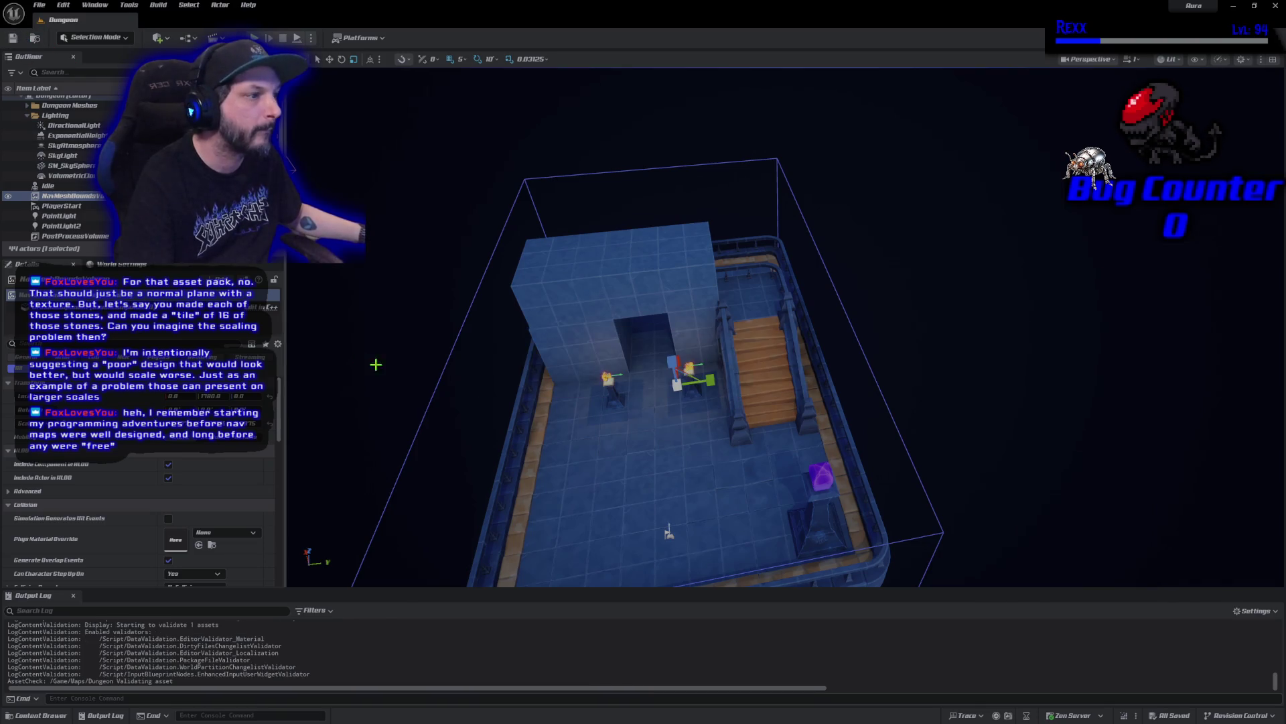
Toggle the green nav mesh overlay with P to check arena floor coverage
{"action": "scroll", "coordinate": [376, 364], "scroll_direction": "down", "scroll_amount": 3}
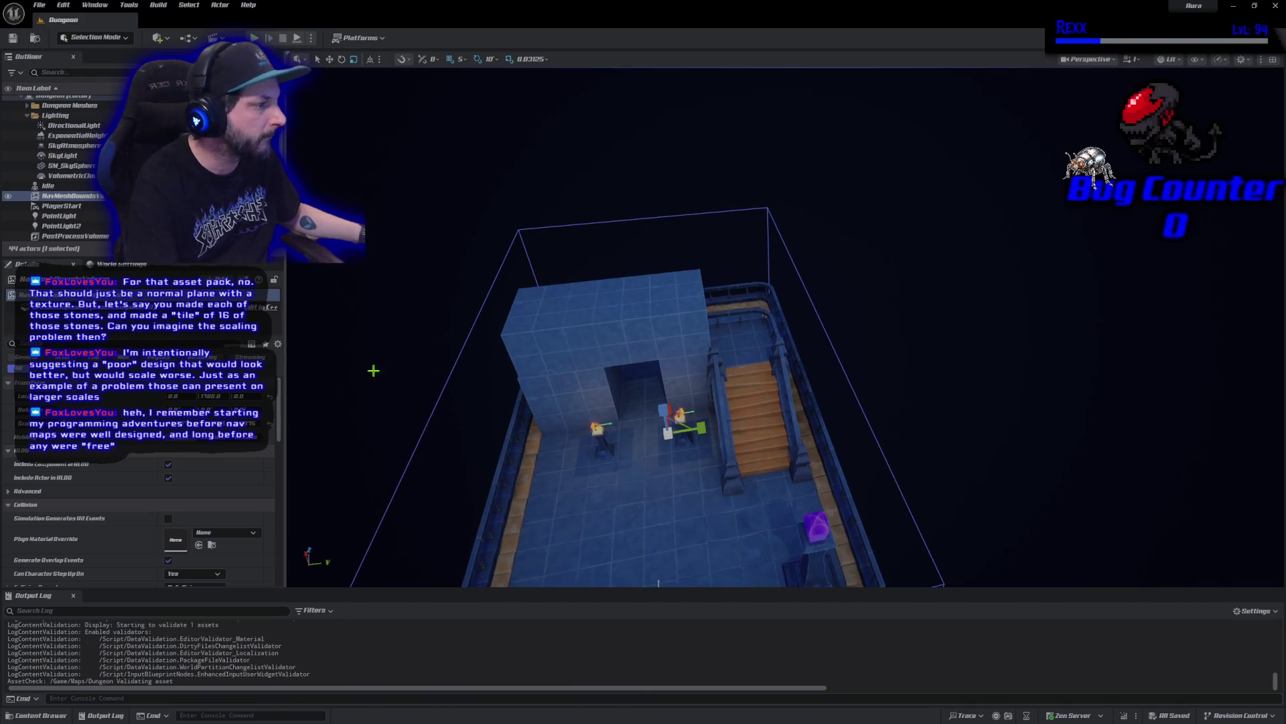
{"action": "key", "text": "p"}
{"action": "scroll", "coordinate": [590, 505], "scroll_direction": "up", "scroll_amount": 4}
{"action": "key", "text": "p"}
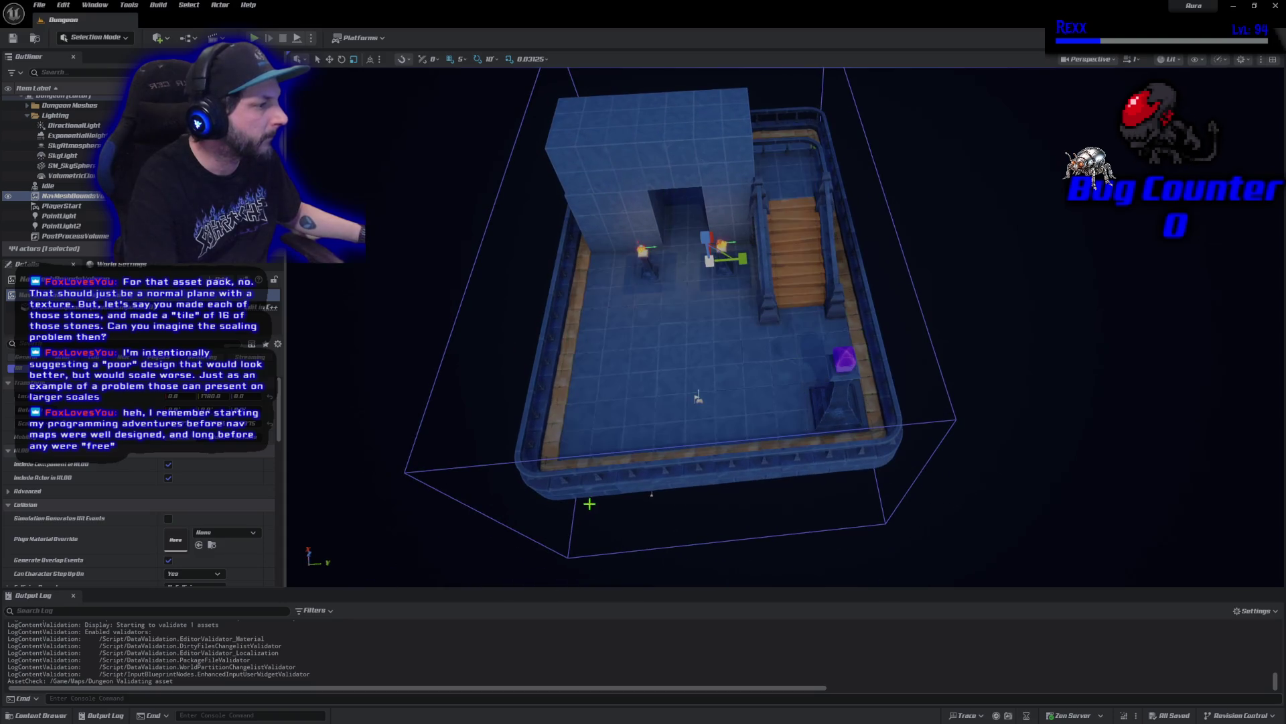
{"action": "key", "text": "p"}
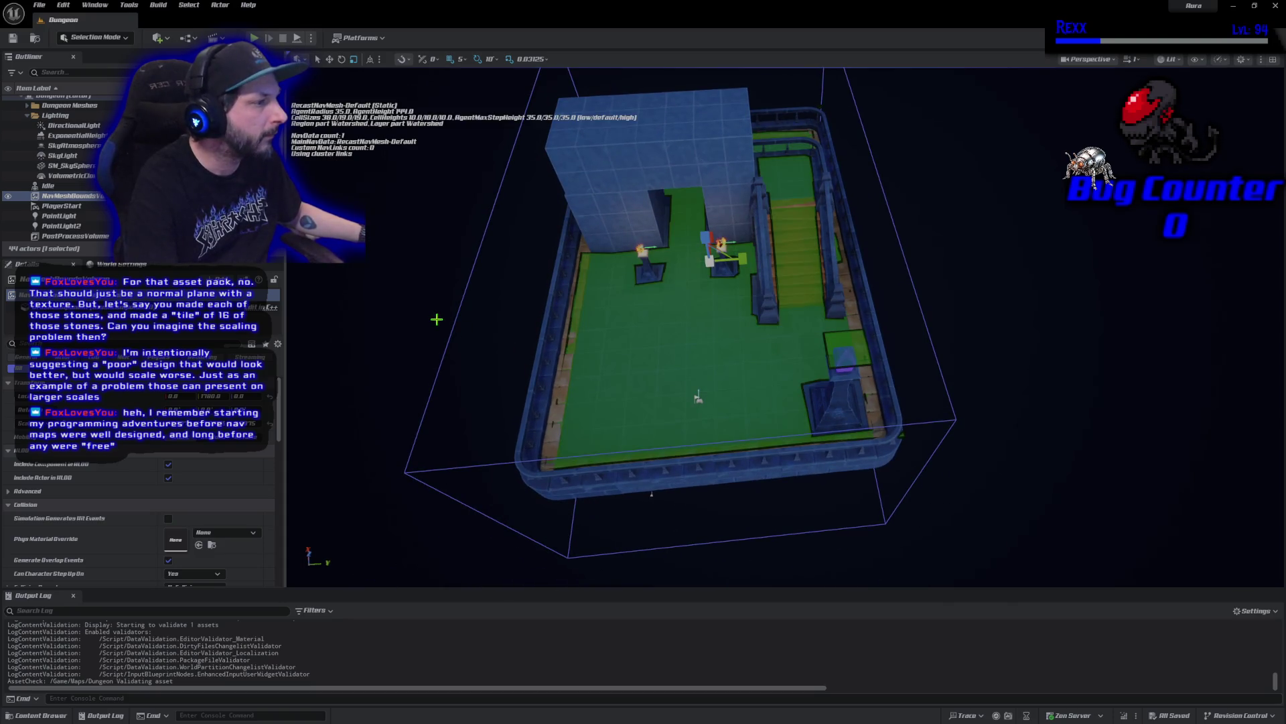
{"action": "key", "text": "p"}
Playtest by running the character down the staircase onto the arena floor
{"action": "key", "text": "alt+p"}
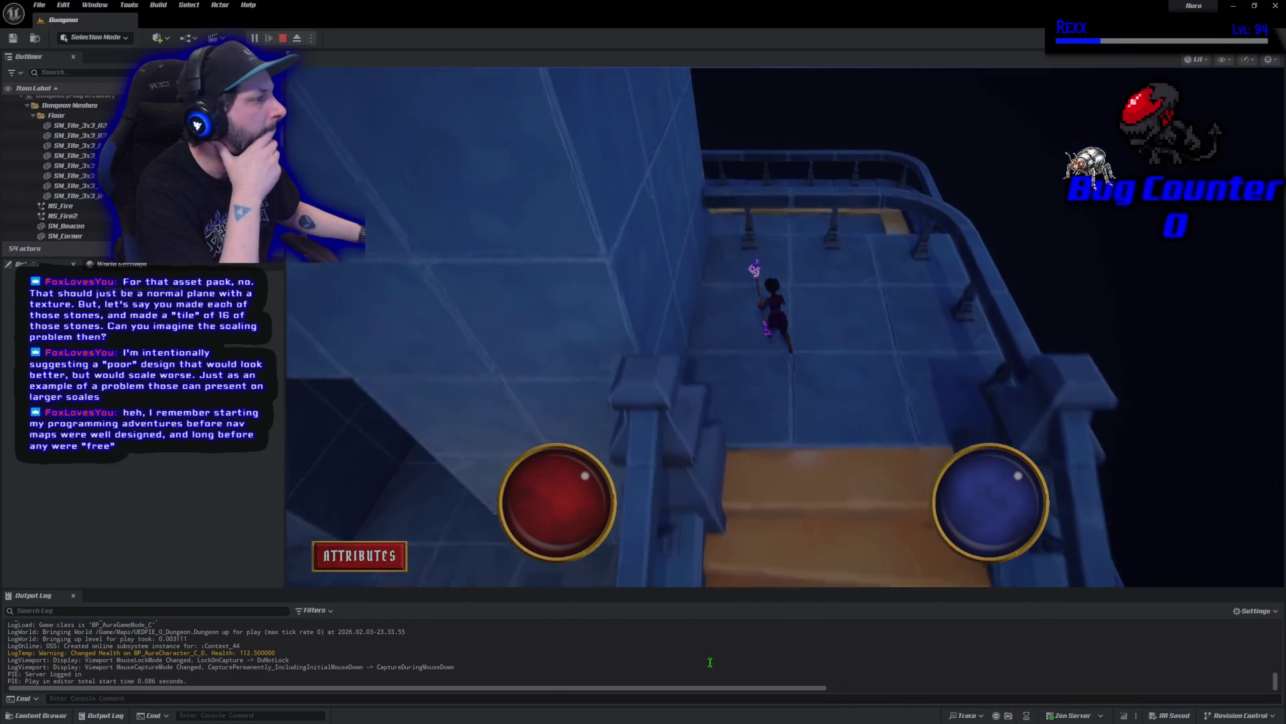
{"action": "left_click", "coordinate": [880, 407]}
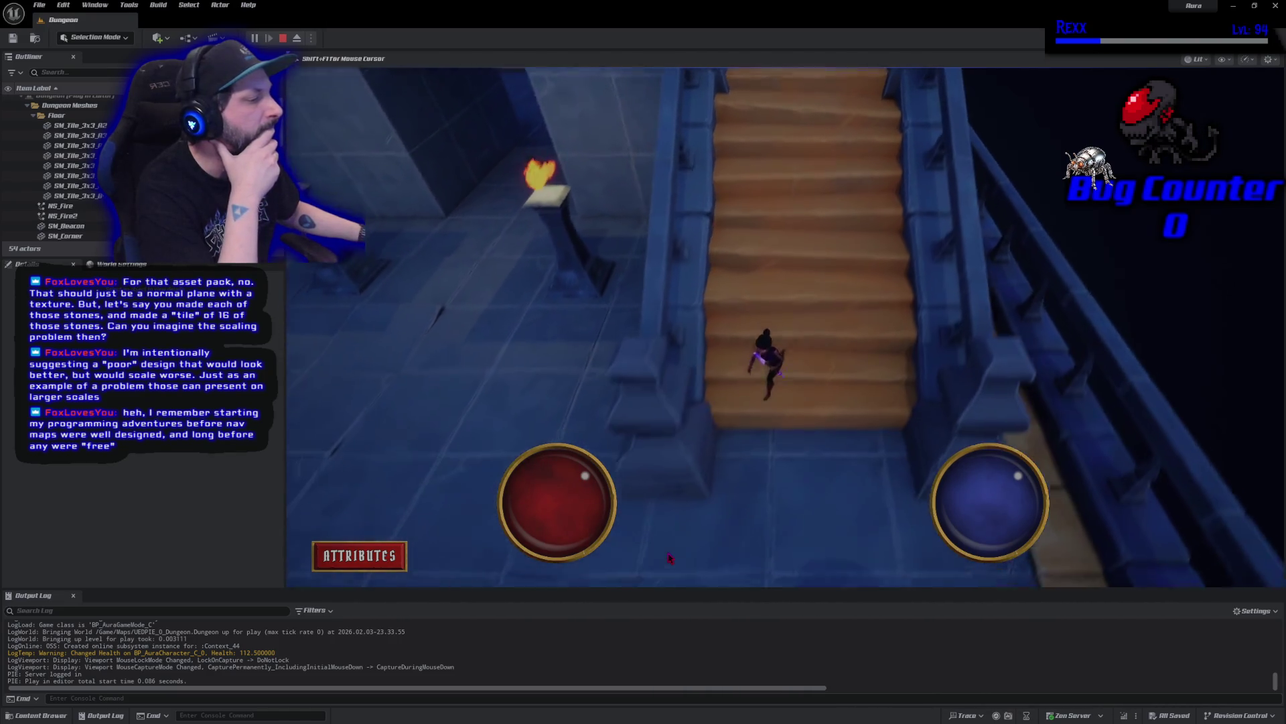
{"action": "left_click", "coordinate": [430, 305]}
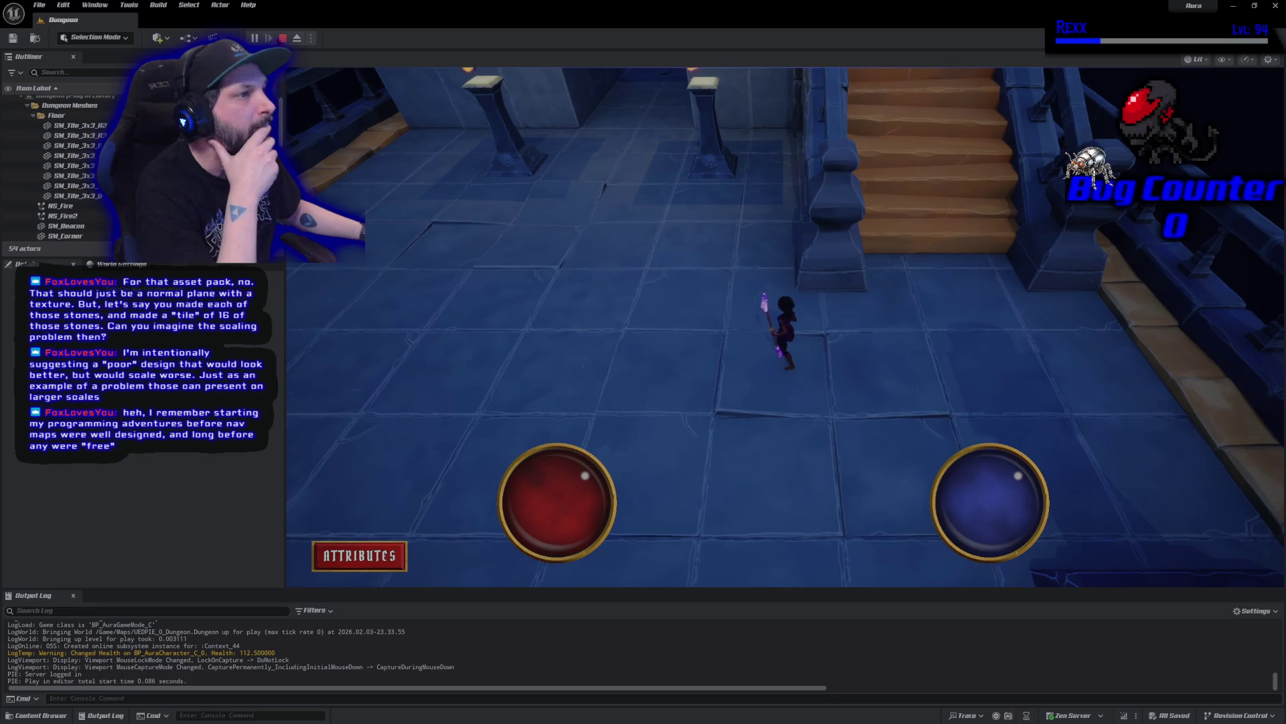
{"action": "left_click", "coordinate": [283, 38]}
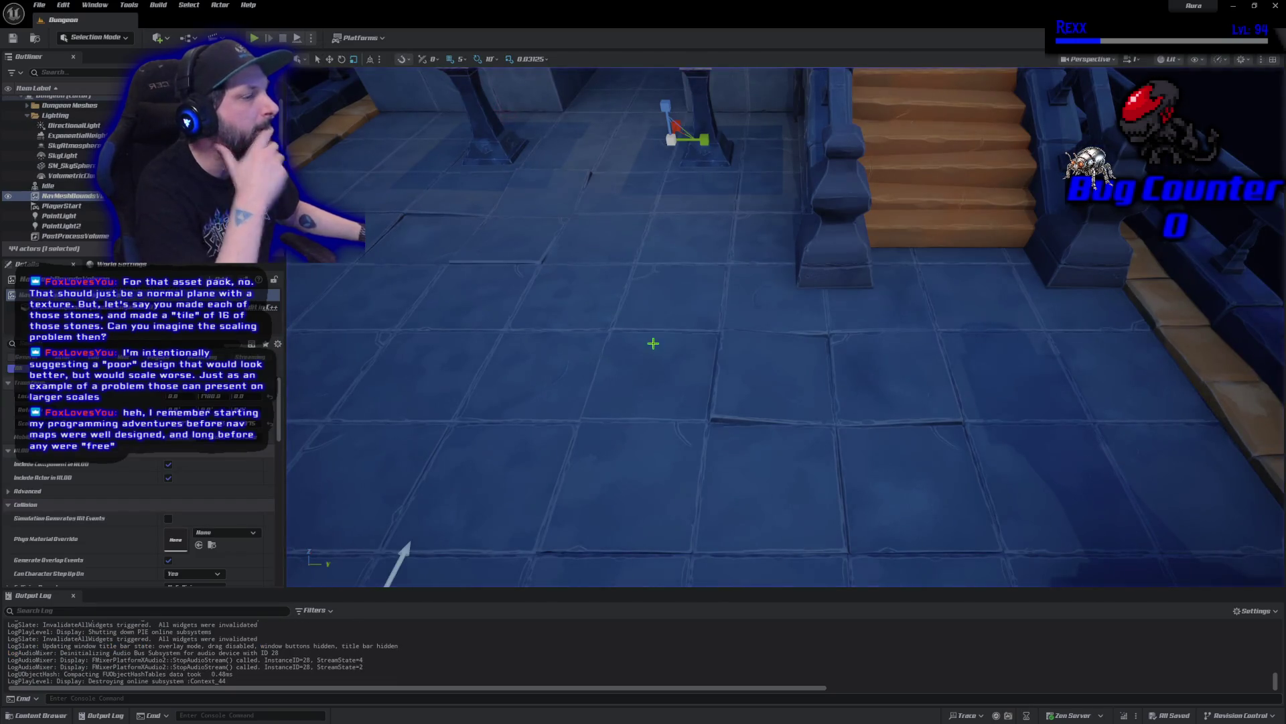
Select the Idle character actor in the Outliner and frame it in the viewport
{"action": "scroll", "coordinate": [654, 343], "scroll_direction": "down", "scroll_amount": 10}
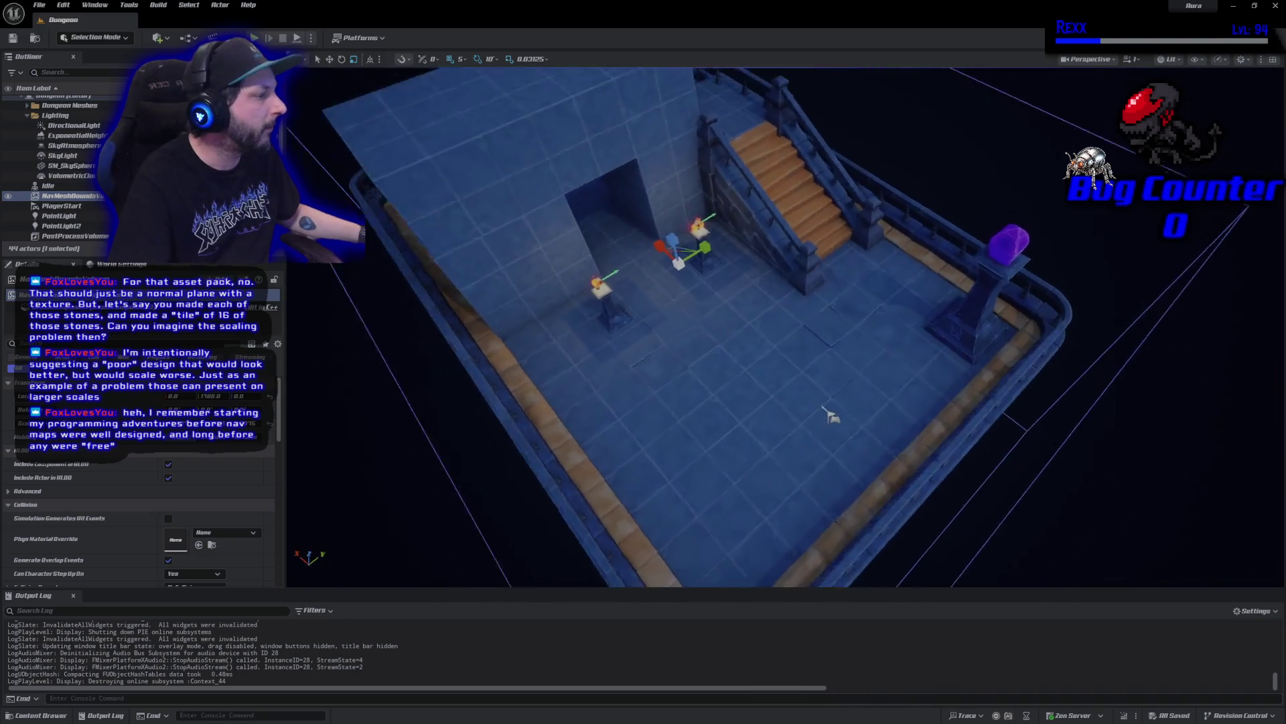
{"action": "scroll", "coordinate": [830, 416], "scroll_direction": "down", "scroll_amount": 3}
{"action": "scroll", "coordinate": [831, 416], "scroll_direction": "up", "scroll_amount": 10}
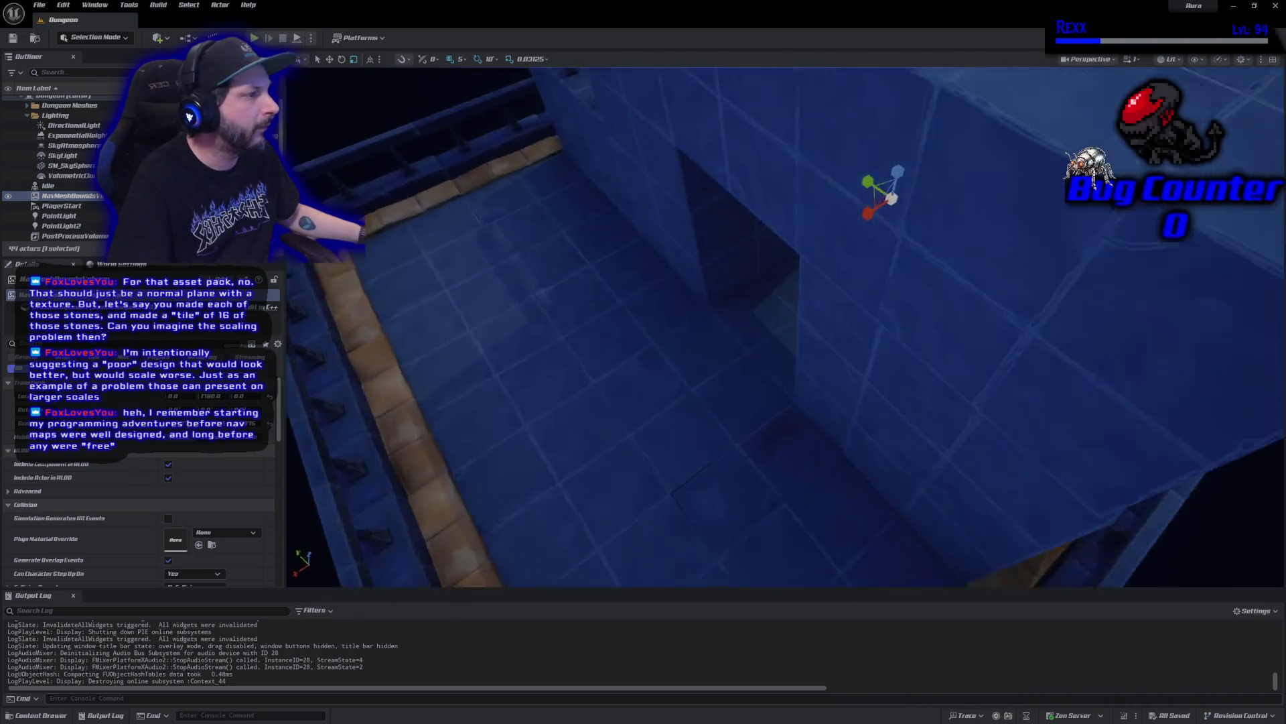
{"action": "scroll", "coordinate": [845, 270], "scroll_direction": "down", "scroll_amount": 8}
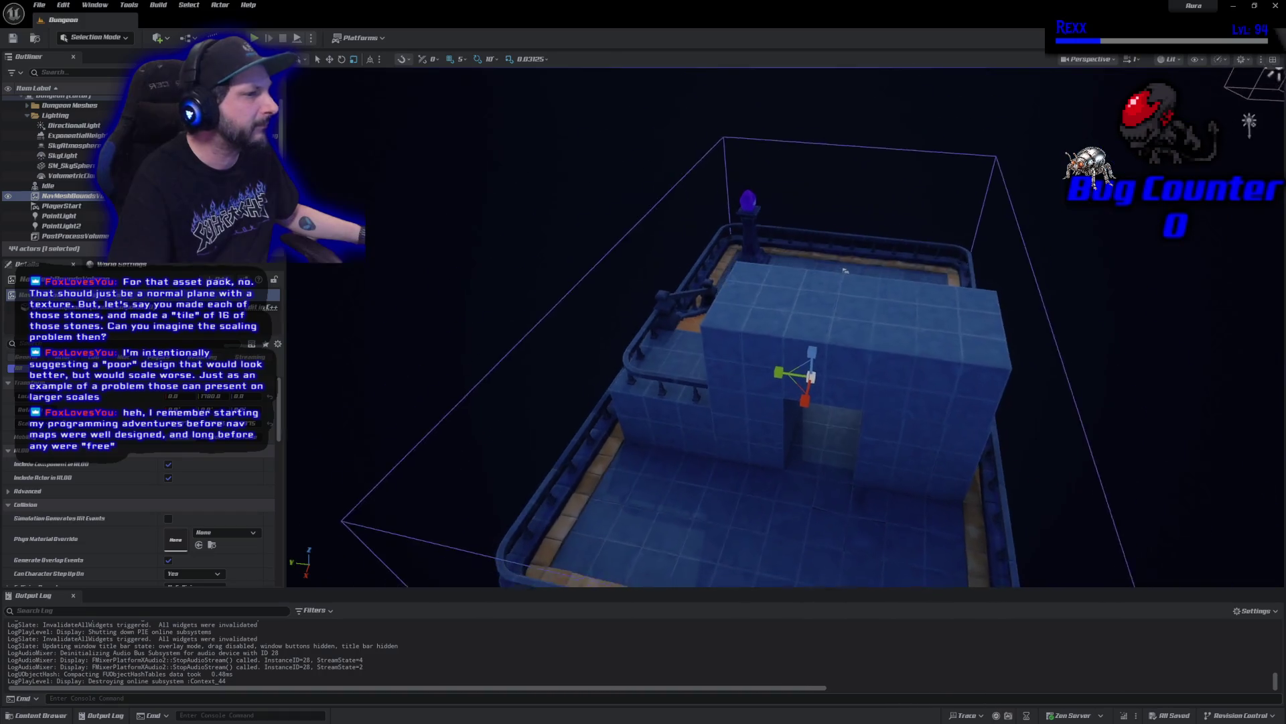
{"action": "left_click", "coordinate": [88, 187]}
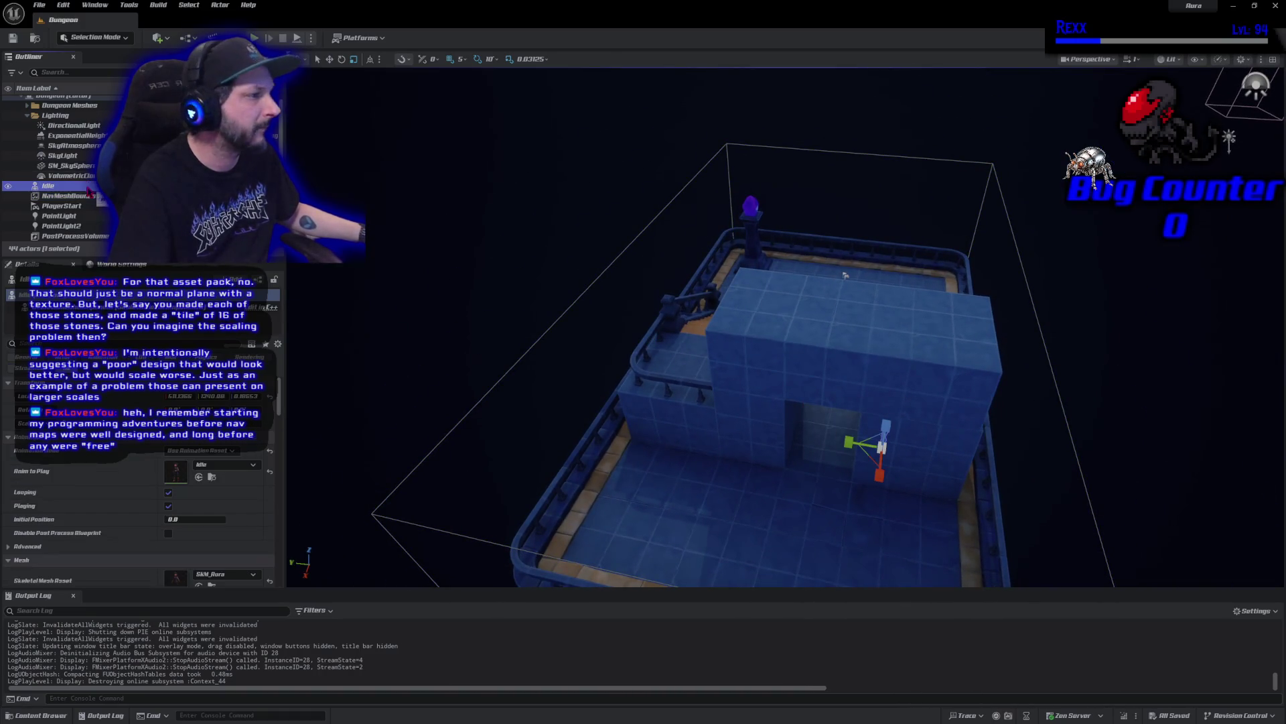
{"action": "scroll", "coordinate": [846, 275], "scroll_direction": "up", "scroll_amount": 10}
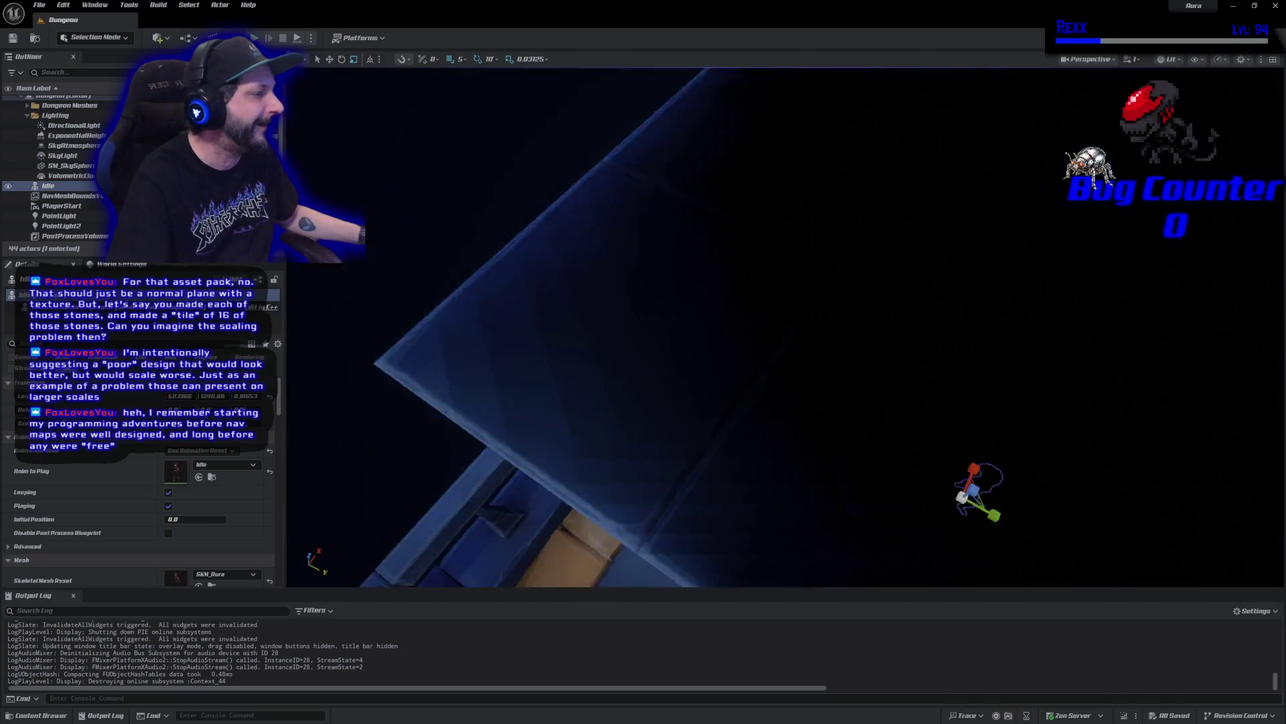
{"action": "left_click_drag", "start_coordinate": [785, 326], "coordinate": [785, 285]}
{"action": "left_click_drag", "start_coordinate": [755, 469], "coordinate": [755, 430]}
Delete the Idle character actor and save with File > Save Current Level
{"action": "key", "text": "e"}
{"action": "key", "text": "w"}
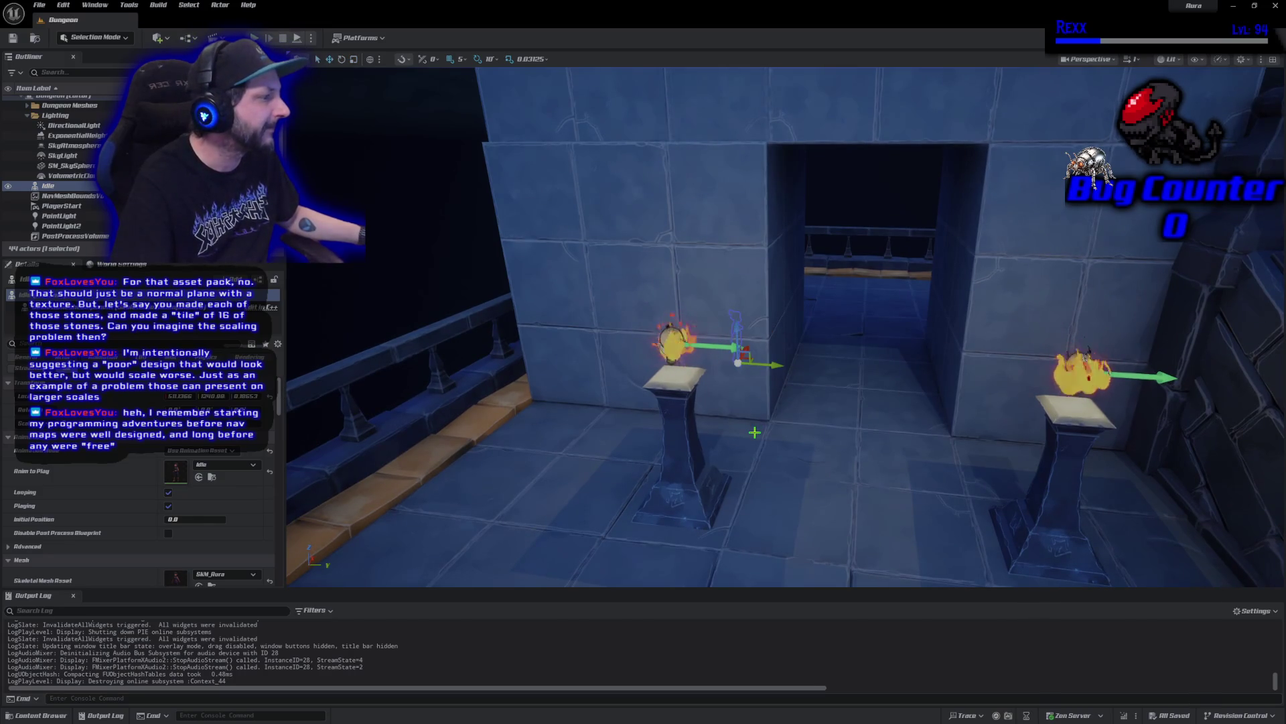
{"action": "mouse_move", "coordinate": [767, 381]}
{"action": "left_mouse_down"}
{"action": "mouse_move", "coordinate": [878, 404]}
{"action": "mouse_move", "coordinate": [849, 373]}
{"action": "left_mouse_up"}
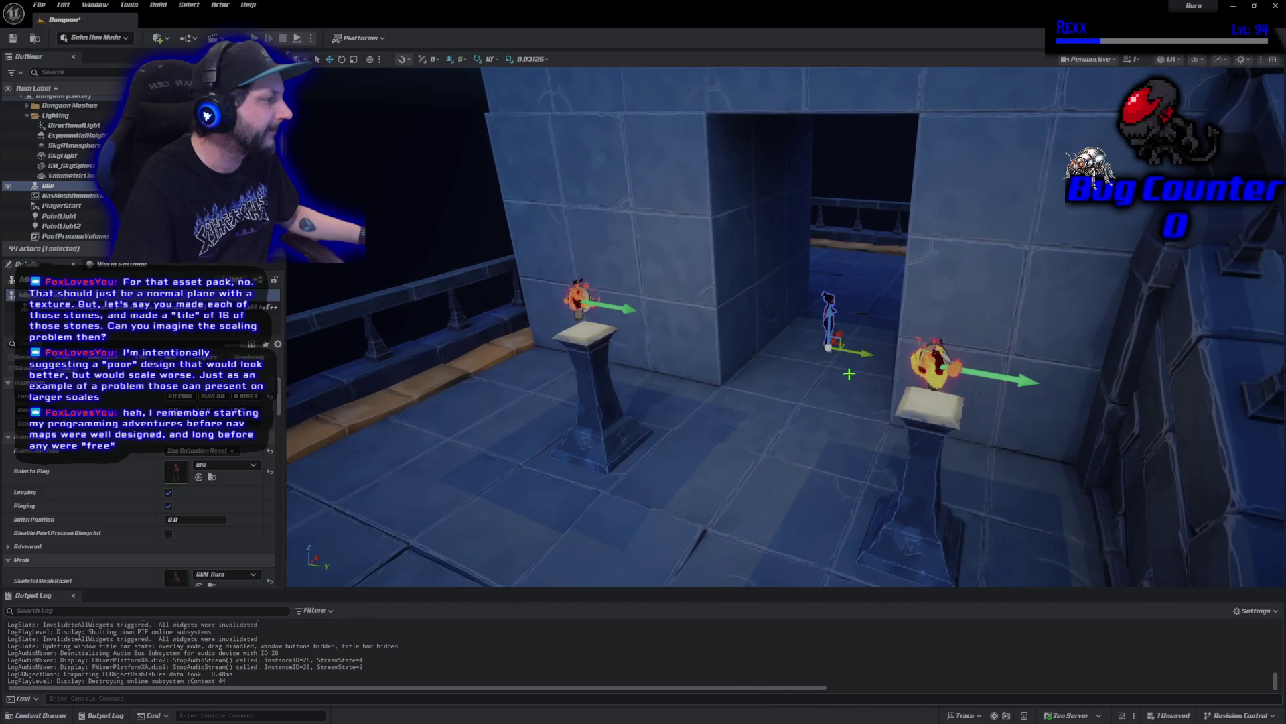
{"action": "key", "text": "Delete"}
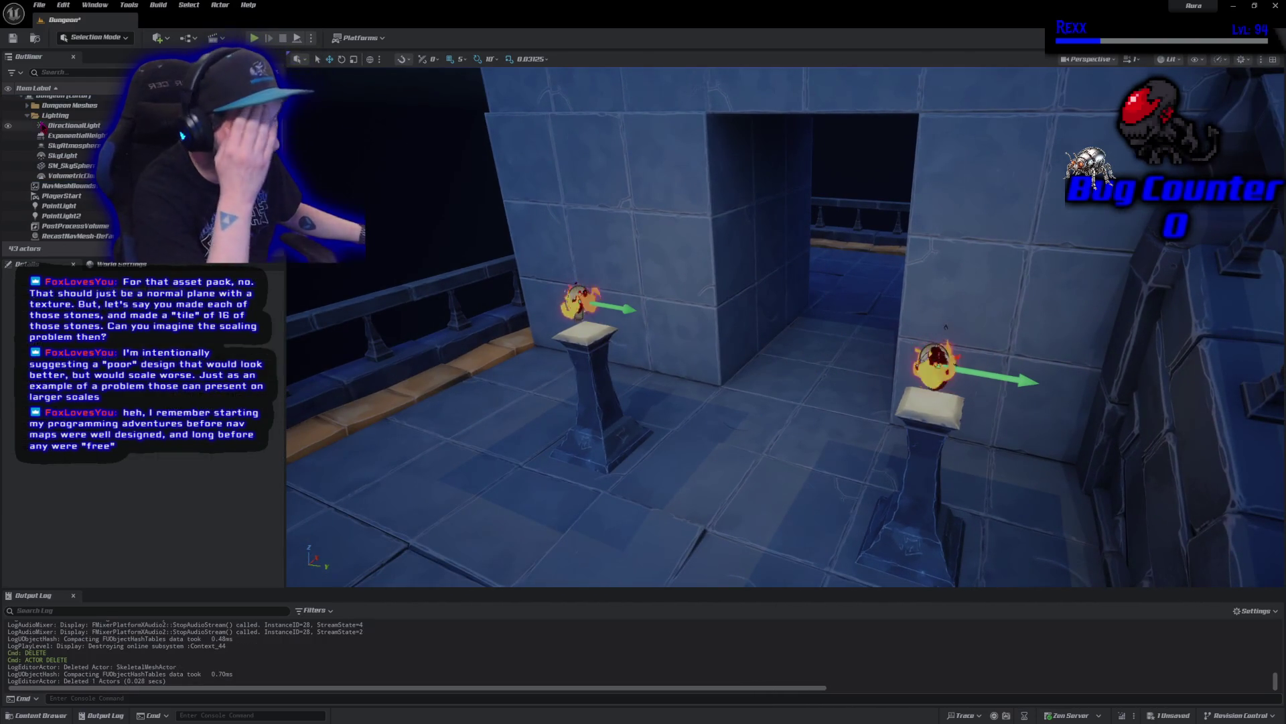
{"action": "left_click", "coordinate": [40, 5]}
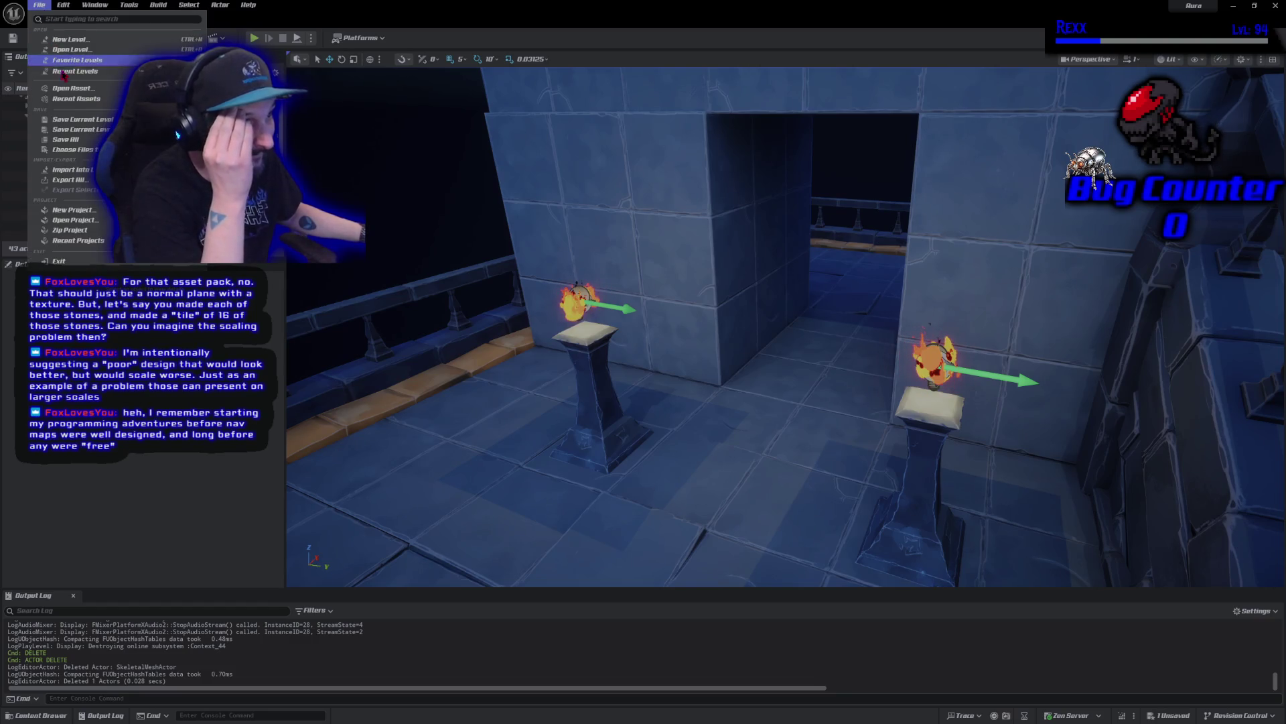
{"action": "left_click", "coordinate": [67, 136]}
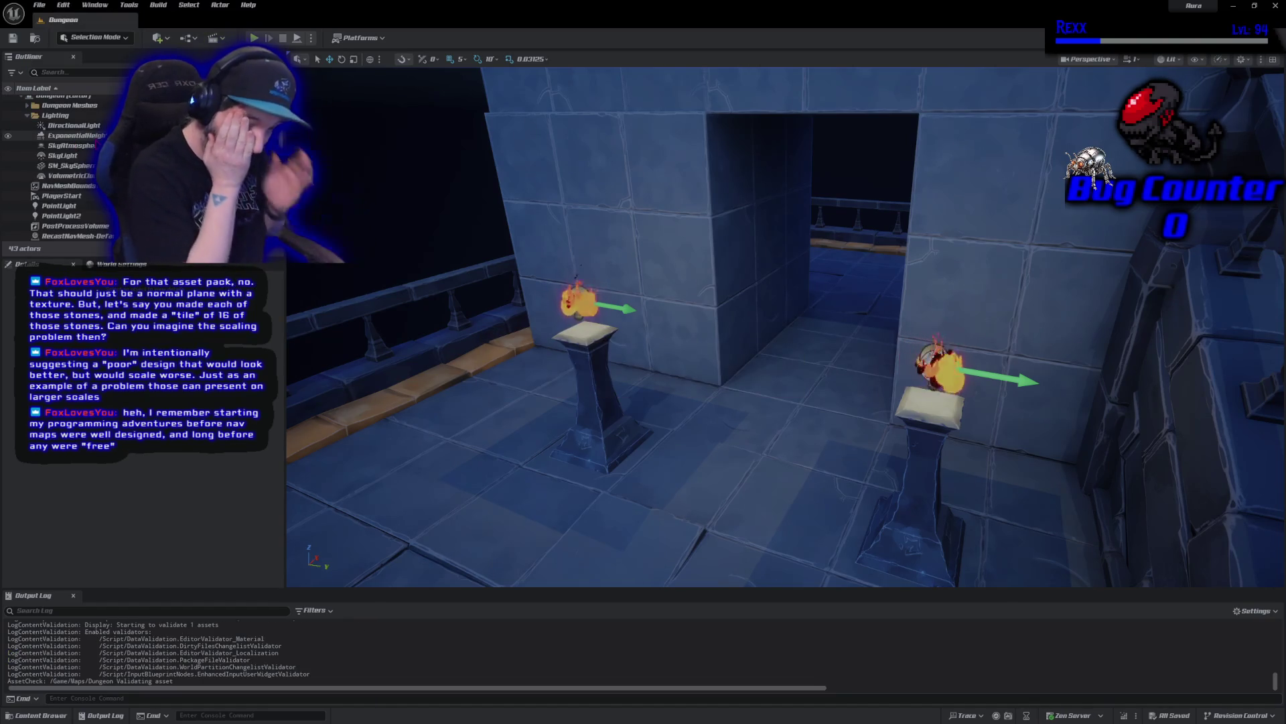
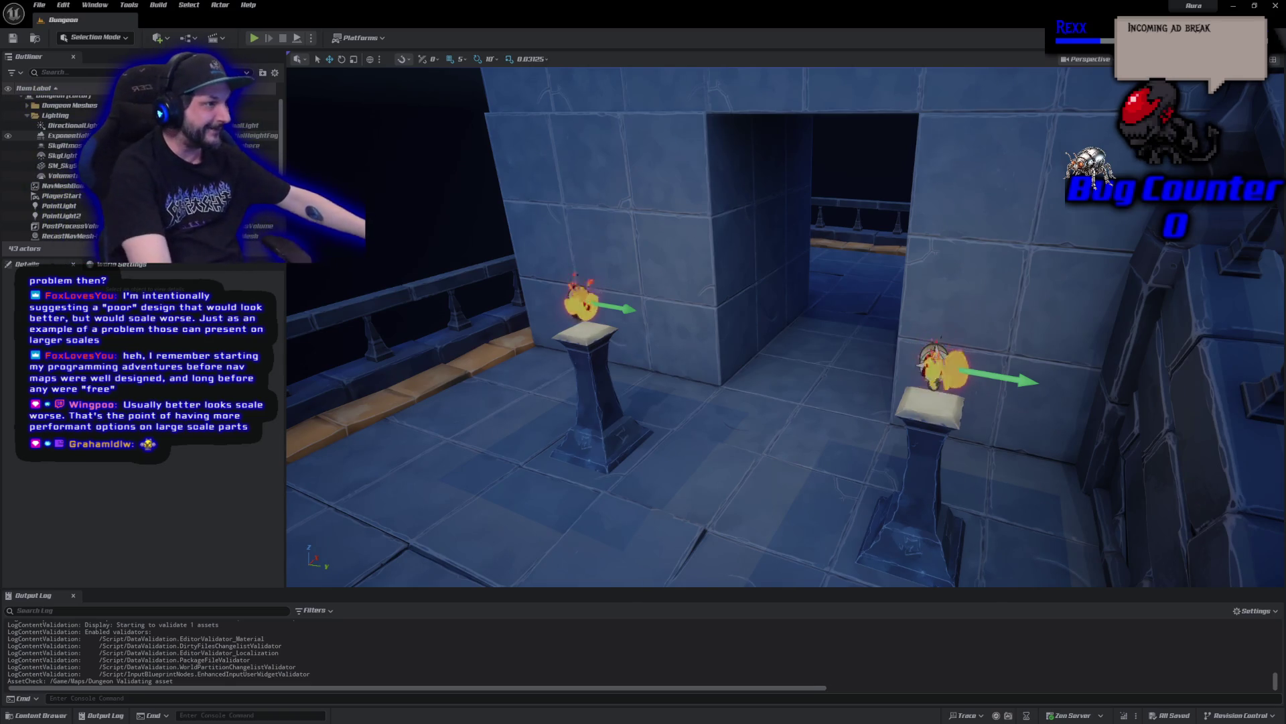
Pull the camera back to frame both torch pedestals, the doorway and stairs, and open the File menu
{"action": "left_click_drag", "start_coordinate": [723, 287], "coordinate": [723, 349]}
{"action": "scroll", "coordinate": [784, 327], "scroll_direction": "down", "scroll_amount": 5}
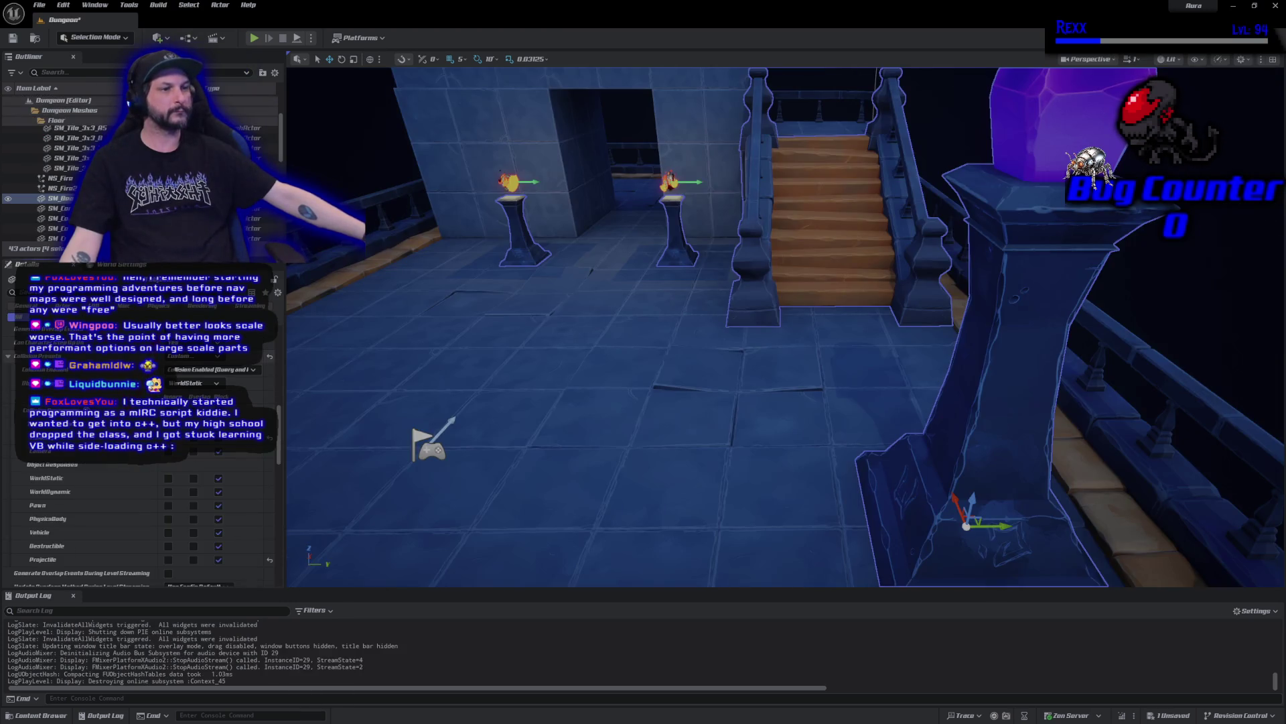
{"action": "left_click", "coordinate": [39, 5]}
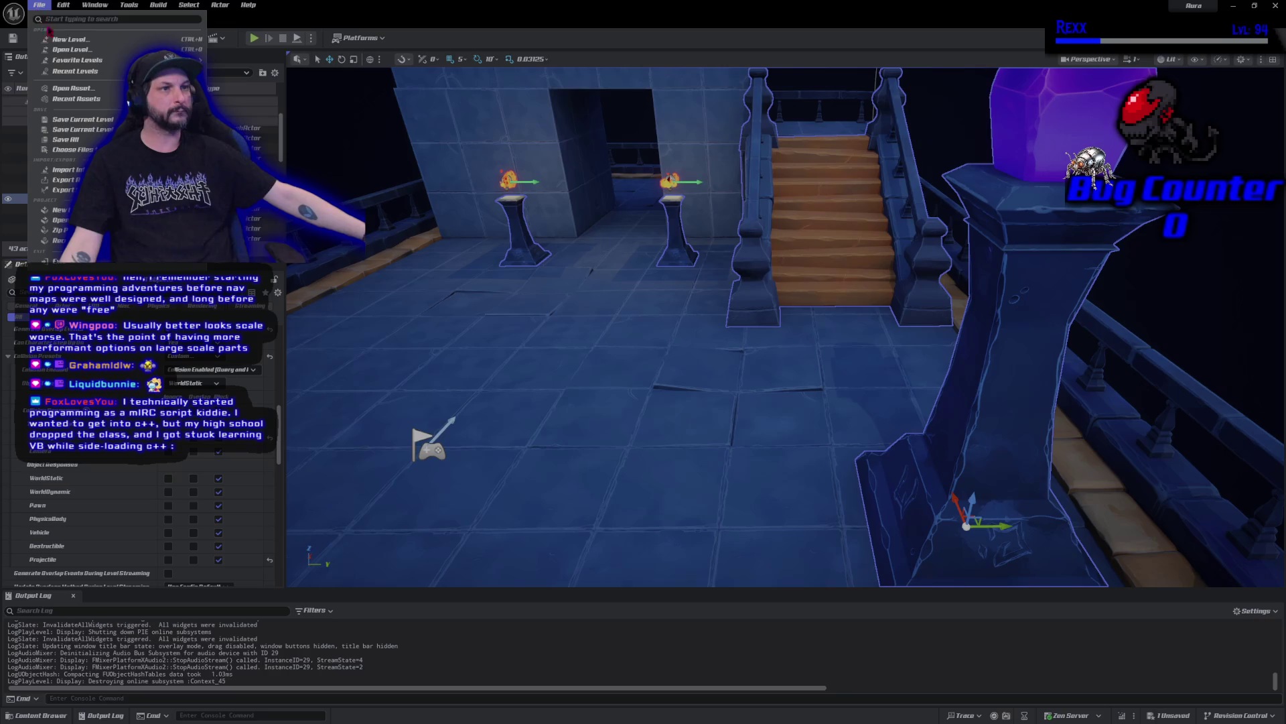
Save all changes, start a Play-in-Editor session and cast firebolts up-left and right
{"action": "left_click", "coordinate": [76, 142]}
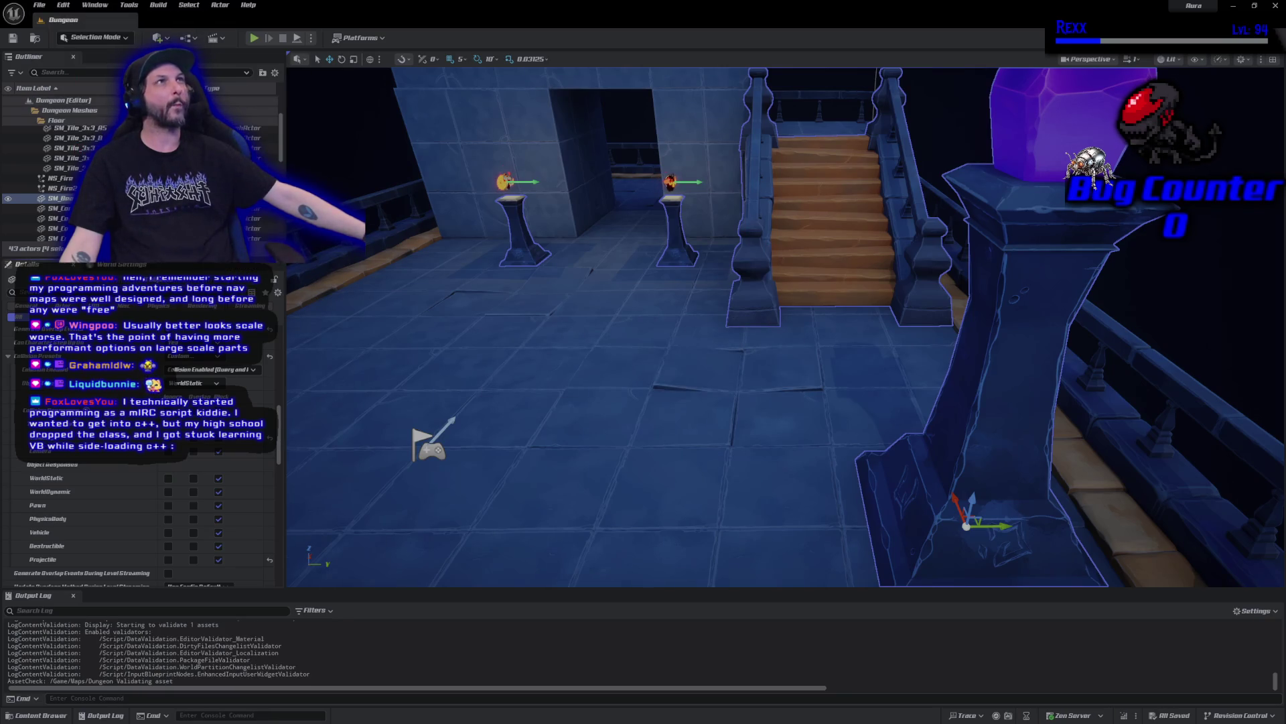
{"action": "left_click", "coordinate": [254, 39]}
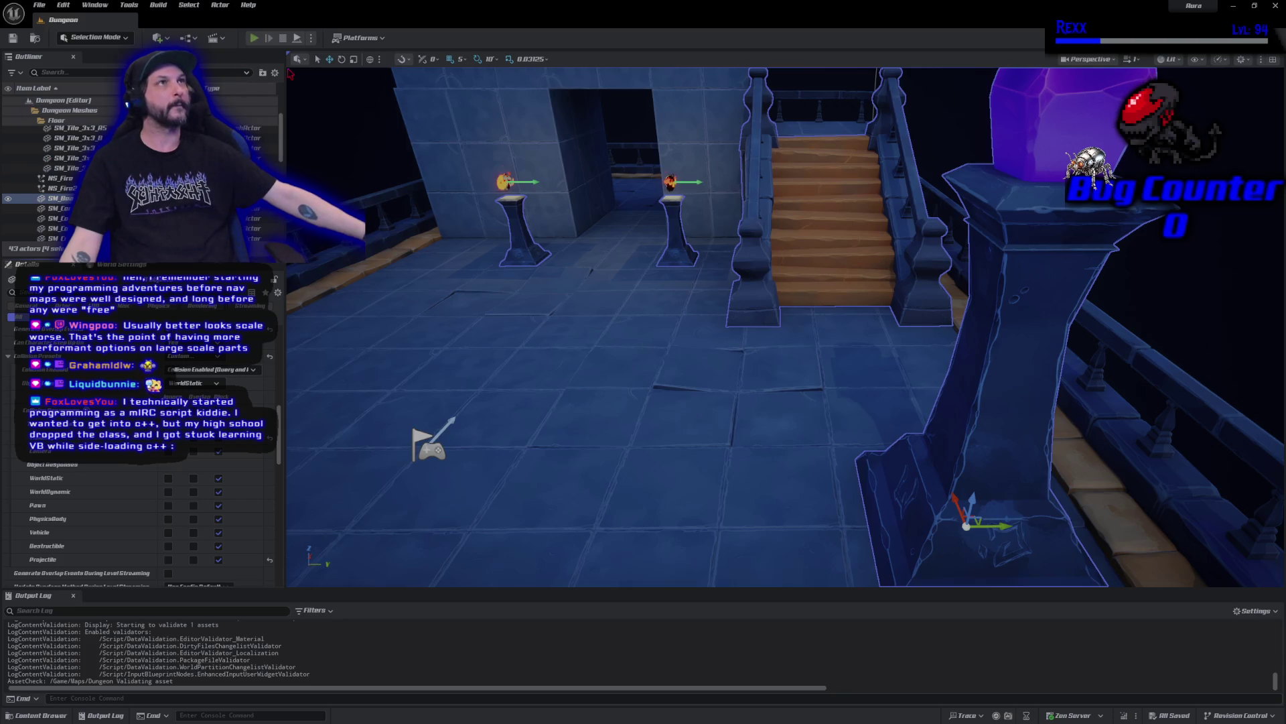
{"action": "left_click", "coordinate": [680, 114]}
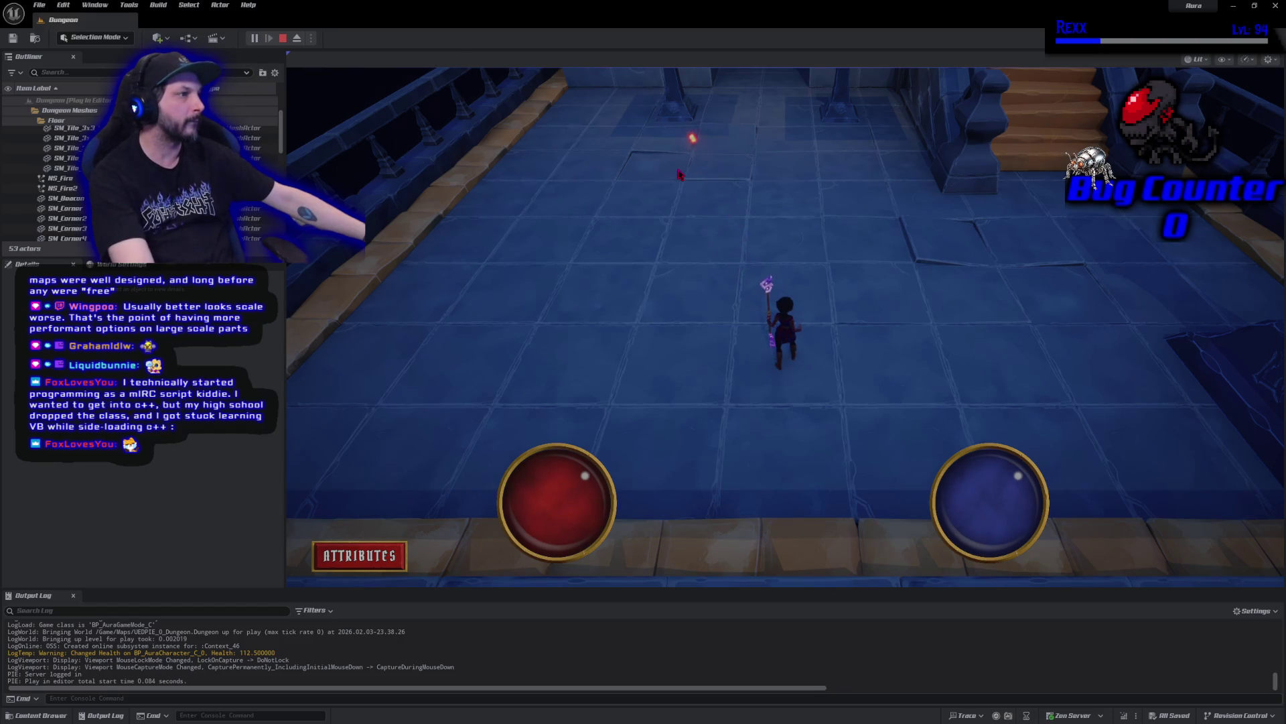
{"action": "left_click", "coordinate": [1230, 384]}
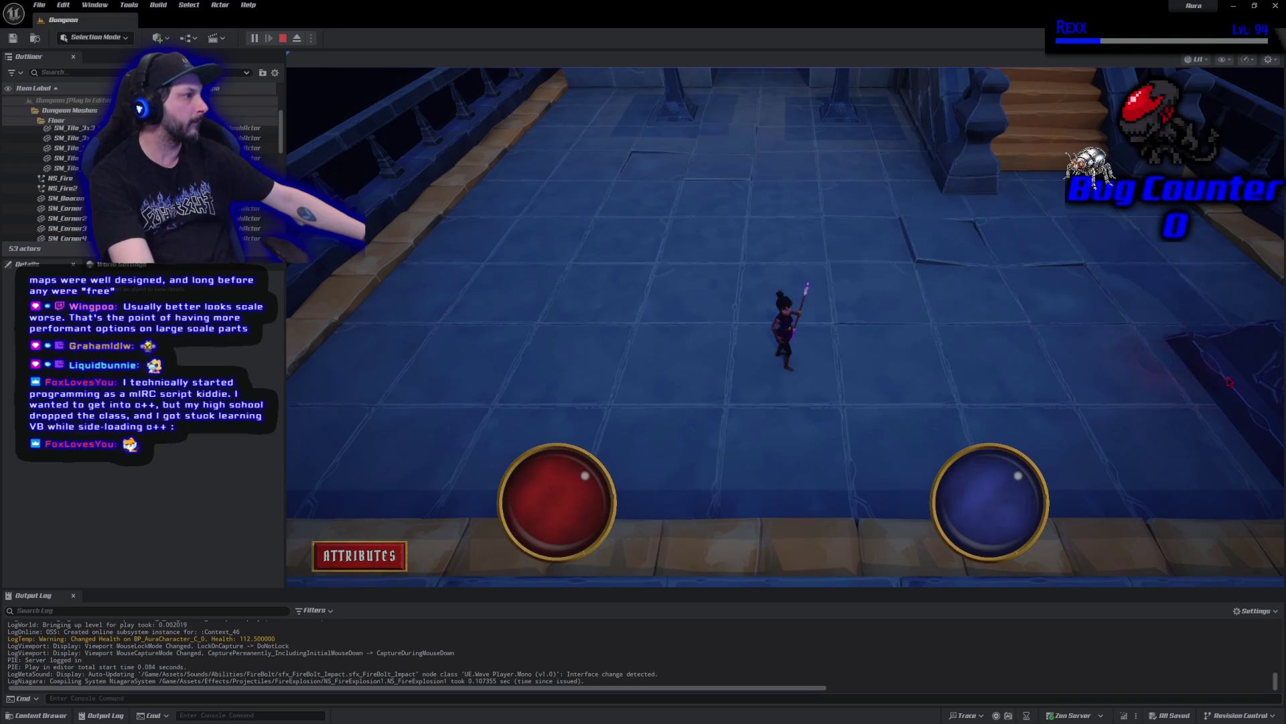
Run Aura right toward the ramp firing firebolts at it, then walk down and fire upward
{"action": "left_click", "coordinate": [1074, 380]}
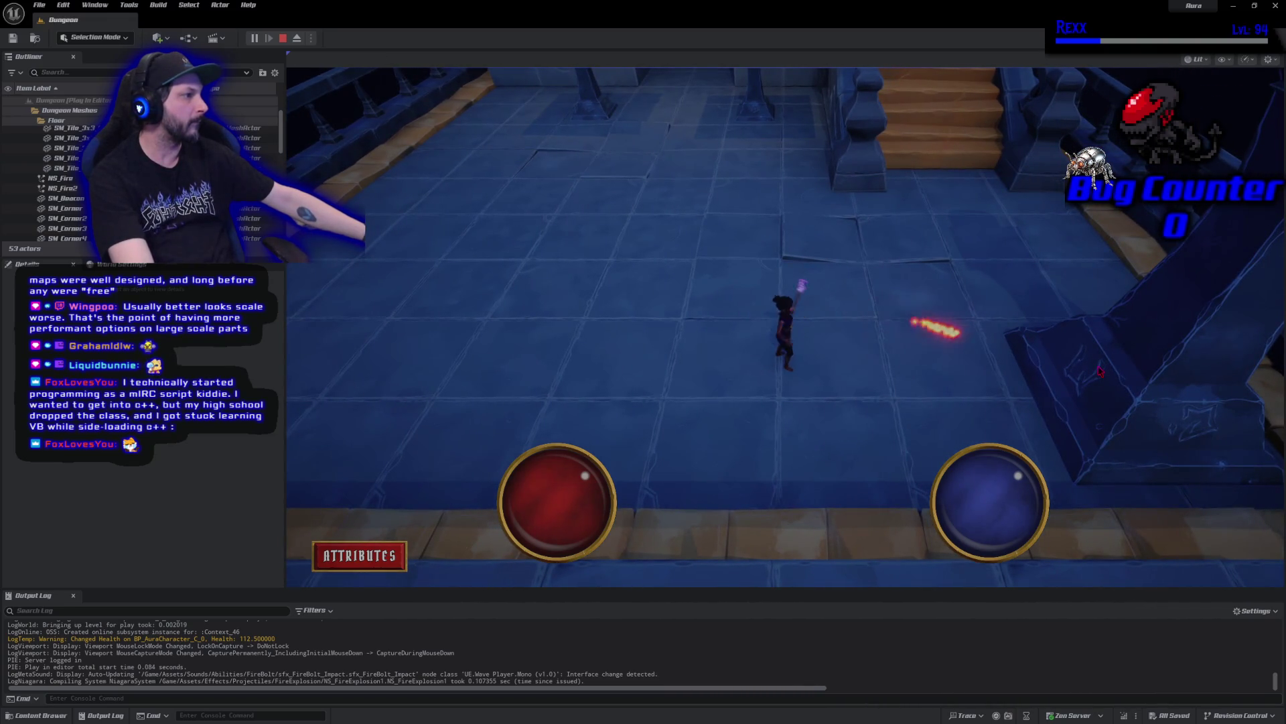
{"action": "left_click", "coordinate": [1176, 302]}
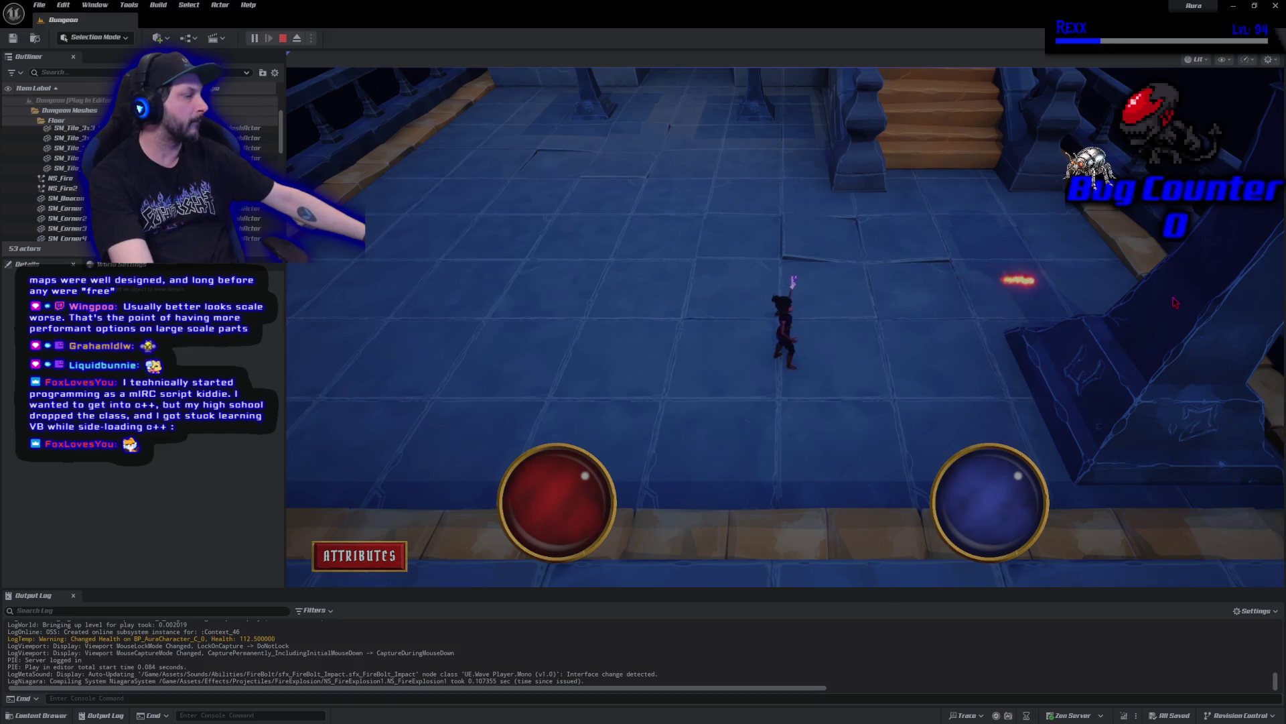
{"action": "left_click", "coordinate": [1180, 341]}
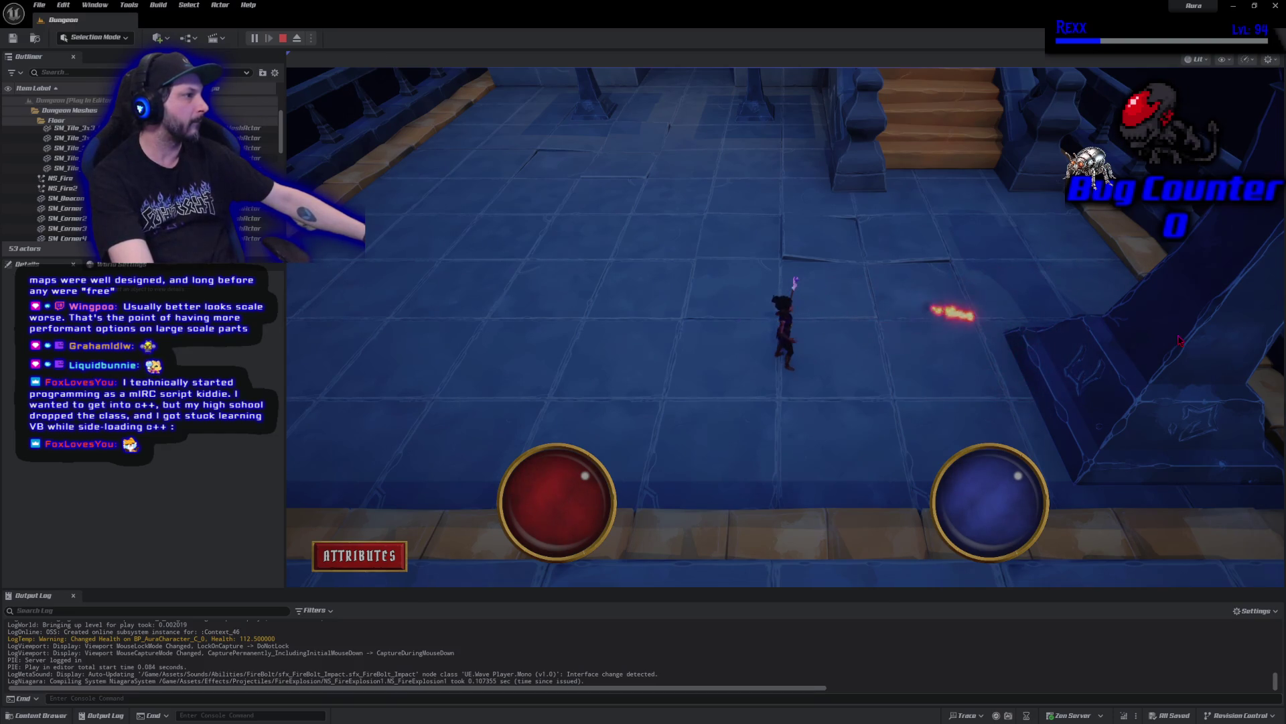
{"action": "left_click", "coordinate": [1107, 396]}
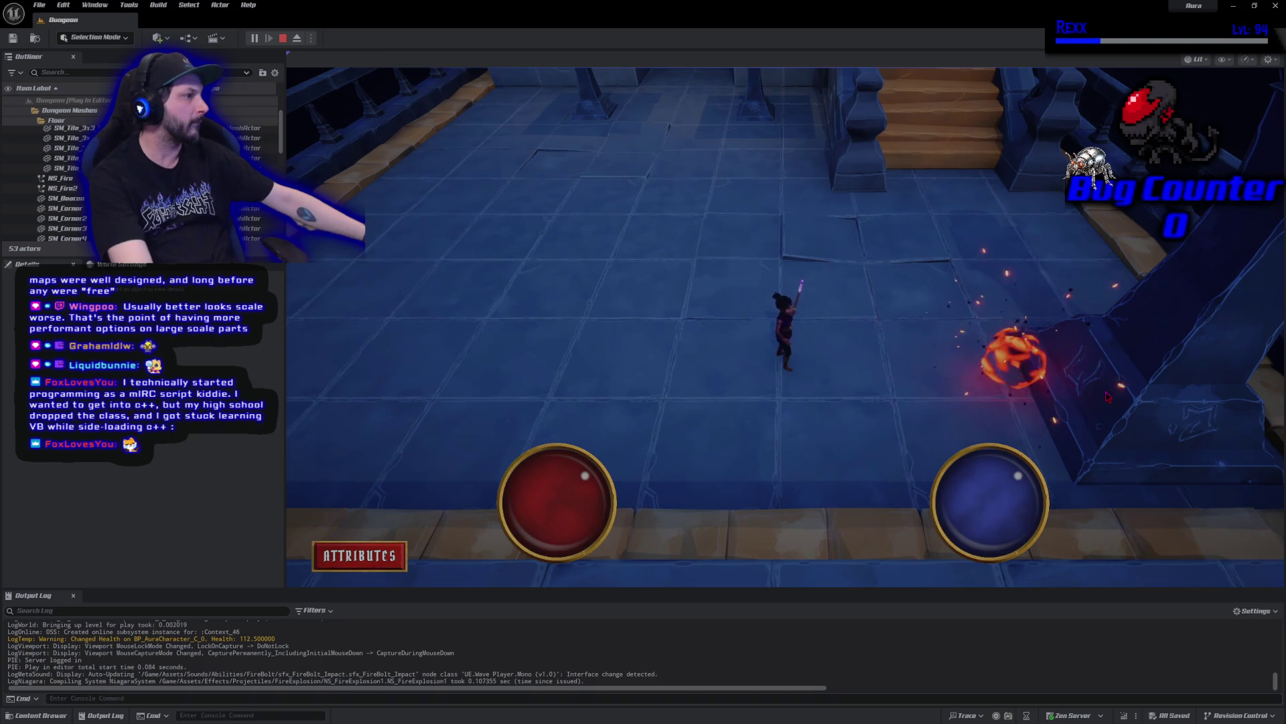
{"action": "left_click", "coordinate": [1107, 396]}
{"action": "left_click", "coordinate": [796, 458]}
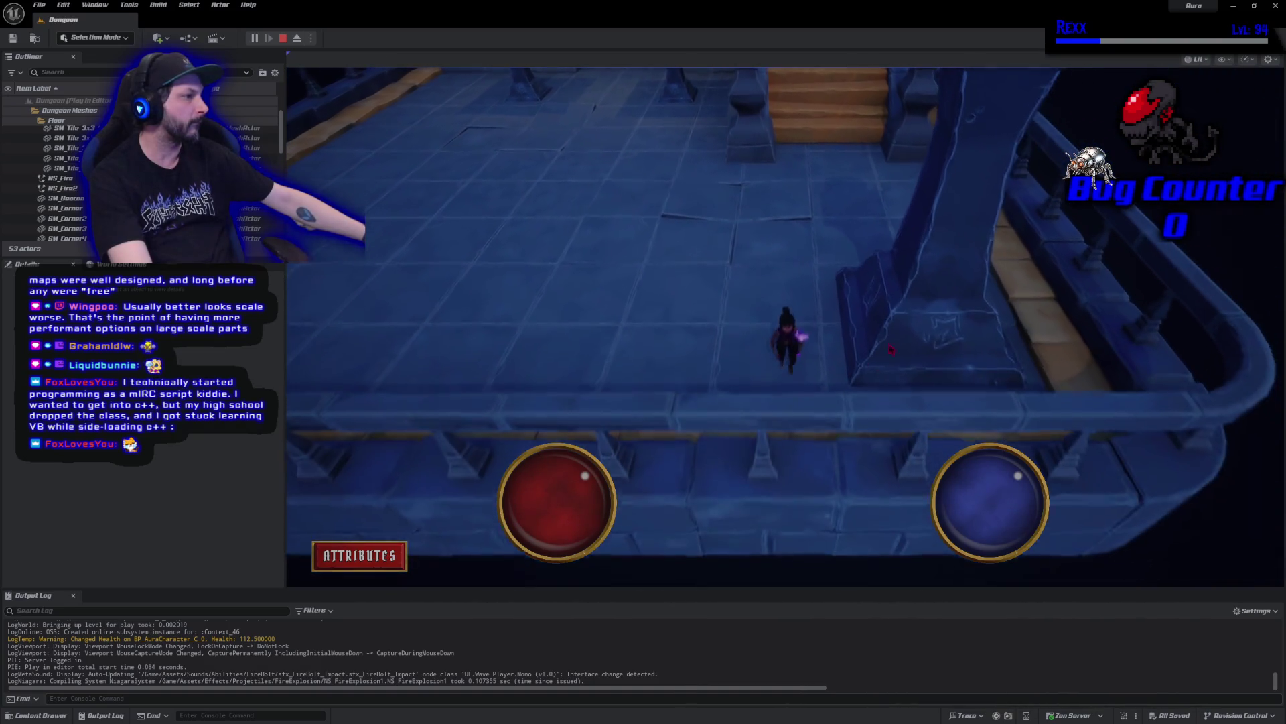
{"action": "left_click", "coordinate": [885, 295]}
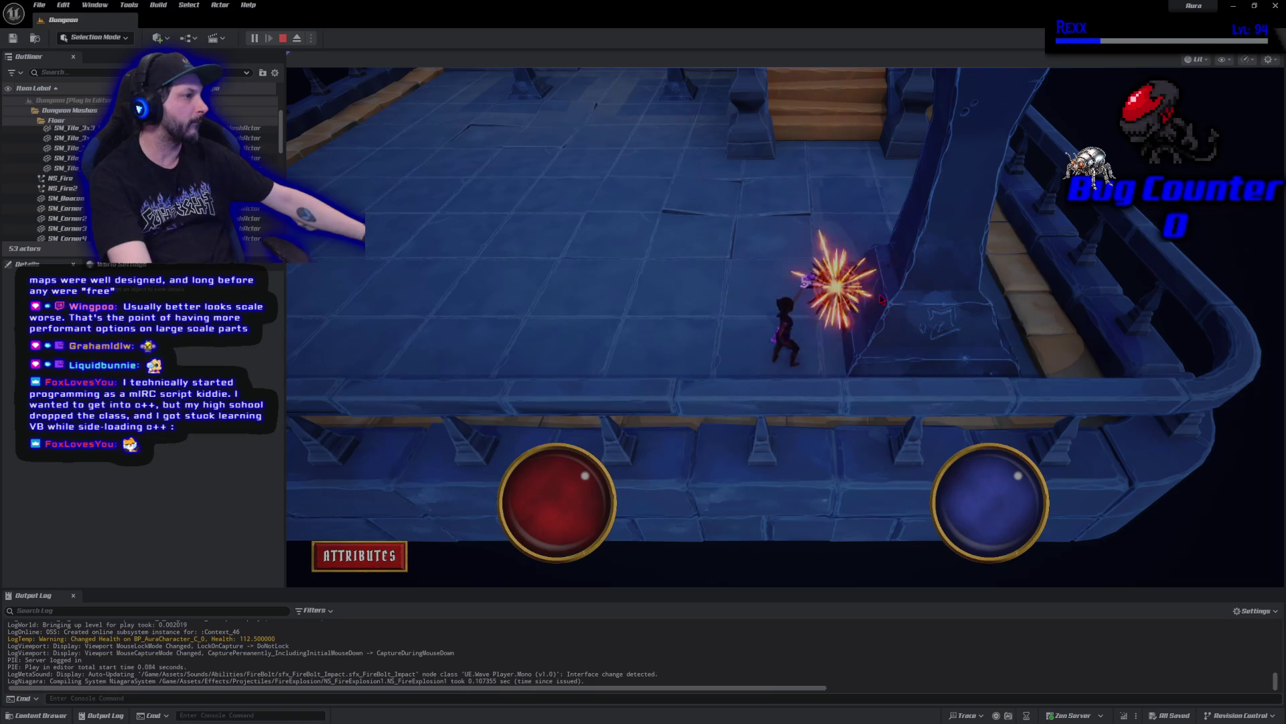
{"action": "left_click", "coordinate": [804, 123]}
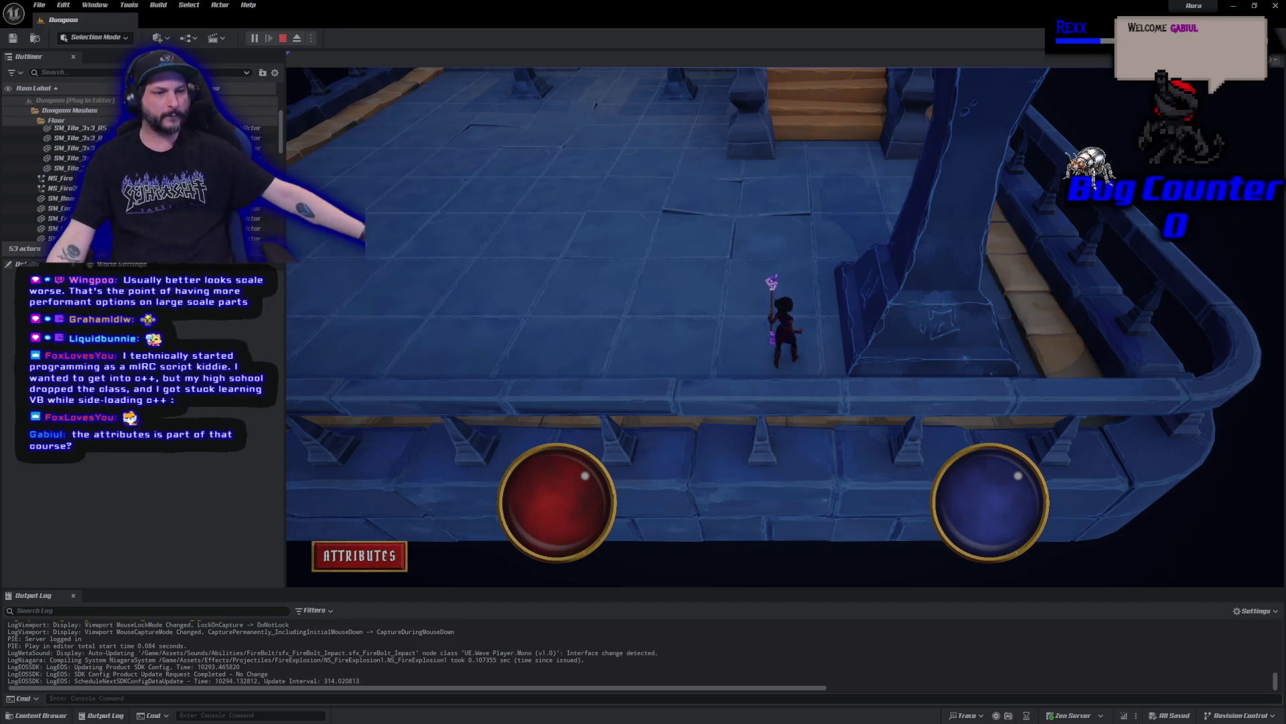
{"action": "left_click", "coordinate": [362, 558]}
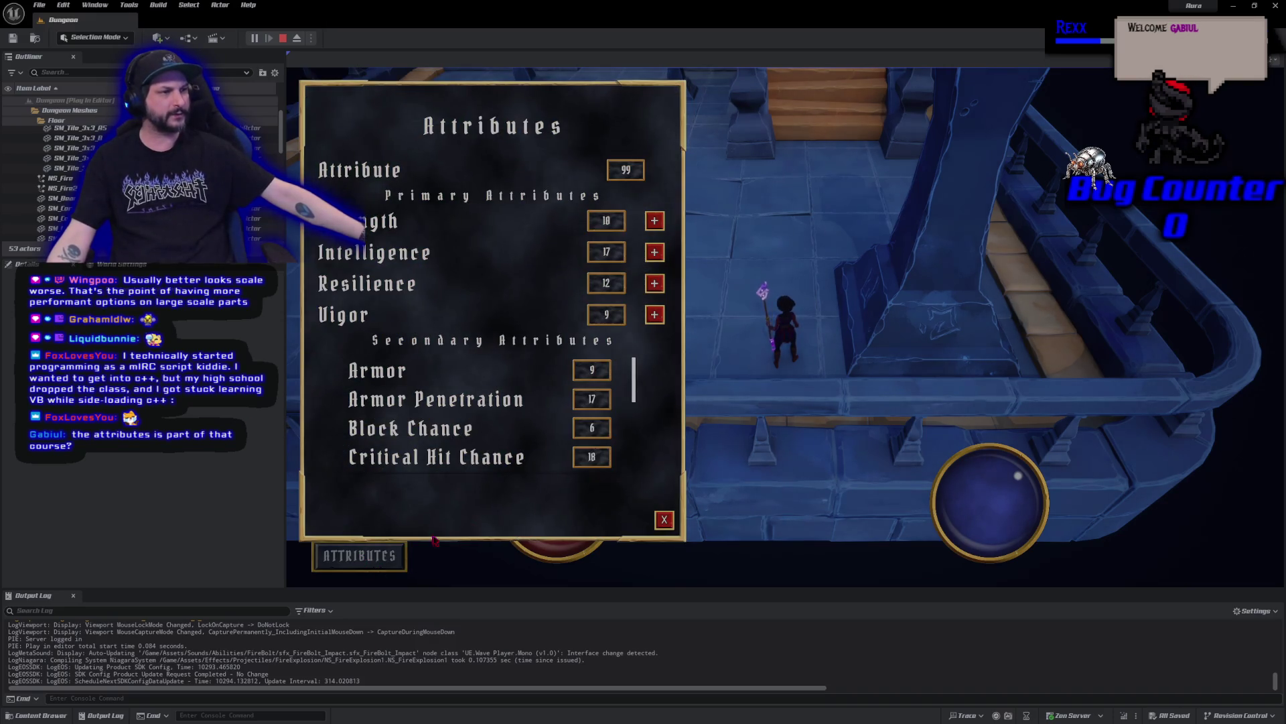
{"action": "scroll", "coordinate": [639, 429], "scroll_direction": "down", "scroll_amount": 5}
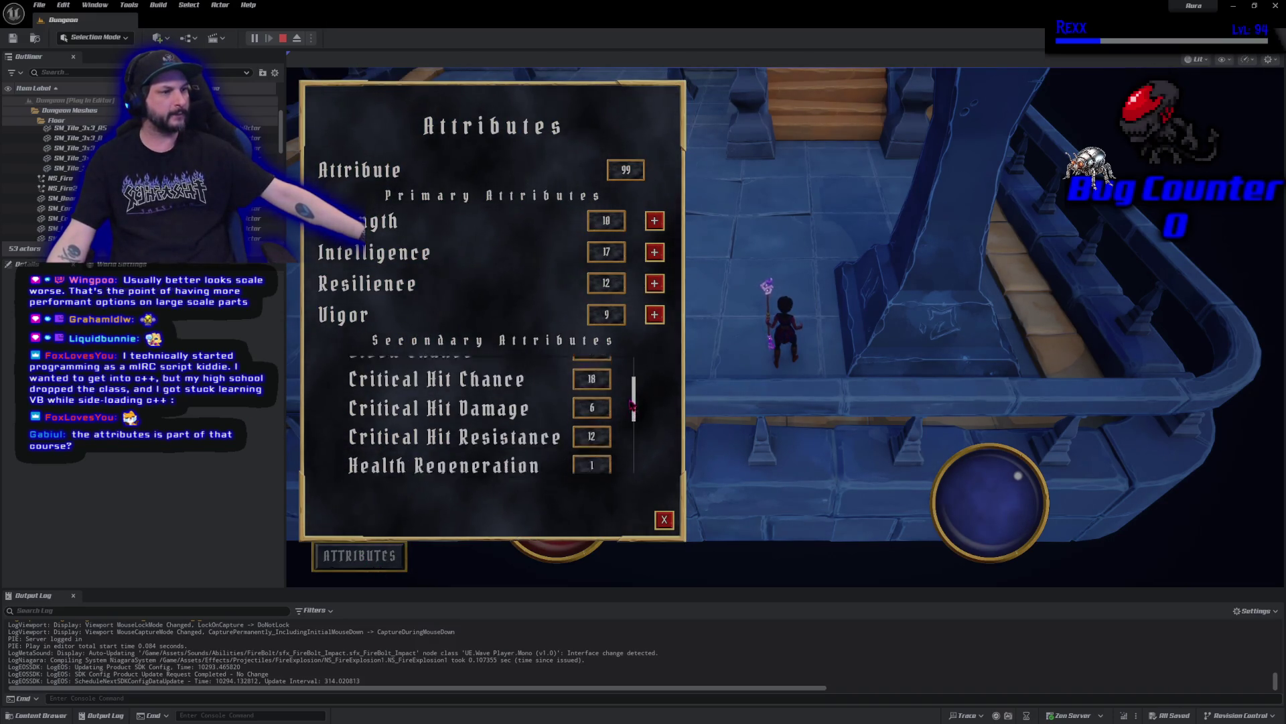
{"action": "scroll", "coordinate": [632, 469], "scroll_direction": "up", "scroll_amount": 5}
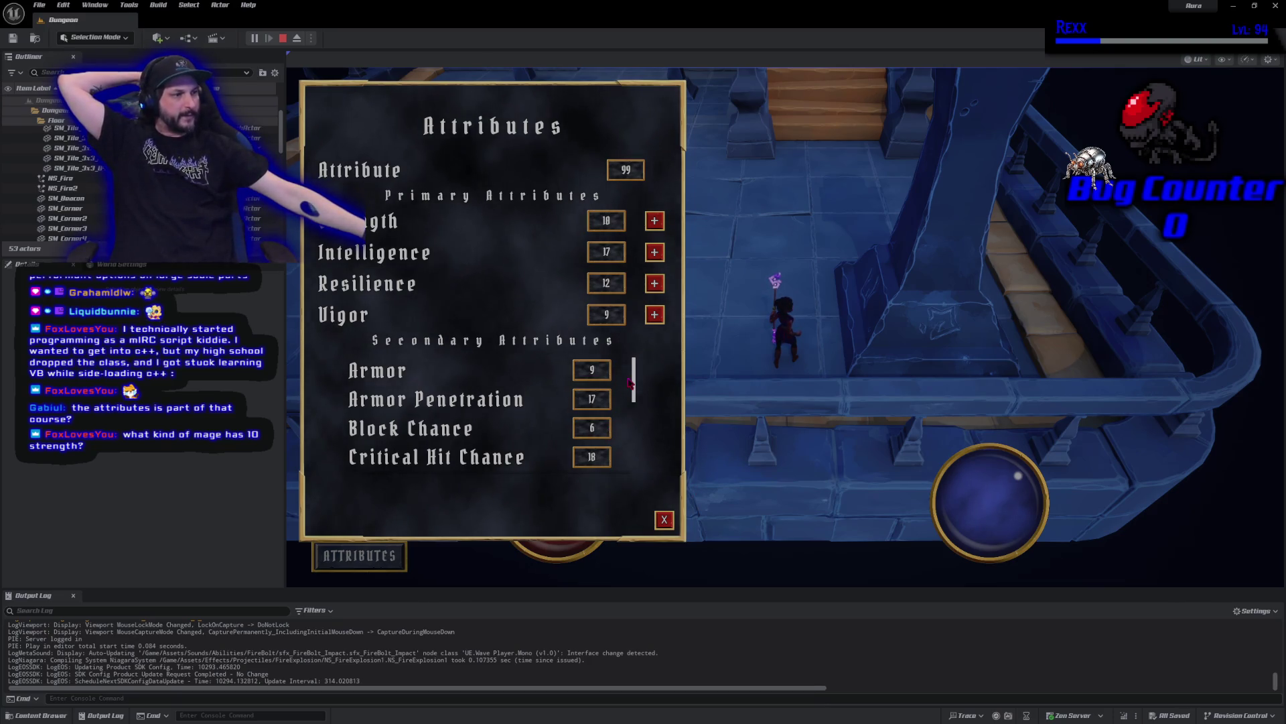
{"action": "mouse_move", "coordinate": [635, 394]}
{"action": "left_mouse_down"}
{"action": "mouse_move", "coordinate": [641, 476]}
{"action": "mouse_move", "coordinate": [650, 374]}
{"action": "left_mouse_up"}
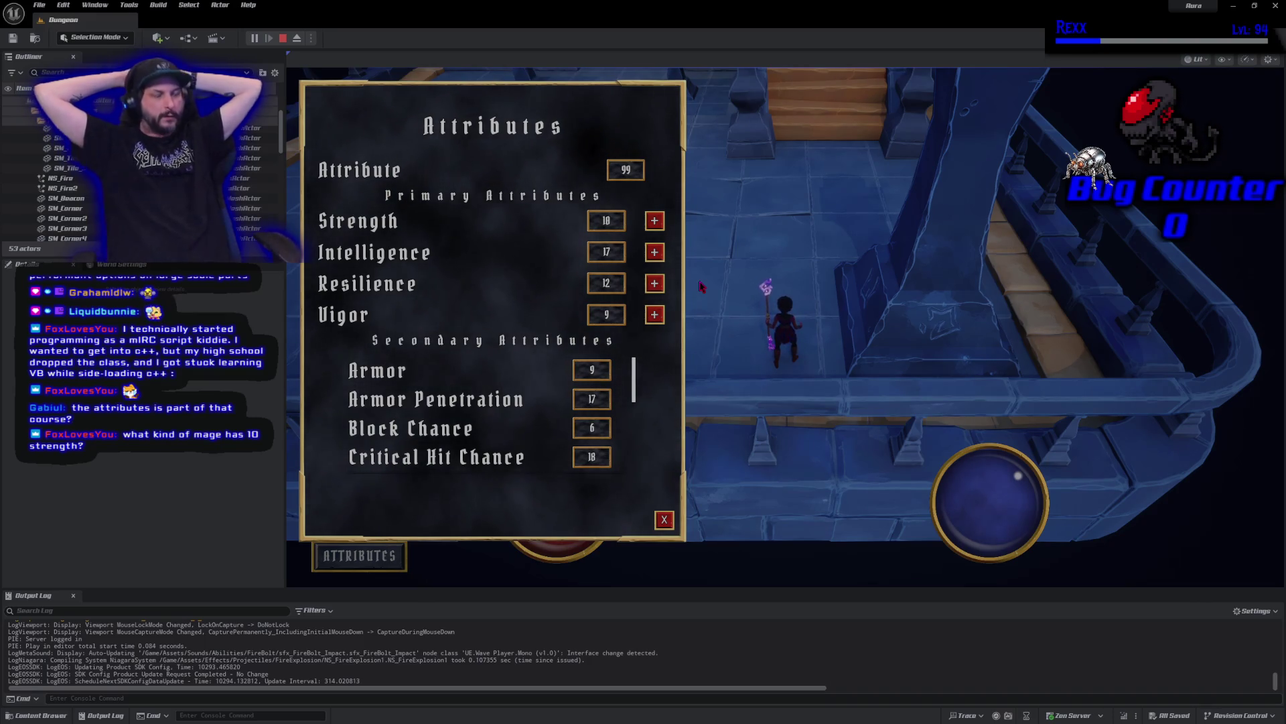
{"action": "left_click", "coordinate": [664, 520]}
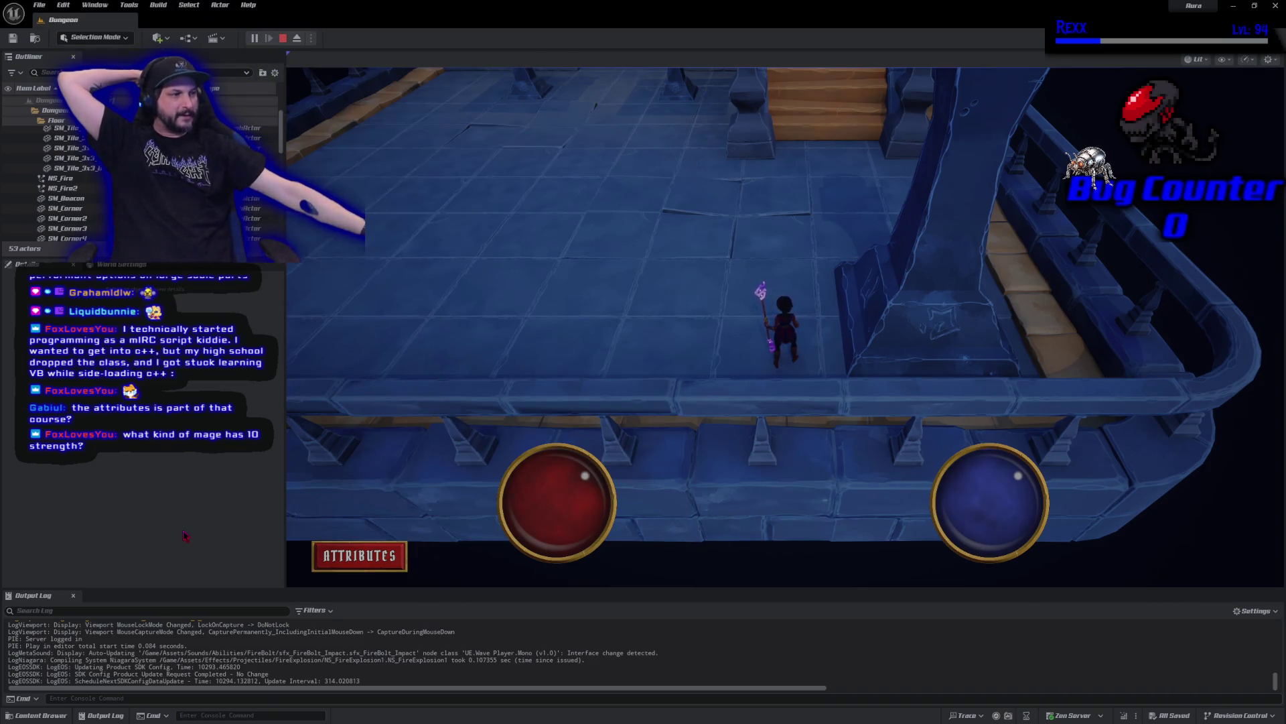
Reopen and close the Attributes menu, then walk Aura up the staircase and back down
{"action": "left_click", "coordinate": [375, 559]}
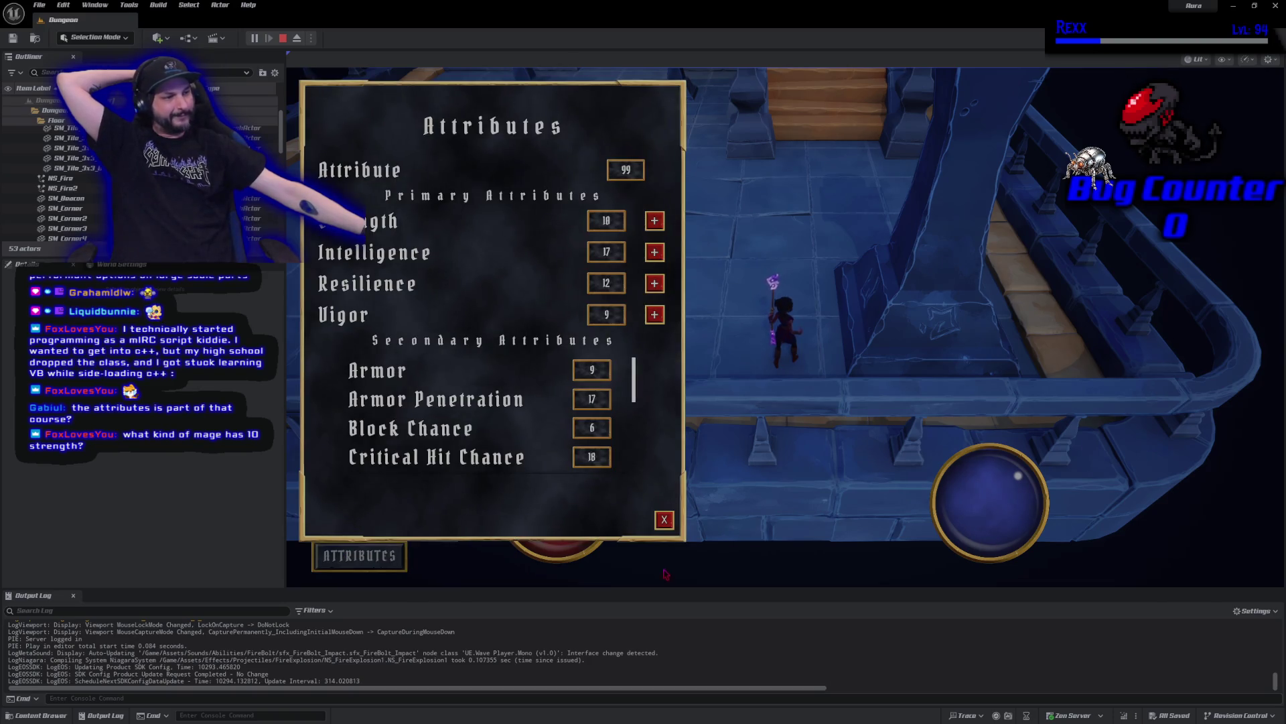
{"action": "left_click", "coordinate": [664, 520]}
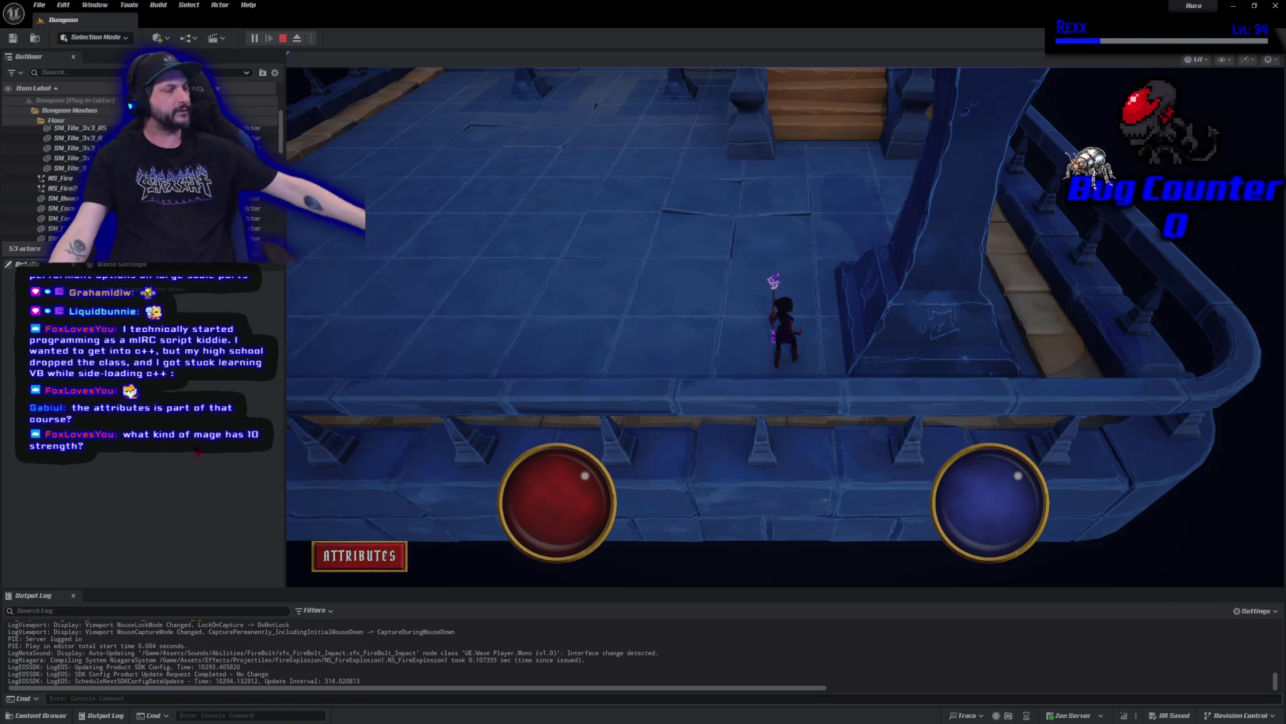
{"action": "left_click", "coordinate": [818, 213]}
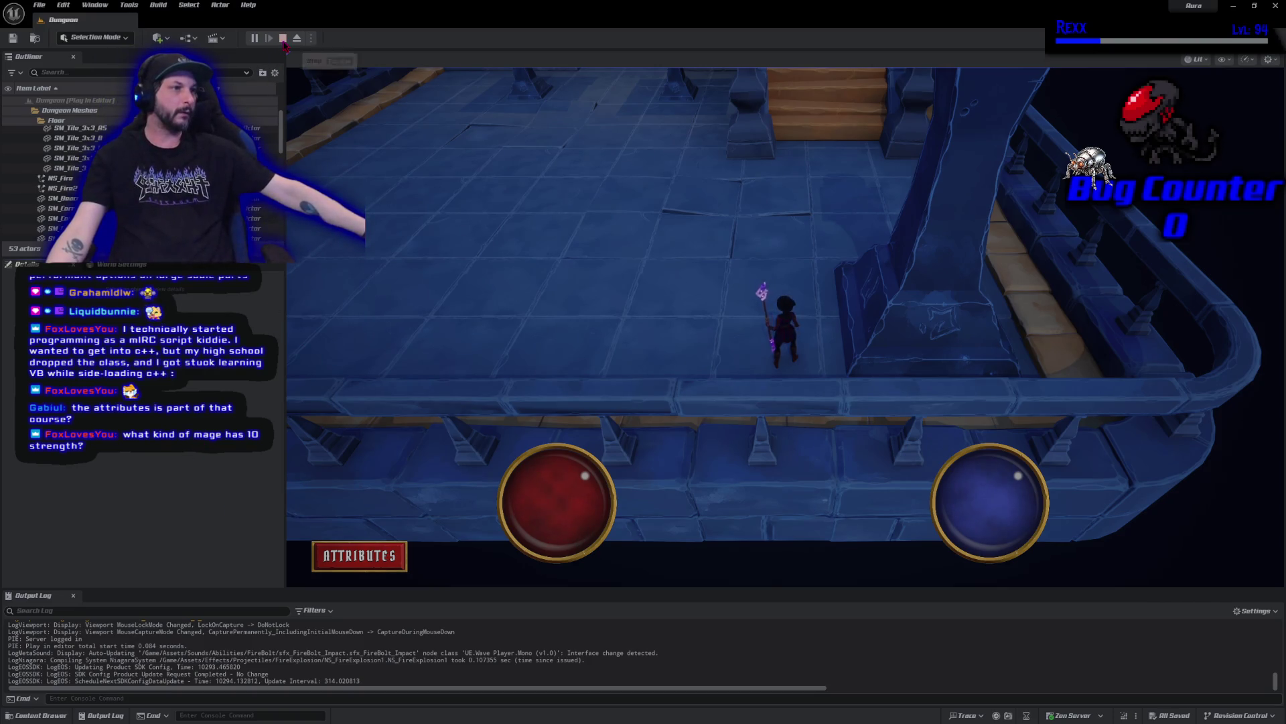
{"action": "mouse_move", "coordinate": [818, 213]}
{"action": "left_mouse_down"}
{"action": "mouse_move", "coordinate": [798, 199]}
{"action": "mouse_move", "coordinate": [801, 509]}
{"action": "mouse_move", "coordinate": [763, 561]}
{"action": "left_mouse_up"}
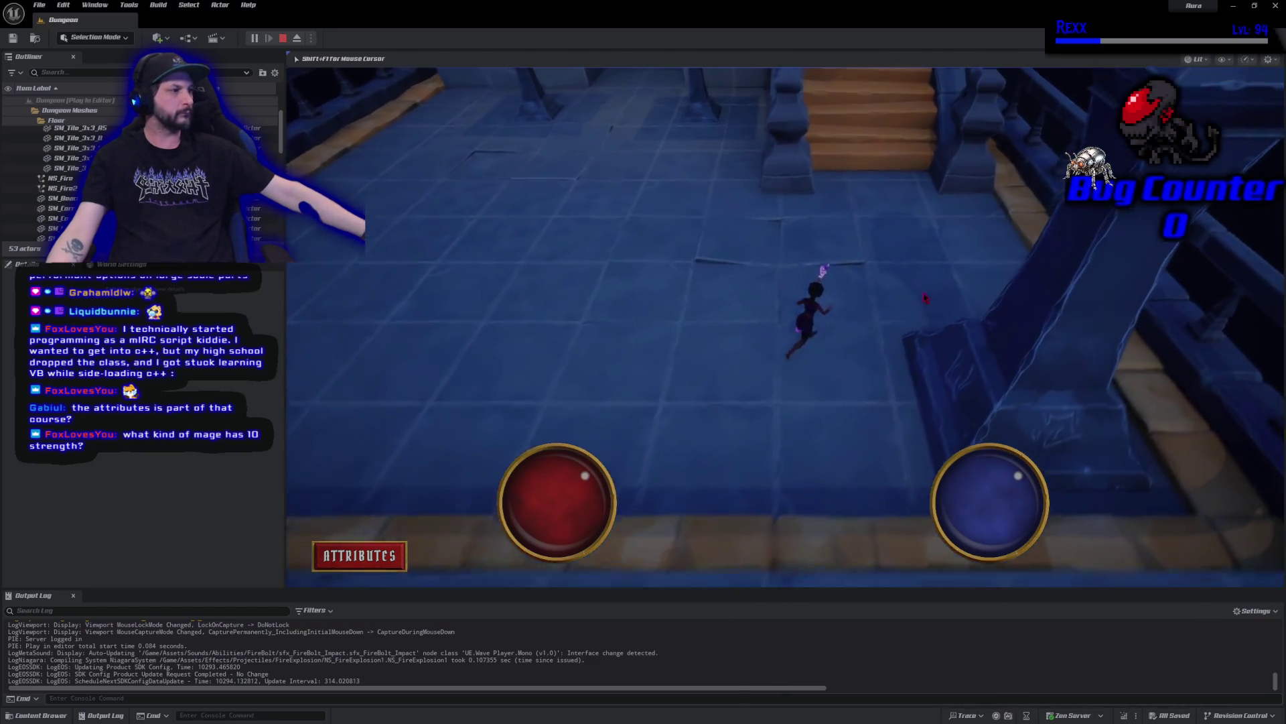
{"action": "scroll", "coordinate": [830, 387], "scroll_direction": "up", "scroll_amount": 5}
{"action": "scroll", "coordinate": [829, 387], "scroll_direction": "down", "scroll_amount": 5}
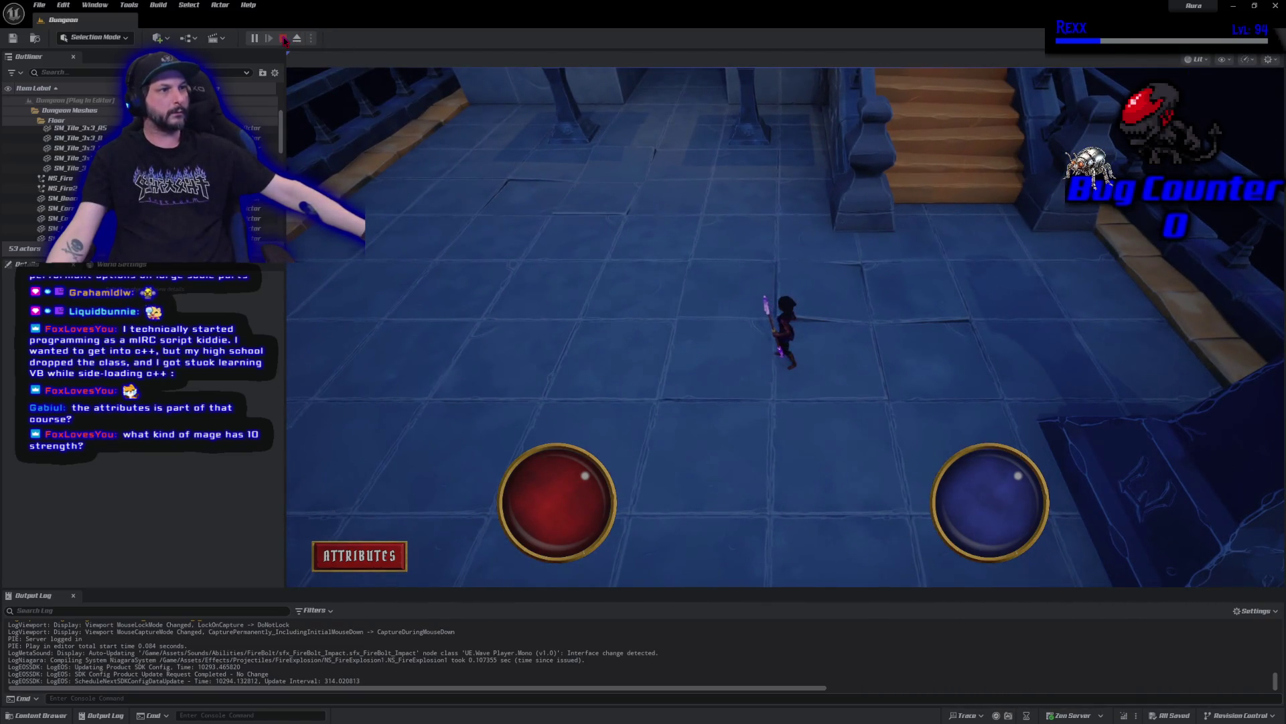
Restart the playtest and run Aura up the hallway toward the torches
{"action": "key", "text": "Escape"}
{"action": "left_click", "coordinate": [254, 37]}
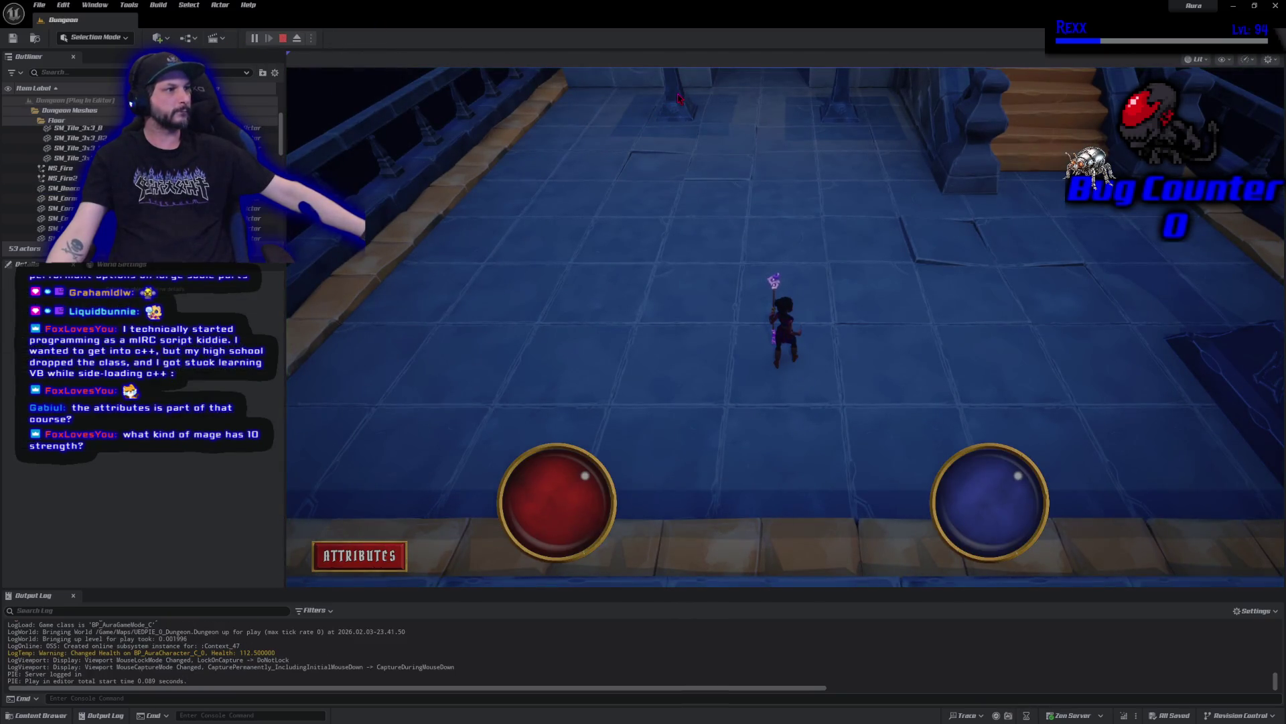
{"action": "left_click", "coordinate": [679, 98]}
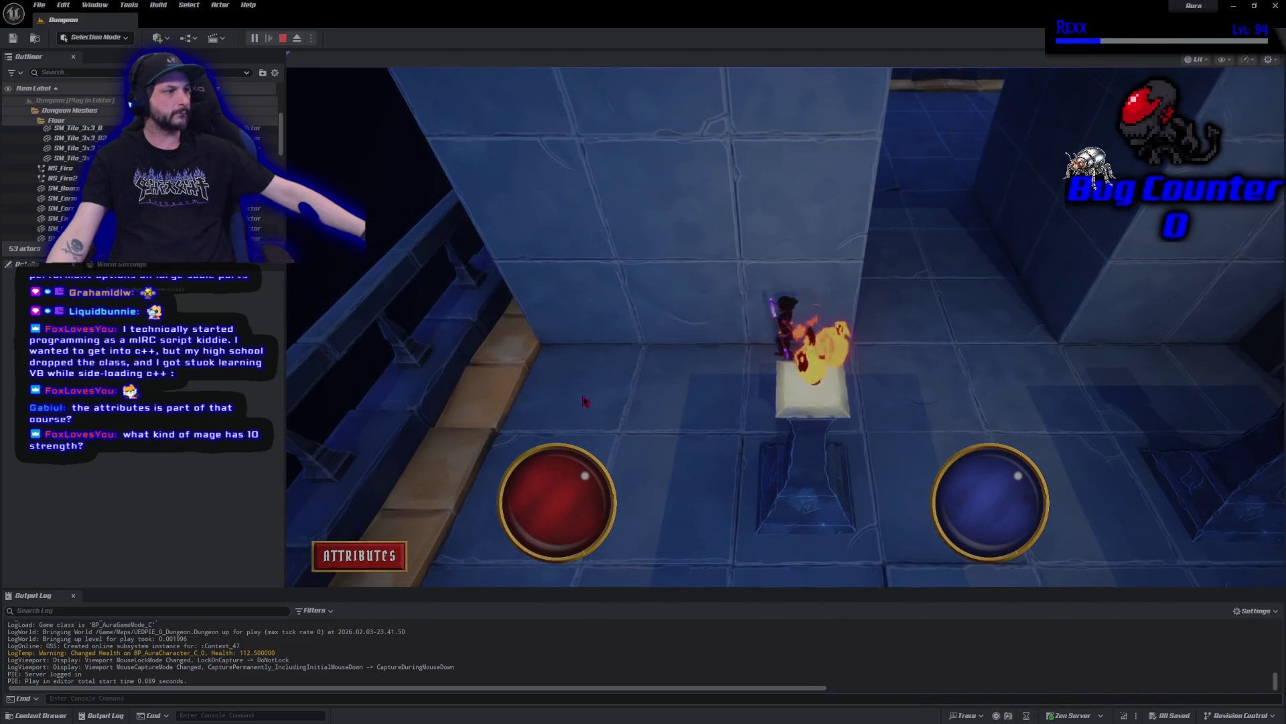
Walk Aura past the two fire pedestals and along the corridor, then stop the playtest
{"action": "left_click", "coordinate": [699, 483]}
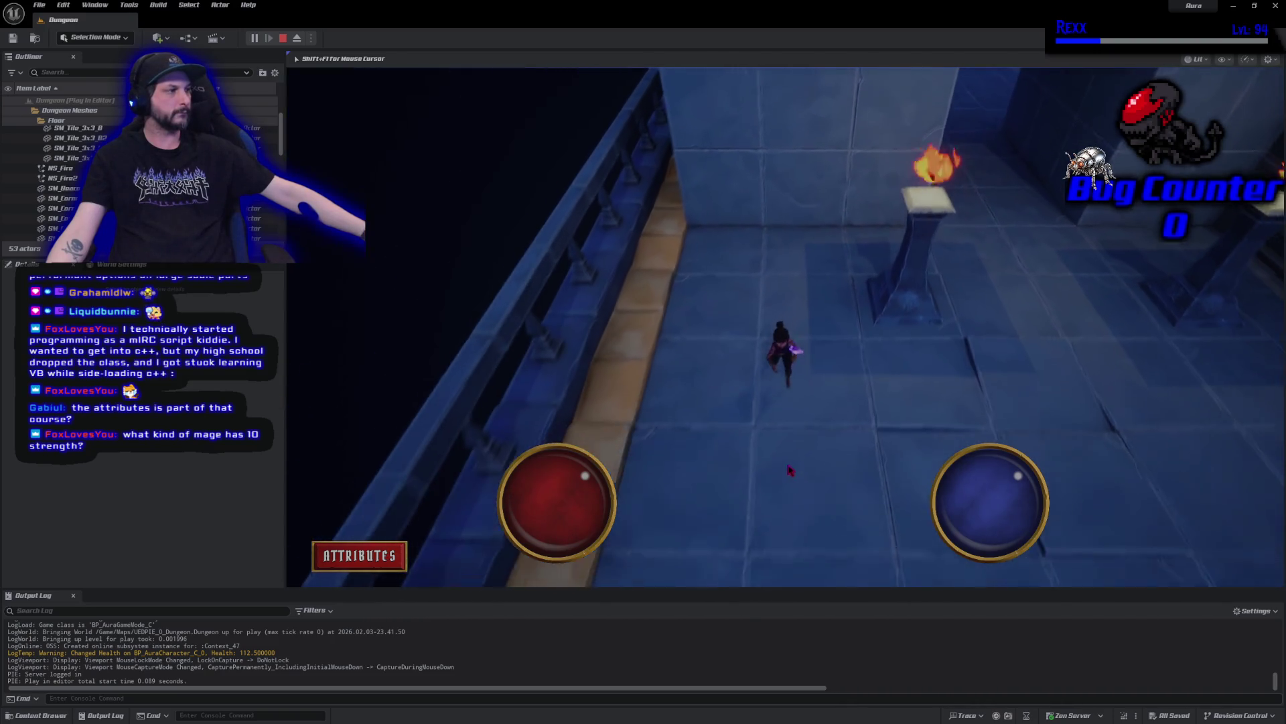
{"action": "left_click", "coordinate": [1240, 319]}
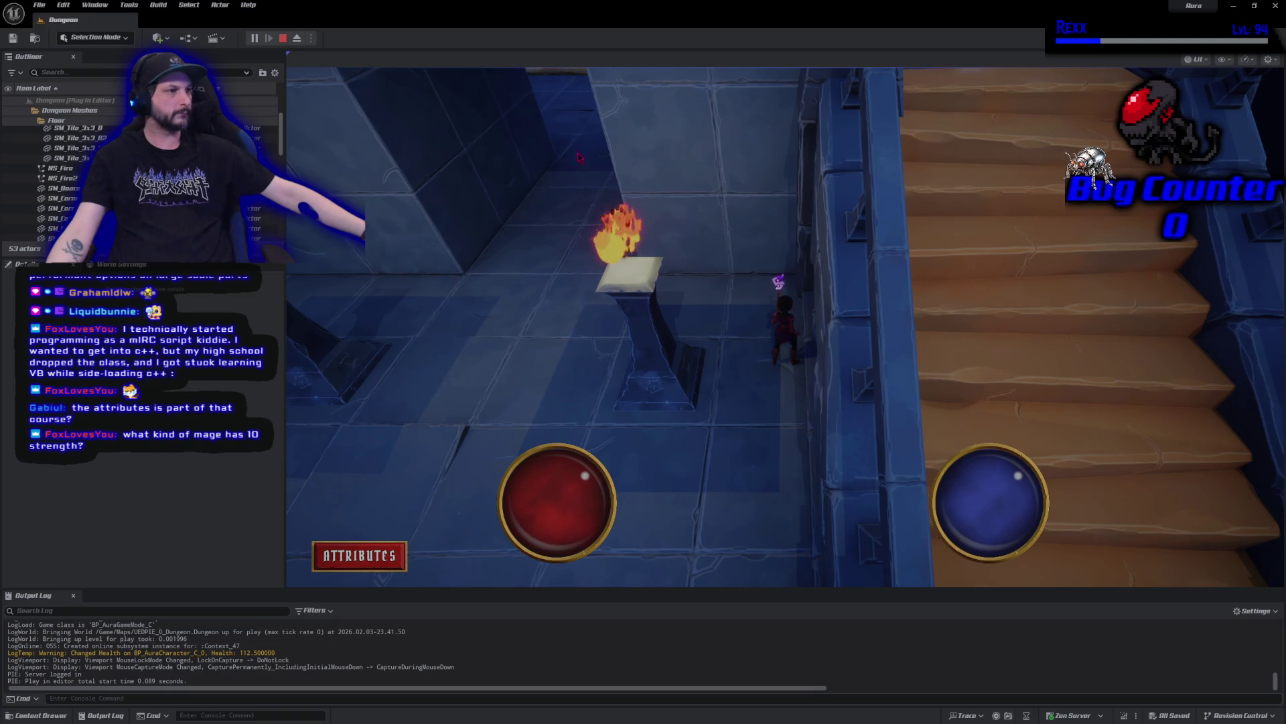
{"action": "left_click", "coordinate": [544, 102]}
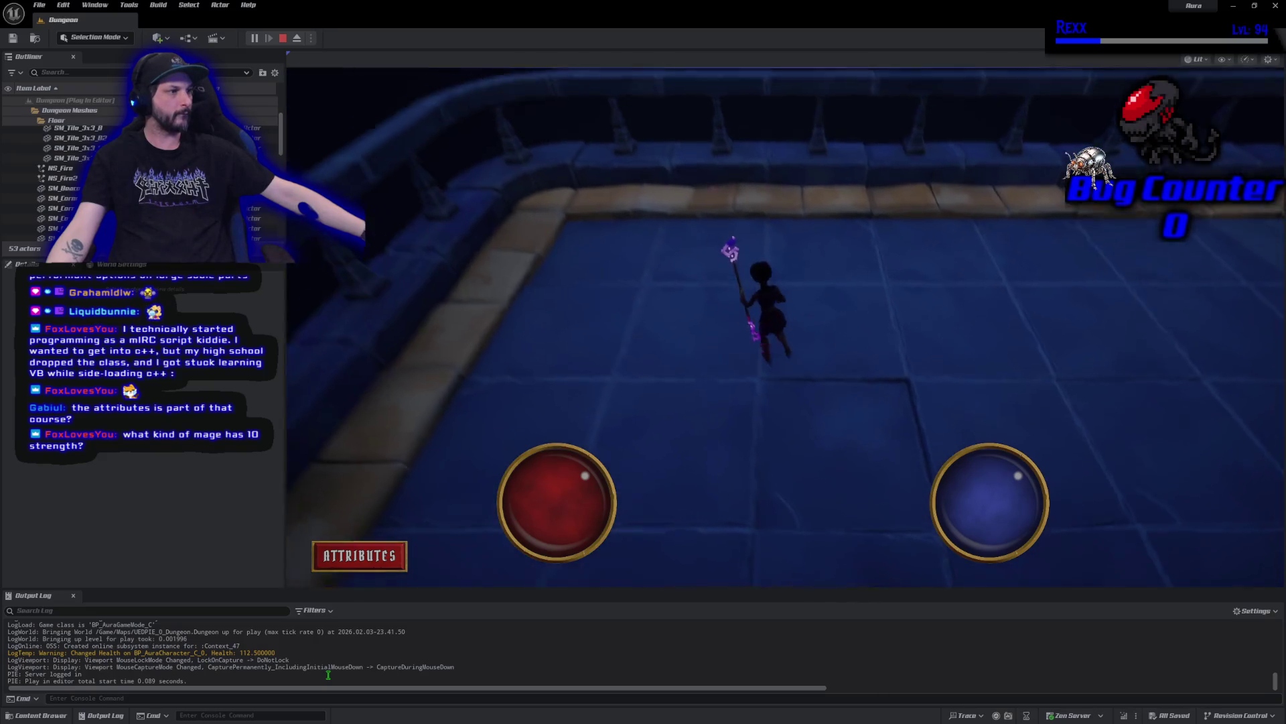
{"action": "left_click", "coordinate": [893, 476]}
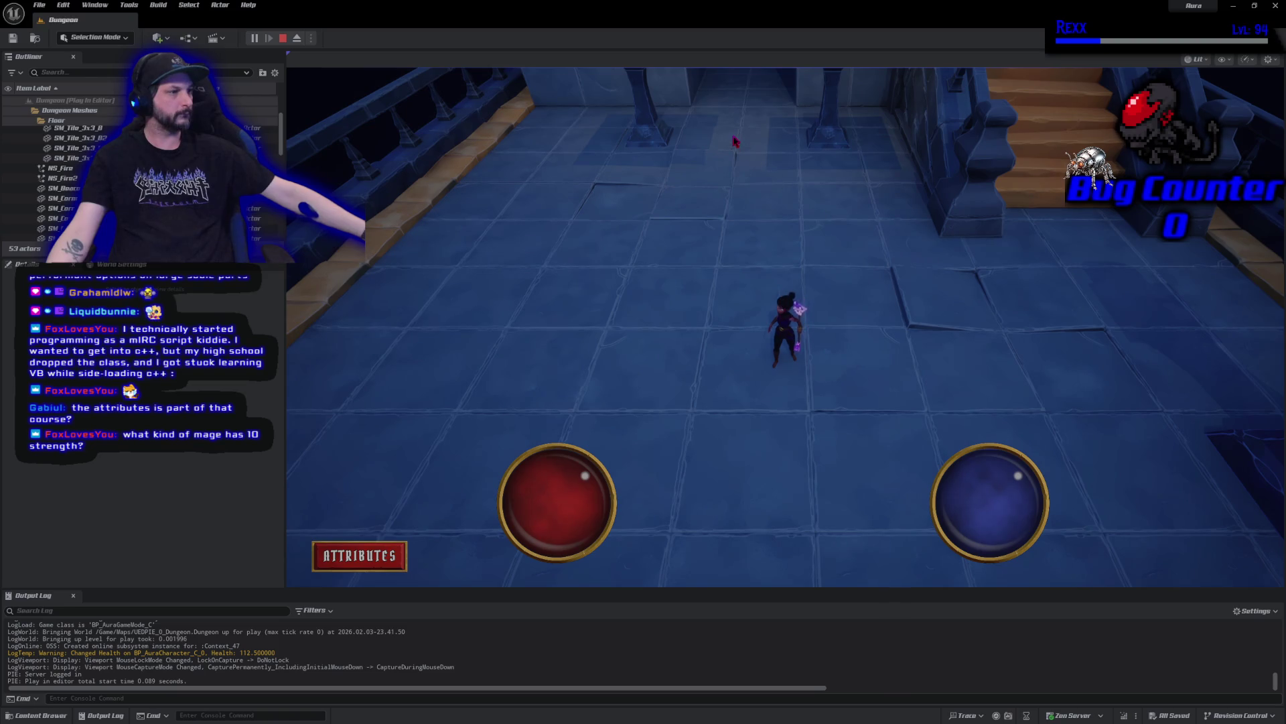
{"action": "left_click", "coordinate": [647, 116]}
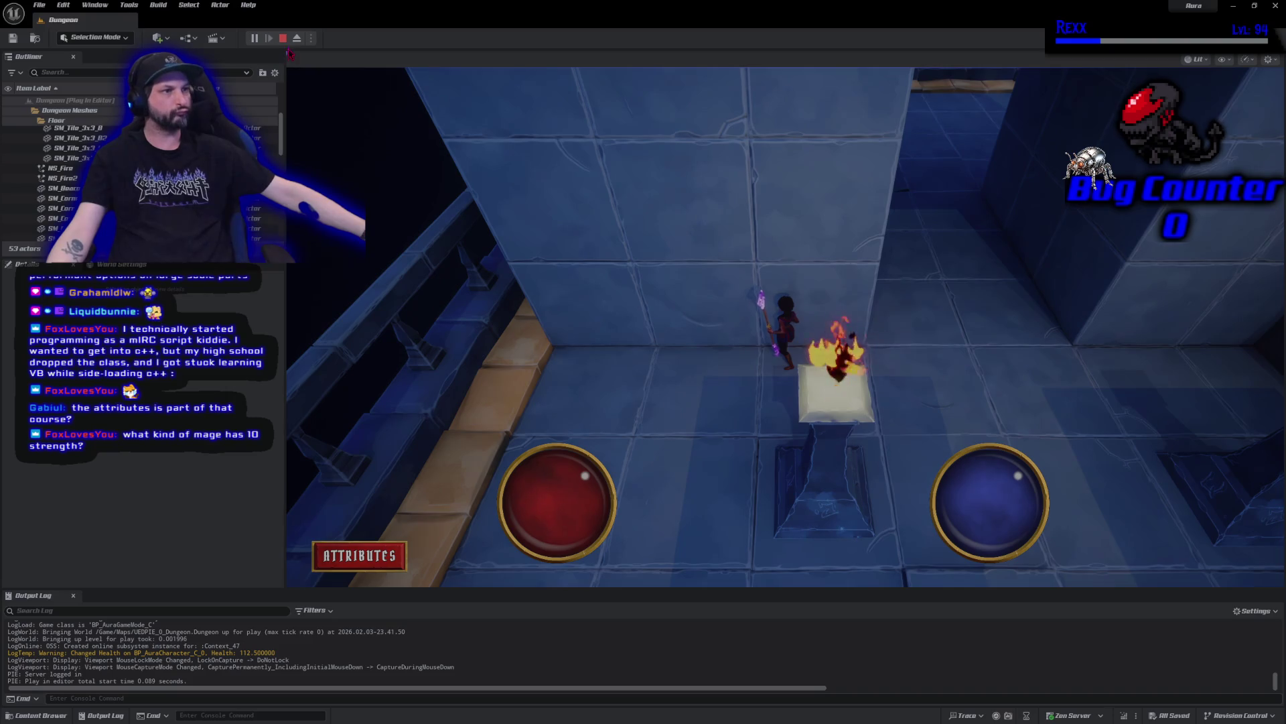
{"action": "left_click", "coordinate": [283, 38]}
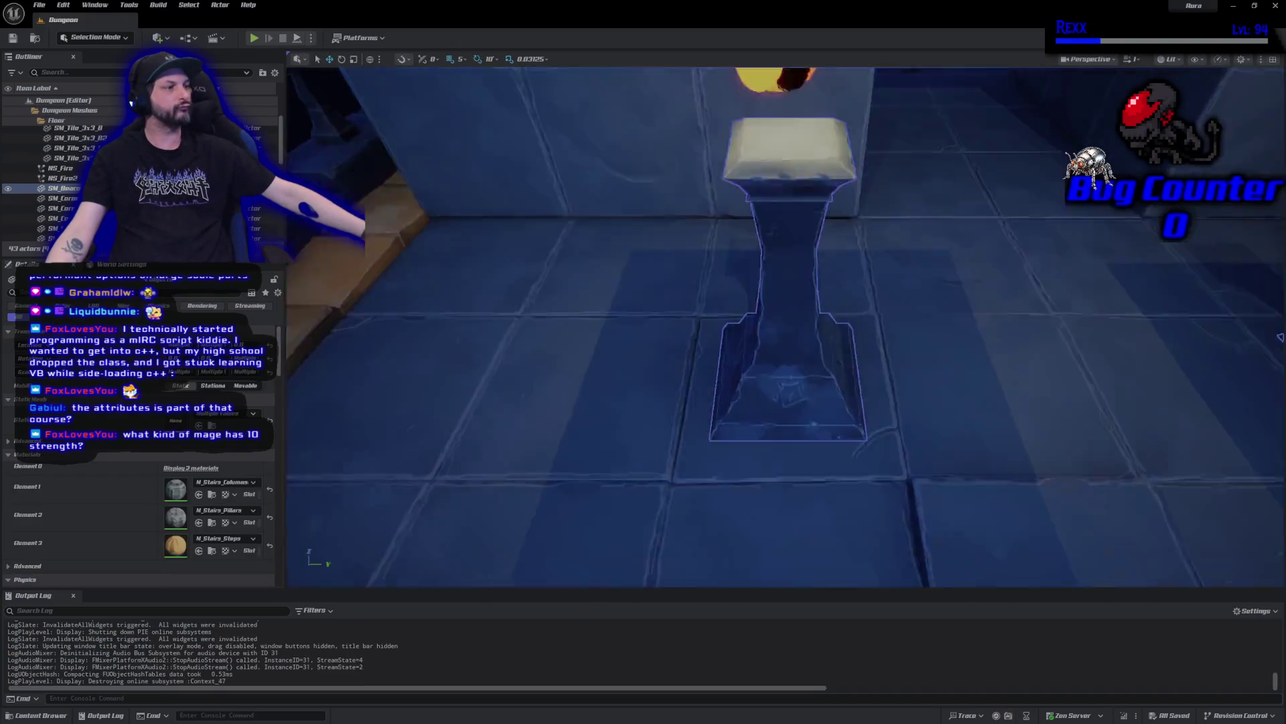